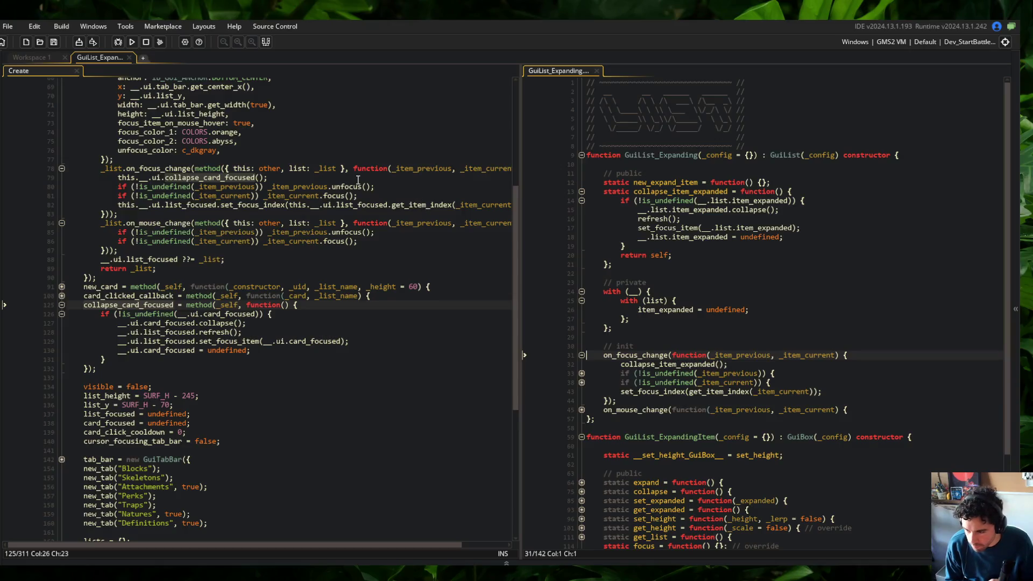
Step: Delete the list's on_focus_change and on_mouse_change callbacks from the Create event and save
click(251, 167)
scroll(225, 161, up, 5)
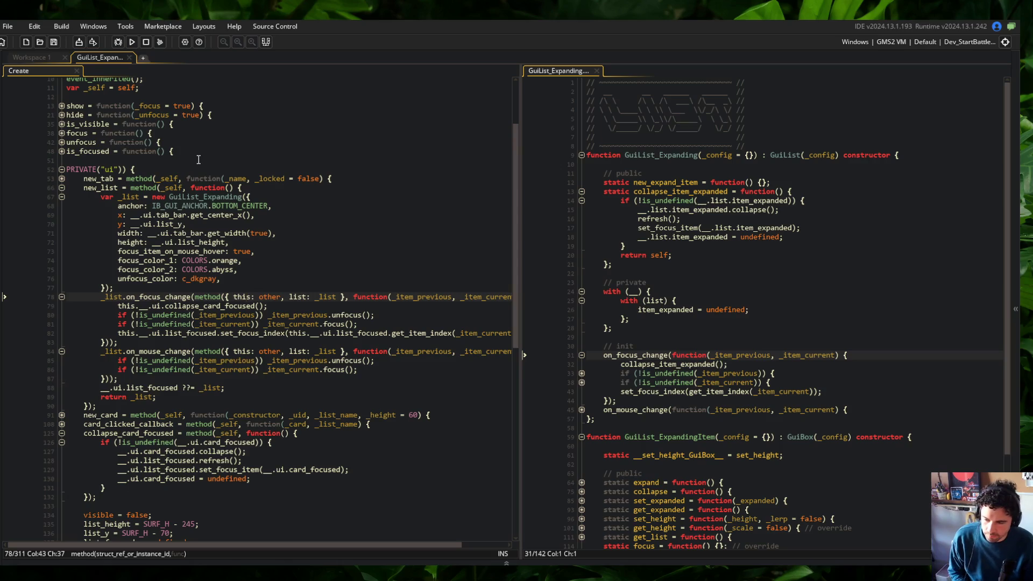
mouse_move(84, 187)
mouse_down()
mouse_move(108, 198)
mouse_move(265, 414)
mouse_up()
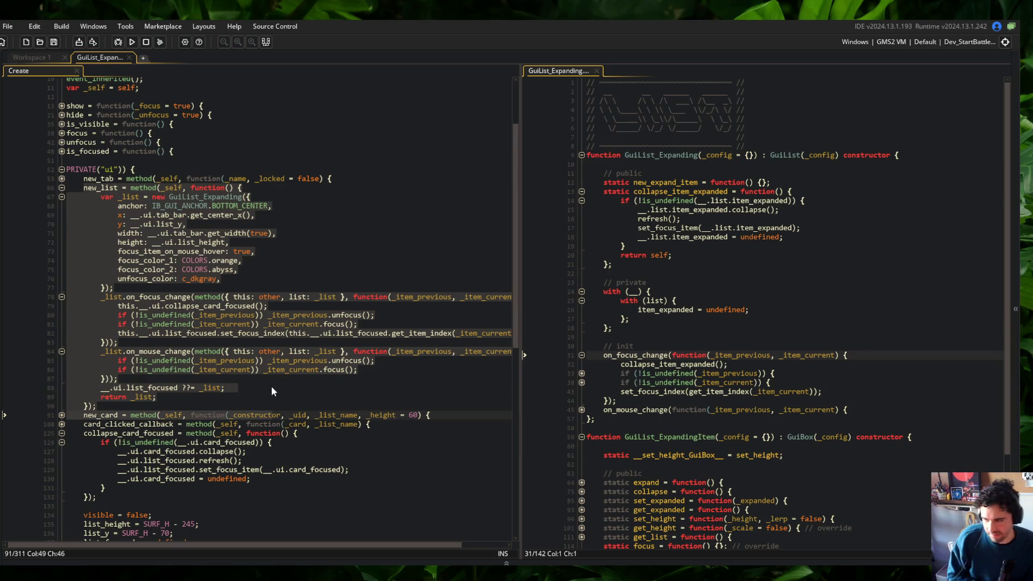
click(199, 197)
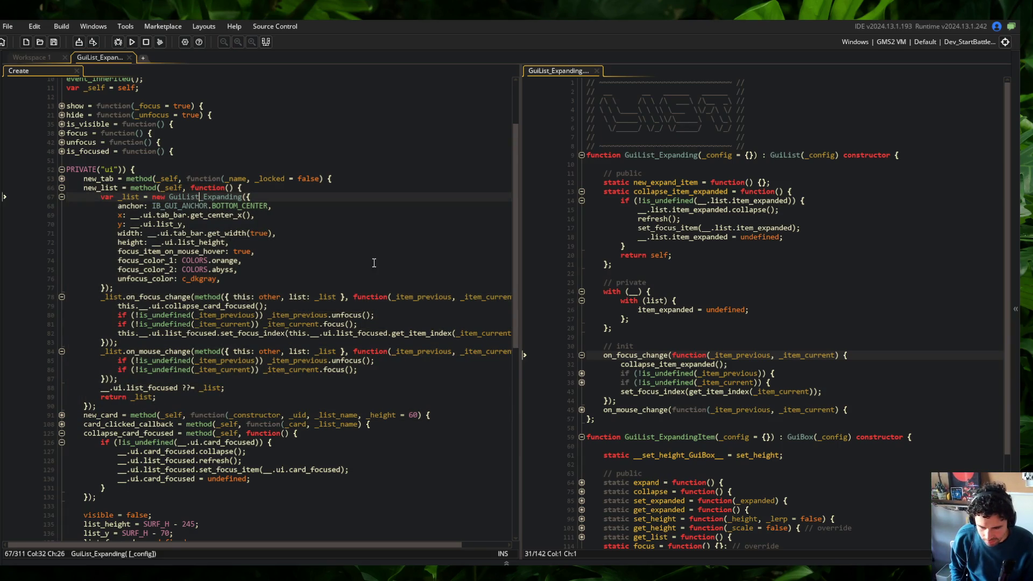
click(208, 260)
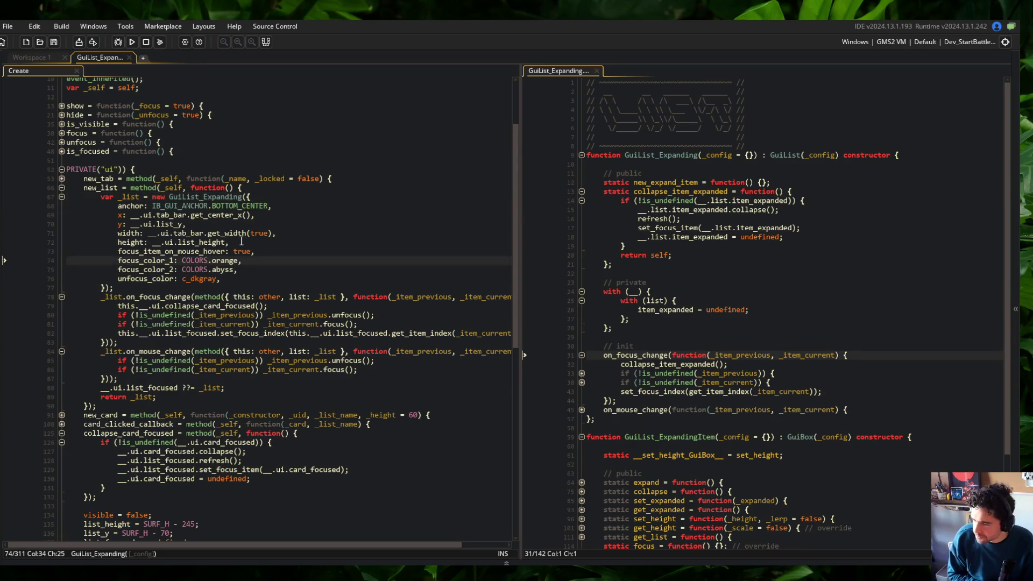
click(164, 297)
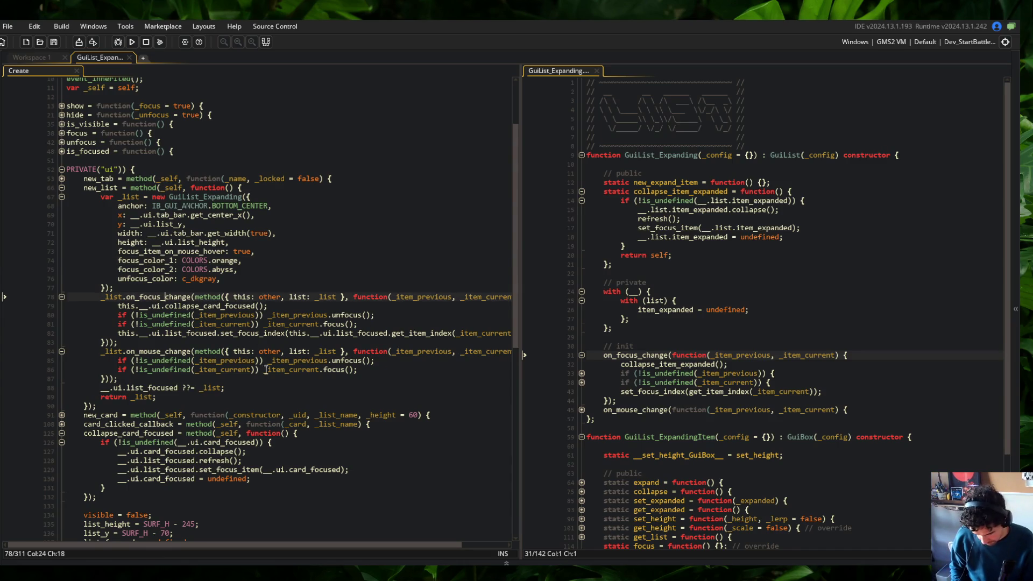
key(ctrl+d)
key(ctrl+d)
key(ctrl+d)
key(ctrl+d)
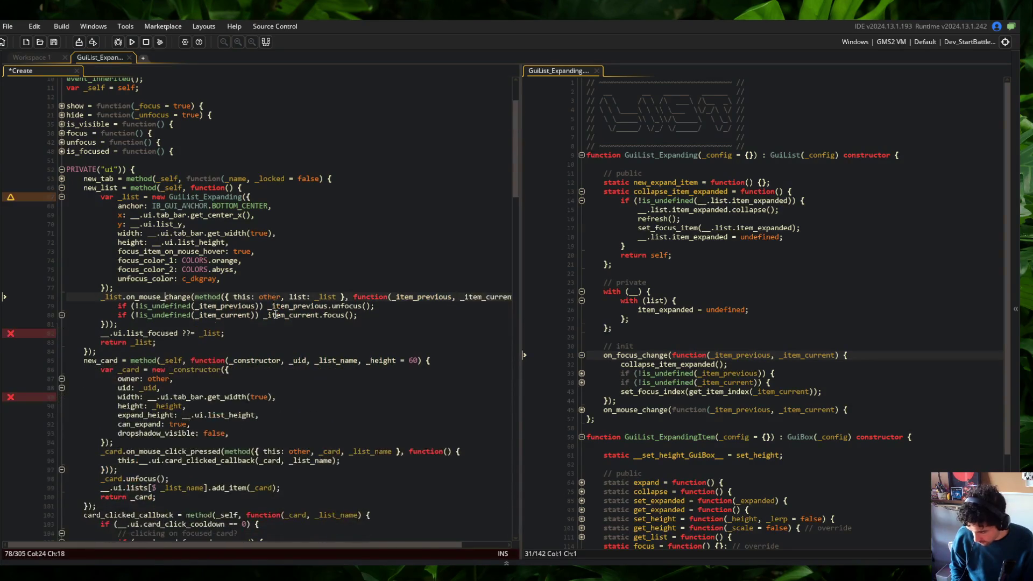
key(ctrl+s)
Step: Delete the collapse_card_focused method from the Create event
click(221, 242)
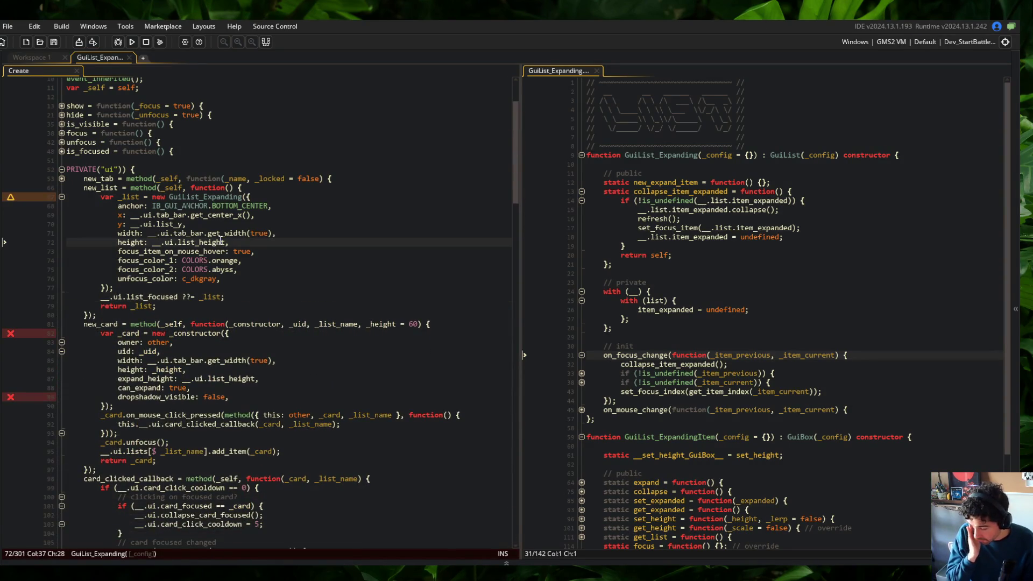
scroll(215, 269, down, 3)
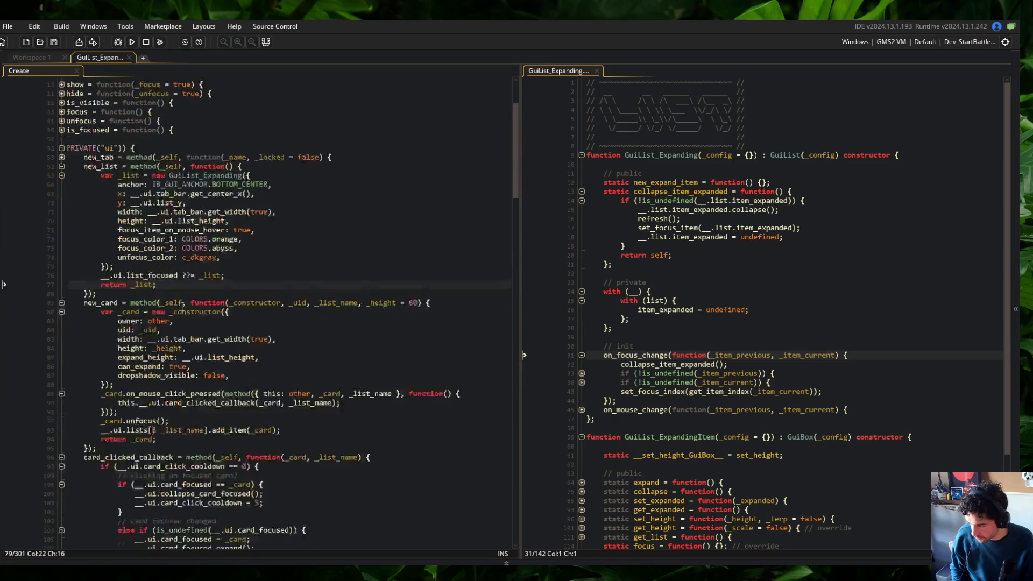
click(189, 256)
scroll(188, 256, down, 3)
click(146, 318)
scroll(152, 318, down, 5)
click(129, 333)
key(ctrl+d)
key(ctrl+d)
key(ctrl+d)
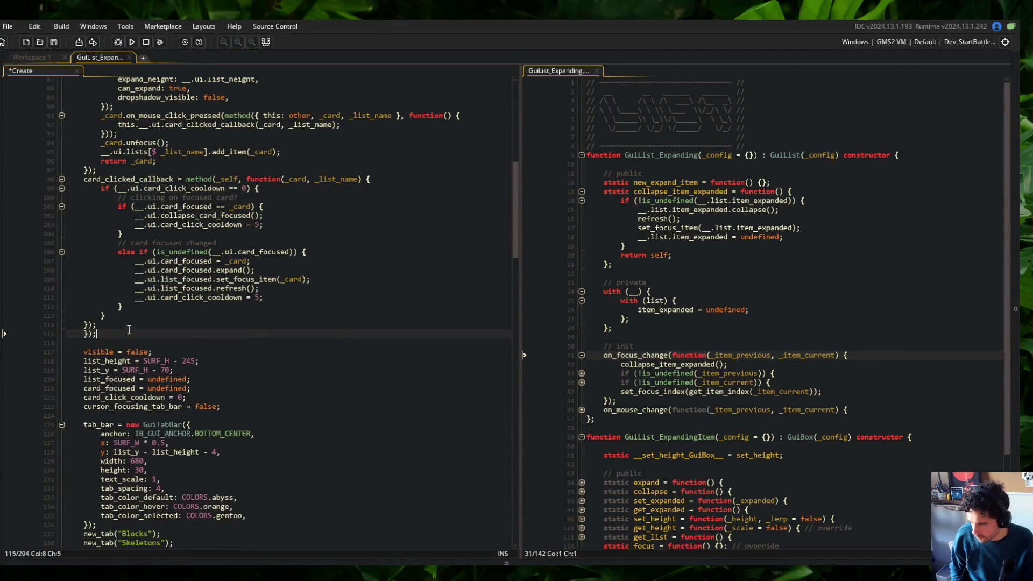
Step: Fold the new_list method block
click(250, 272)
scroll(250, 273, up, 1)
scroll(250, 273, up, 4)
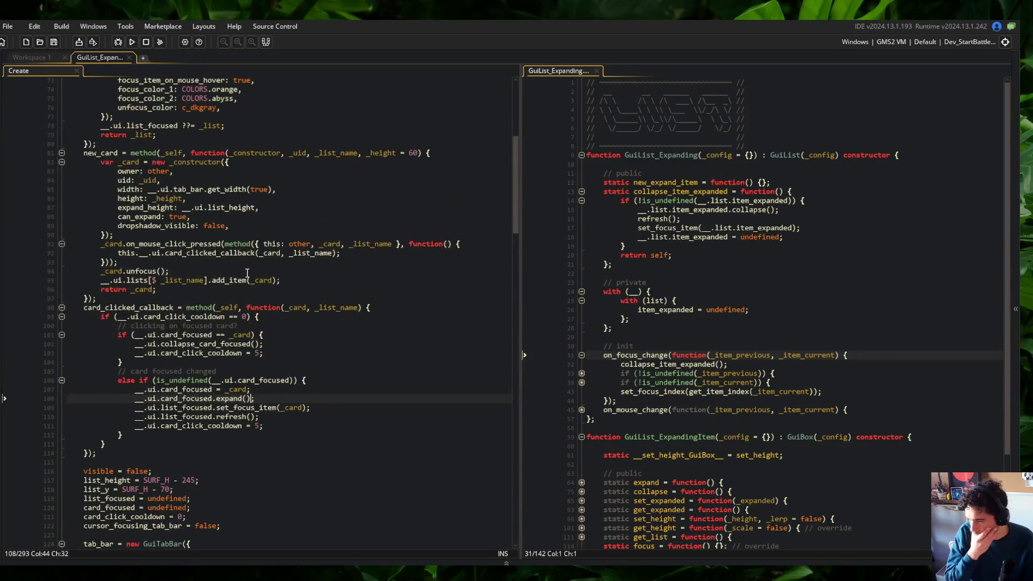
scroll(247, 273, up, 5)
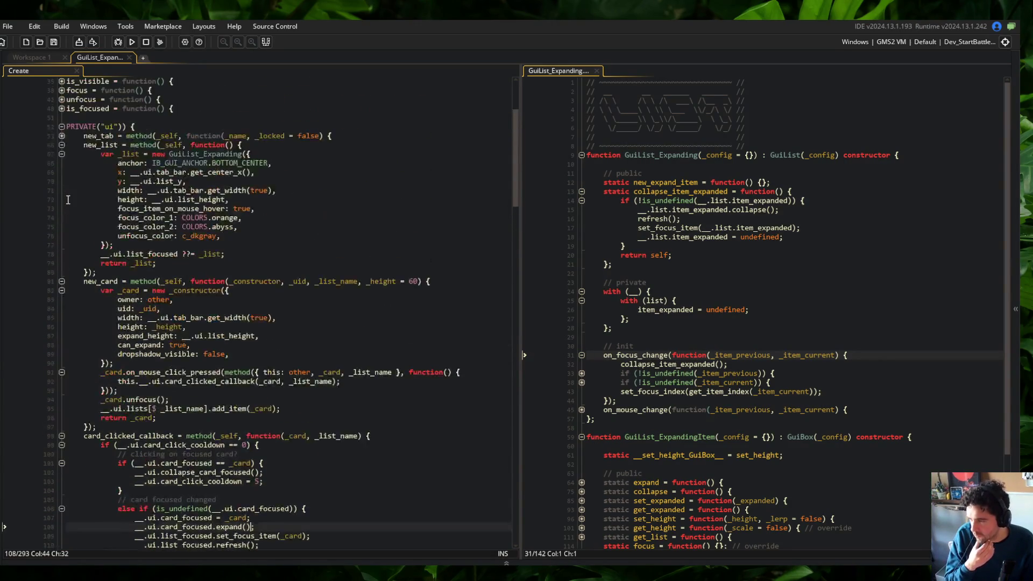
click(62, 166)
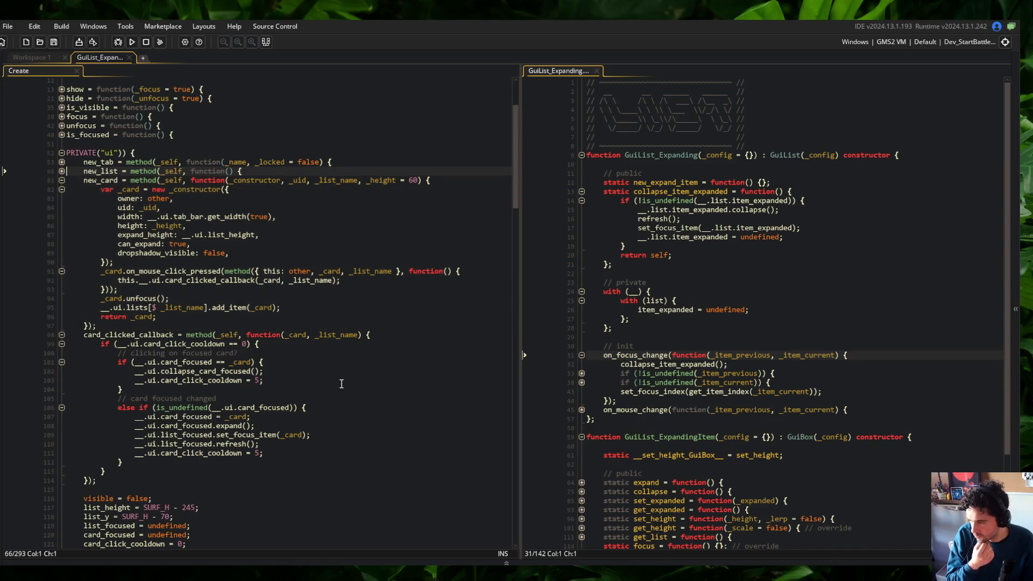
click(746, 318)
Step: Add item_clicked_callback = method(_self, function() {}); to the with(list) block
click(825, 293)
click(808, 301)
key(Down)
key(End)
key(Return)
text(item_clicked_cal)
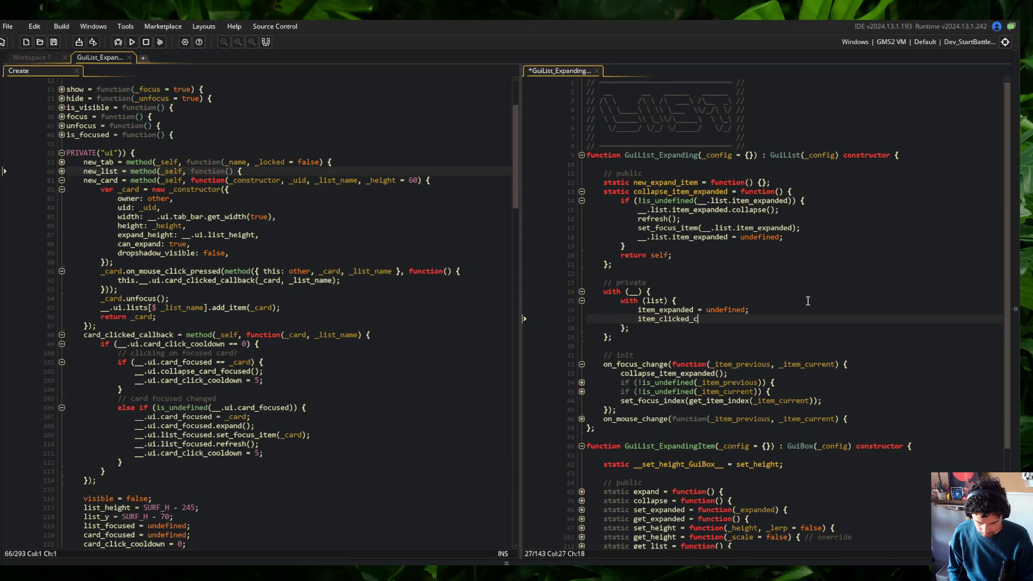
text(lback = me)
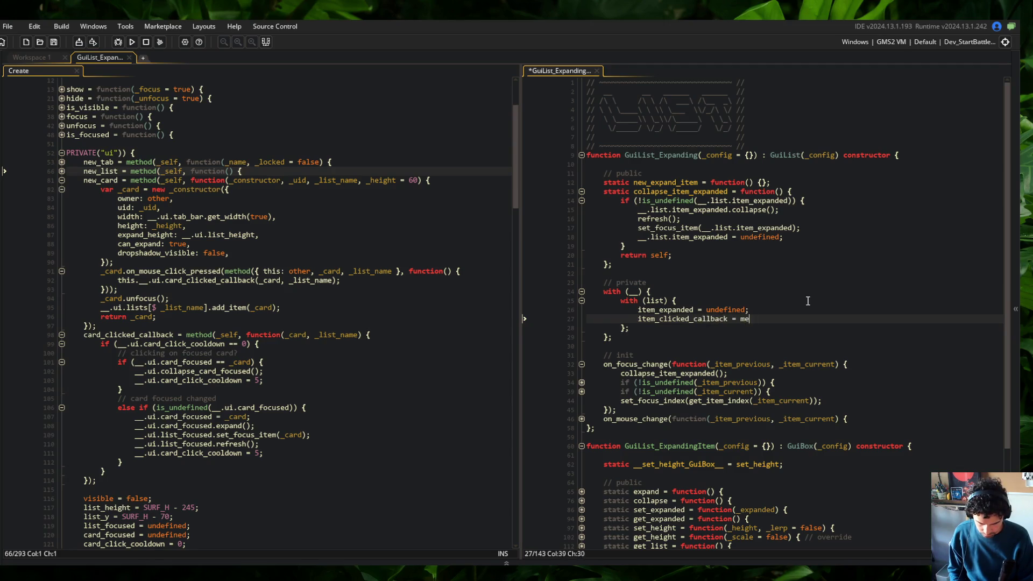
text(thod(_self, function() P{)
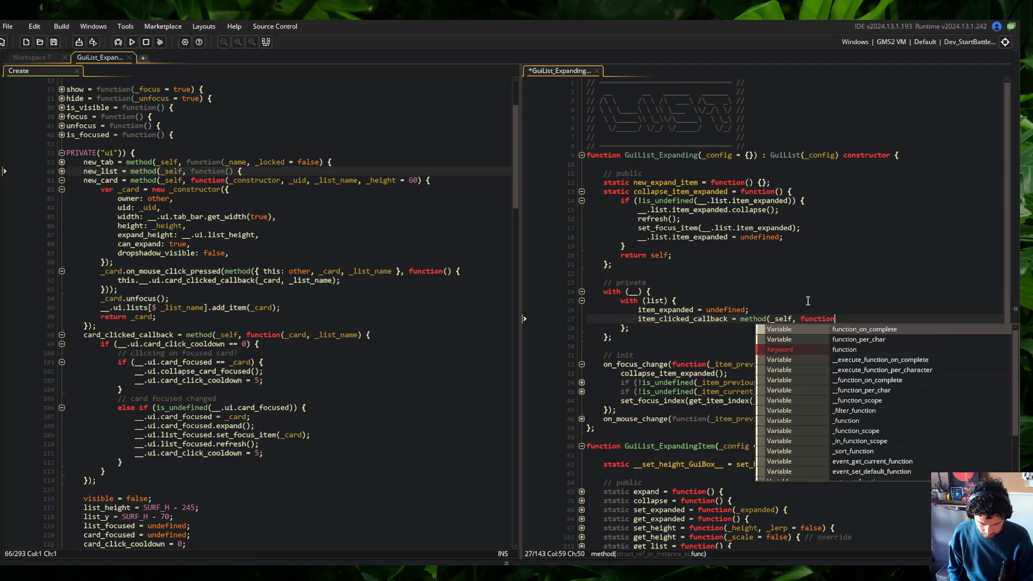
key(Return)
key(Left)
key(Return)
key(Up)
key(End)
key(Left)
key(BackSpace)
key(Down)
key(Down)
key(End)
text();)
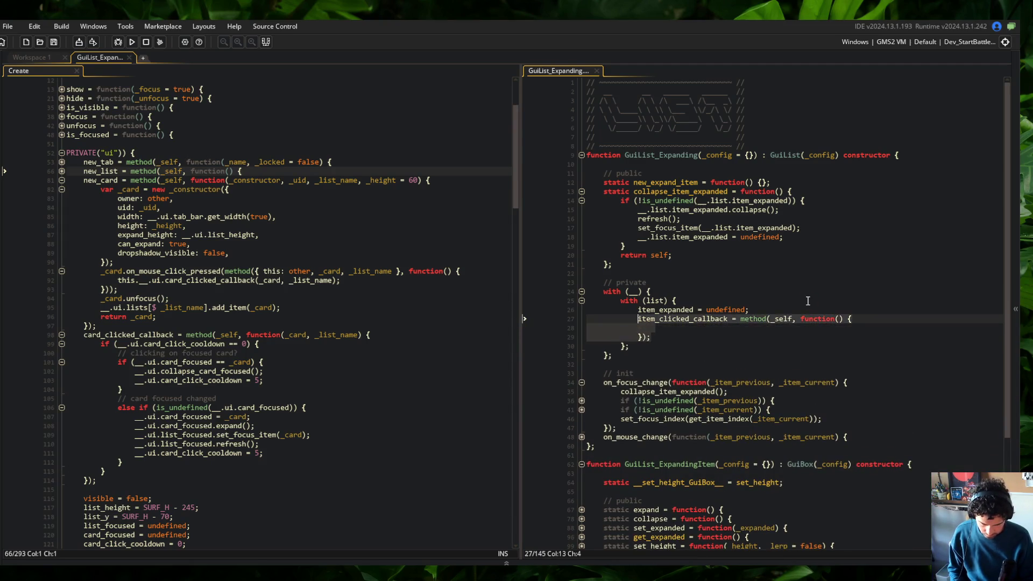
key(Return)
key(Return)
Step: Move item_expanded = undefined below the new callback, remove the blank line, and save
key(Up)
key(Up)
key(Up)
key(ctrl+x)
key(Down)
key(Down)
key(Down)
key(ctrl+v)
key(Down)
key(Down)
key(ctrl+d)
key(ctrl+s)
Step: Add var _self = self; under the GuiList_Expanding constructor header and save
key(Up)
key(Up)
key(Up)
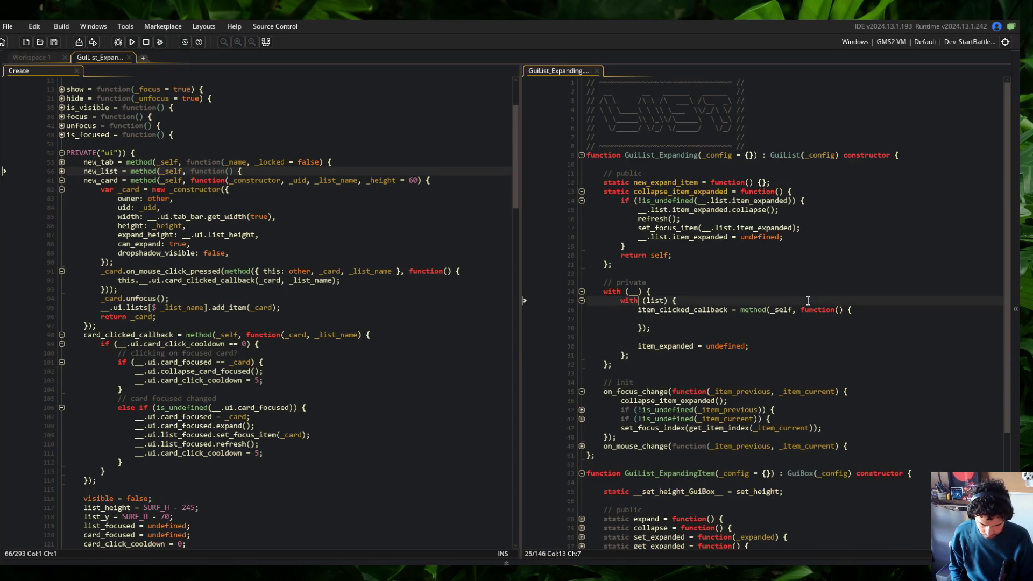
key(End)
key(Return)
text(var _self = self;)
key(ctrl+s)
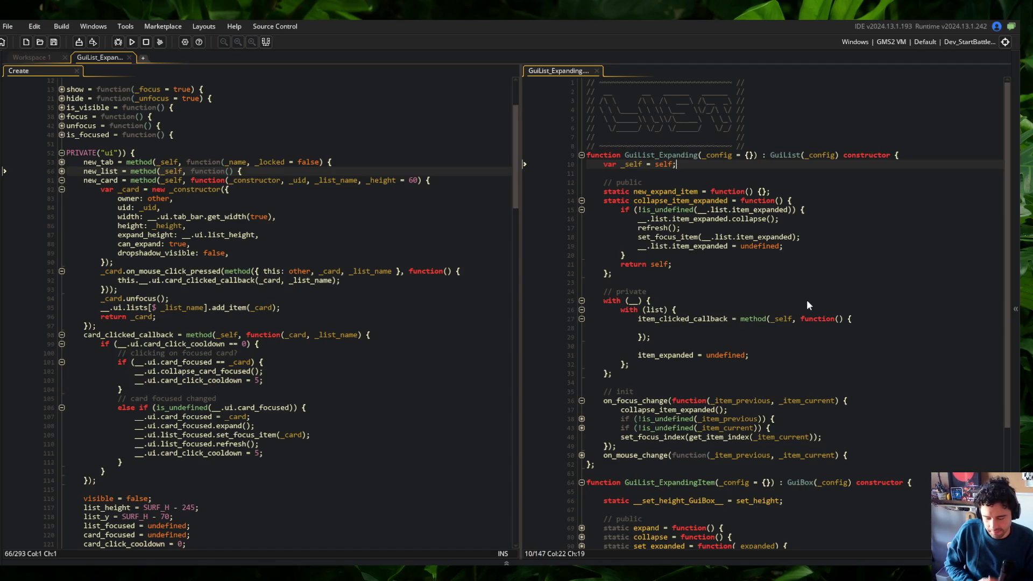
Step: Select card_clicked_callback's cooldown and click logic in the Create event, lines 99 to 113
click(717, 338)
click(691, 327)
click(694, 346)
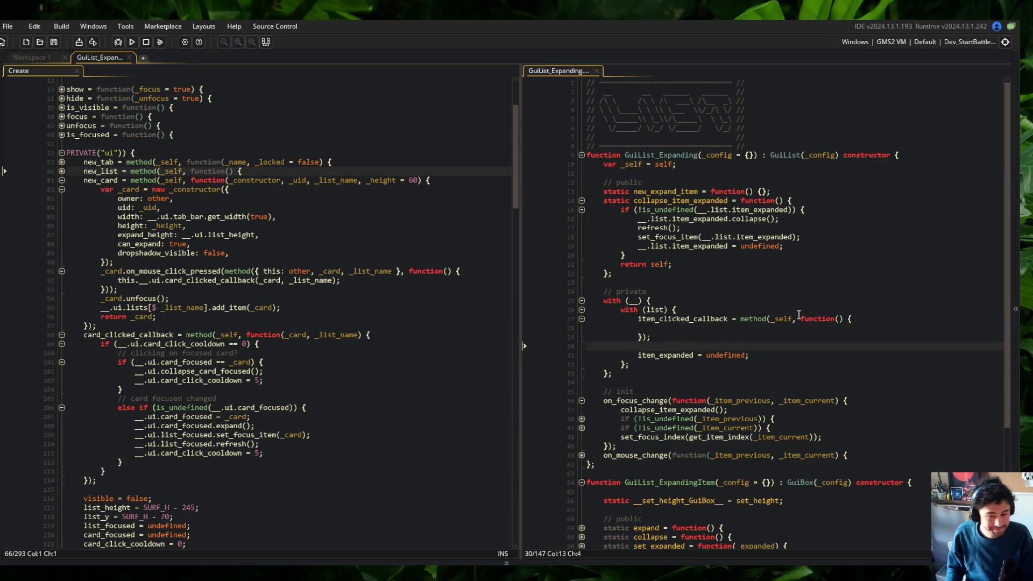
click(659, 328)
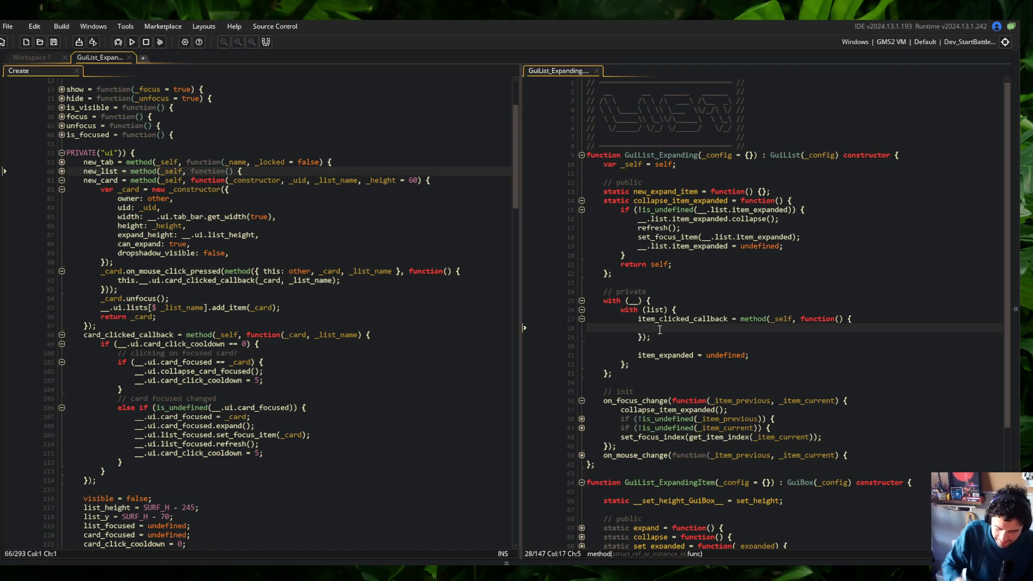
click(787, 263)
click(247, 318)
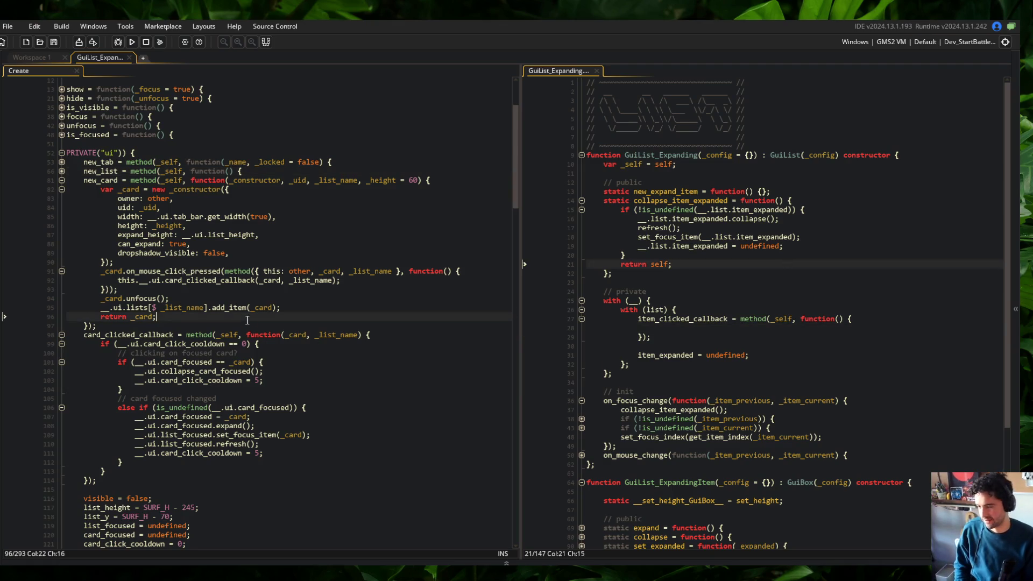
click(135, 271)
scroll(162, 301, down, 3)
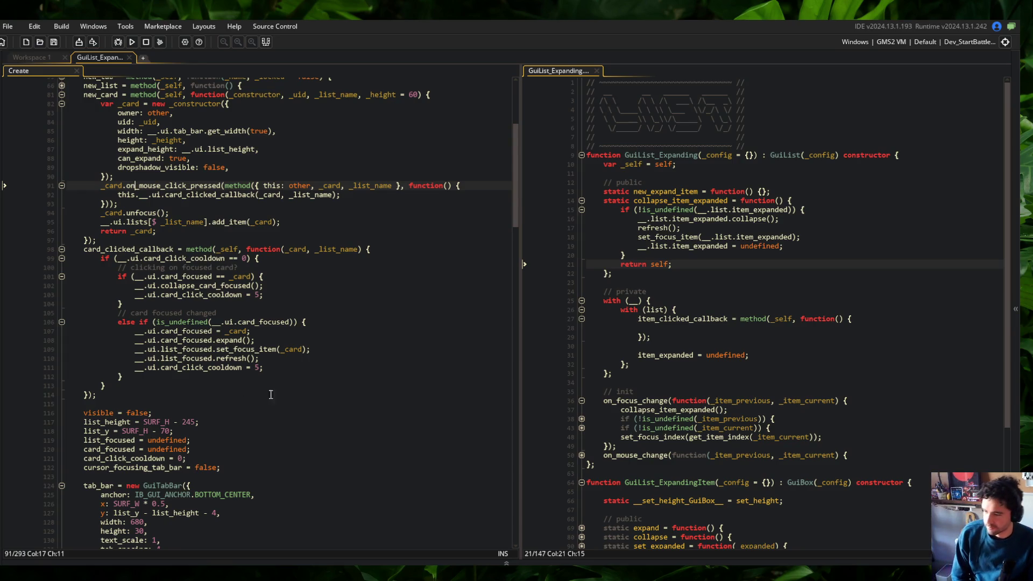
click(697, 328)
click(263, 258)
shift+click(136, 384)
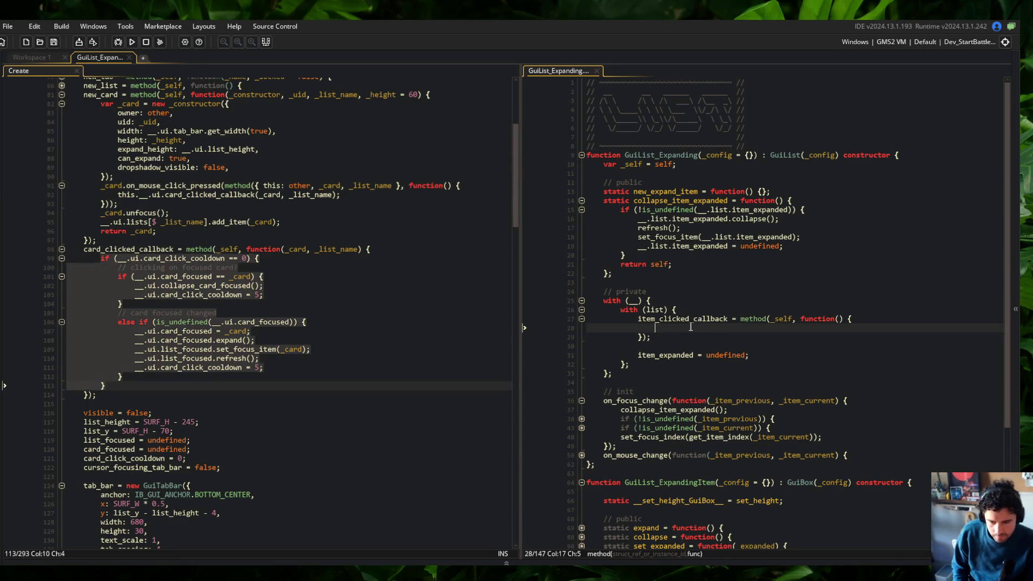
Step: Paste the click logic into item_clicked_callback, indent it, and change the comment to 'expanded item?'
key(ctrl+v)
key(Tab)
click(828, 336)
key(ctrl+s)
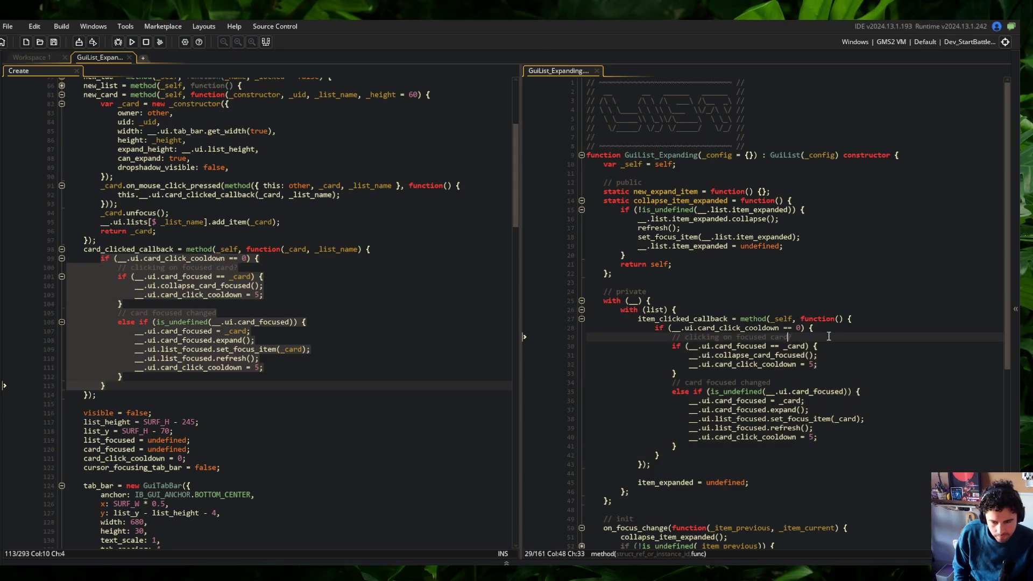
key(ctrl+BackSpace)
key(ctrl+BackSpace)
key(ctrl+BackSpace)
text(expanded item?)
key(ctrl+s)
Step: Replace the four card_focused references with item_expanded and save
key(Down)
key(ctrl+Left)
key(ctrl+Left)
key(ctrl+Left)
click(693, 482)
double_click(740, 346)
key(ctrl+v)
double_click(737, 401)
key(ctrl+v)
click(733, 409)
double_click(733, 409)
key(ctrl+v)
double_click(800, 392)
key(ctrl+v)
key(ctrl+s)
Step: Replace every __.ui reference in the pasted logic with __.list and save
click(656, 309)
double_click(655, 309)
key(ctrl+c)
double_click(706, 346)
key(ctrl+v)
double_click(707, 356)
key(ctrl+v)
click(702, 364)
double_click(706, 364)
key(ctrl+v)
double_click(686, 328)
key(ctrl+v)
double_click(707, 400)
key(ctrl+v)
double_click(706, 410)
key(ctrl+v)
double_click(706, 419)
key(ctrl+v)
double_click(706, 428)
key(ctrl+v)
double_click(707, 437)
key(ctrl+v)
double_click(785, 392)
key(ctrl+v)
key(ctrl+s)
click(839, 318)
click(779, 337)
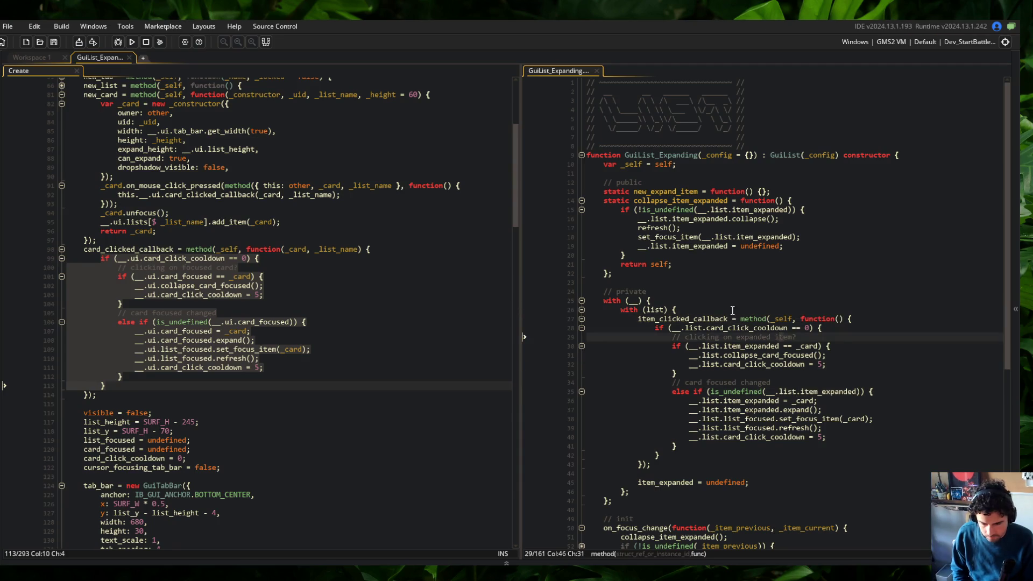
click(838, 319)
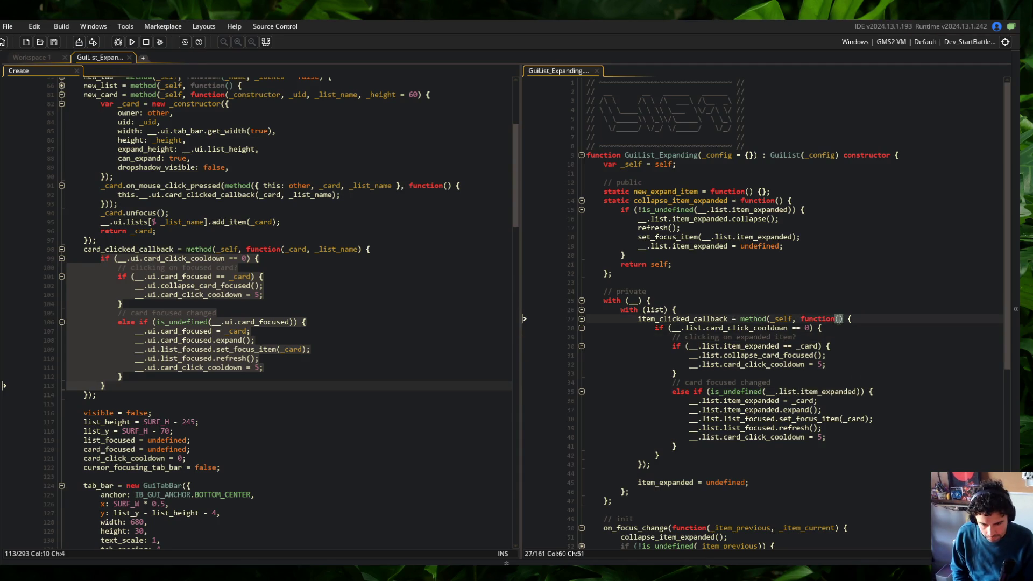
Step: Rename the callback parameter and its _card references to _item, then save the script
text(_item,)
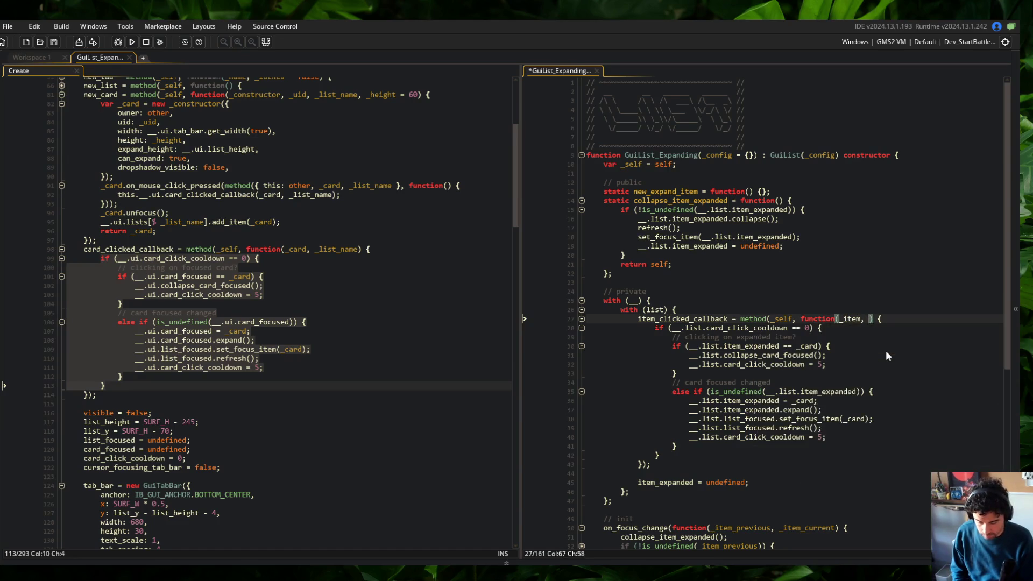
key(ctrl+s)
key(Escape)
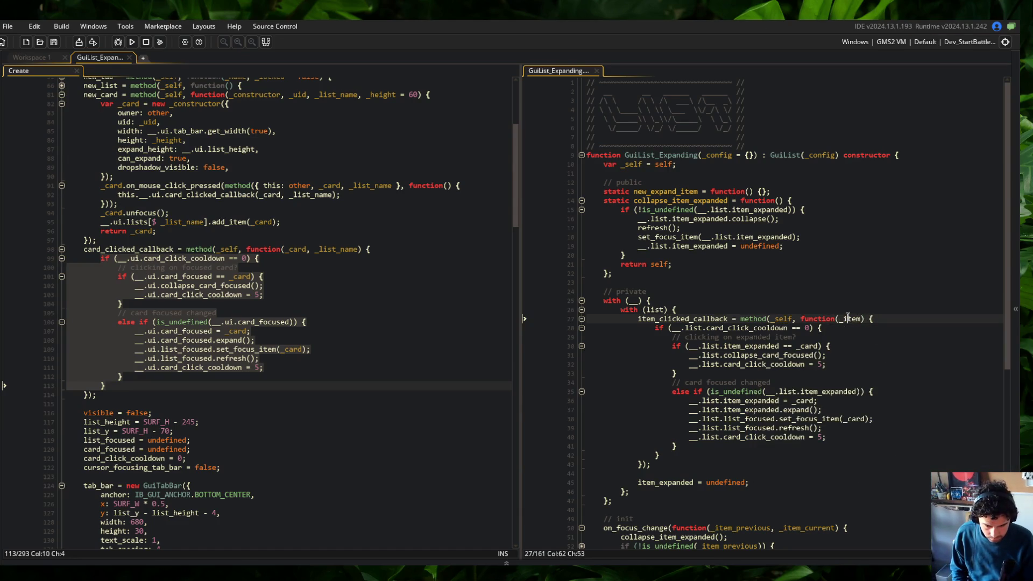
click(803, 346)
double_click(803, 346)
text(_item)
double_click(806, 401)
text(_item)
double_click(854, 419)
text(_item)
key(ctrl+s)
Step: Replace the collapse_card_focused call with the copied collapse_item_expanded name
click(337, 249)
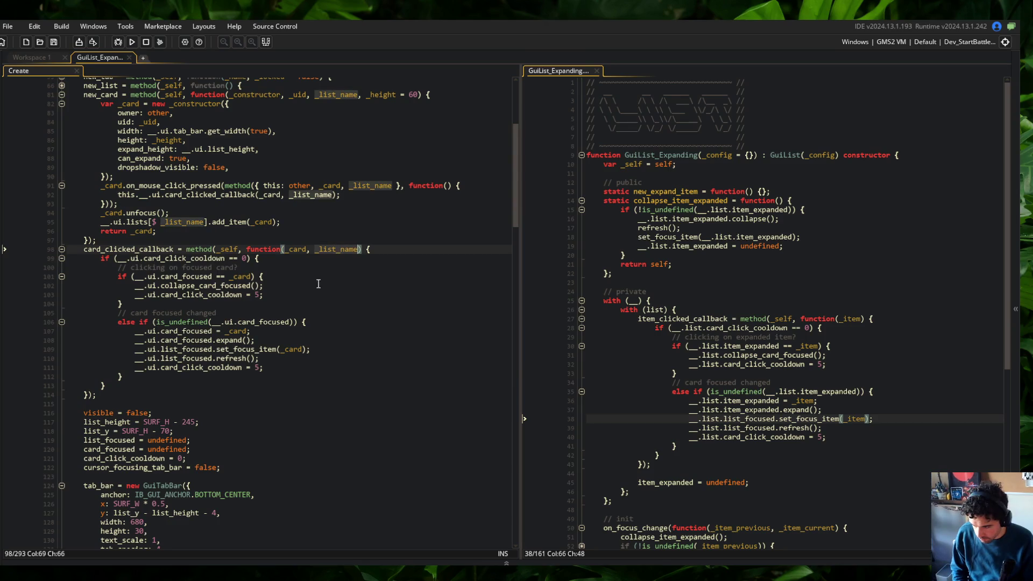
click(361, 313)
click(357, 249)
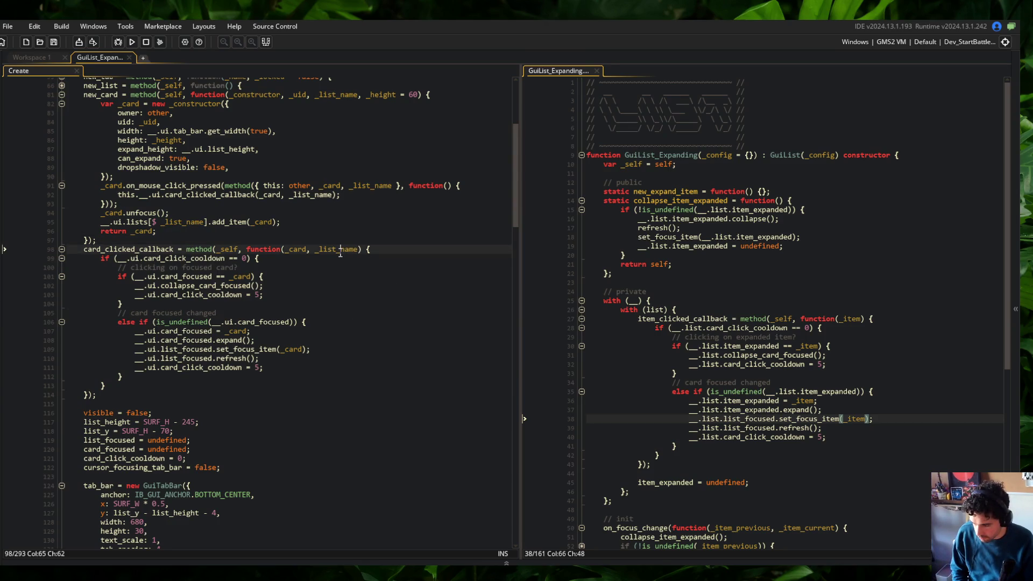
click(783, 373)
click(897, 363)
click(781, 347)
double_click(762, 355)
double_click(664, 201)
key(ctrl+c)
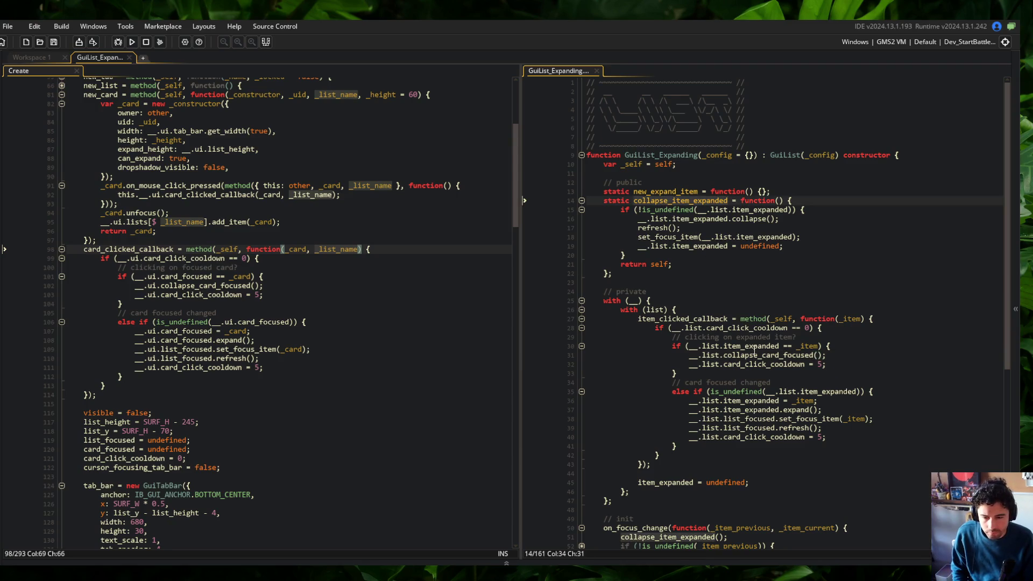
double_click(756, 355)
key(ctrl+v)
Step: Remove the .list. prefix in front of the collapse_item_expanded call
key(ctrl+shift+Left)
key(ctrl+shift+Left)
key(BackSpace)
key(Down)
key(ctrl+Right)
key(Up)
key(Up)
key(Down)
key(Down)
key(Down)
key(Down)
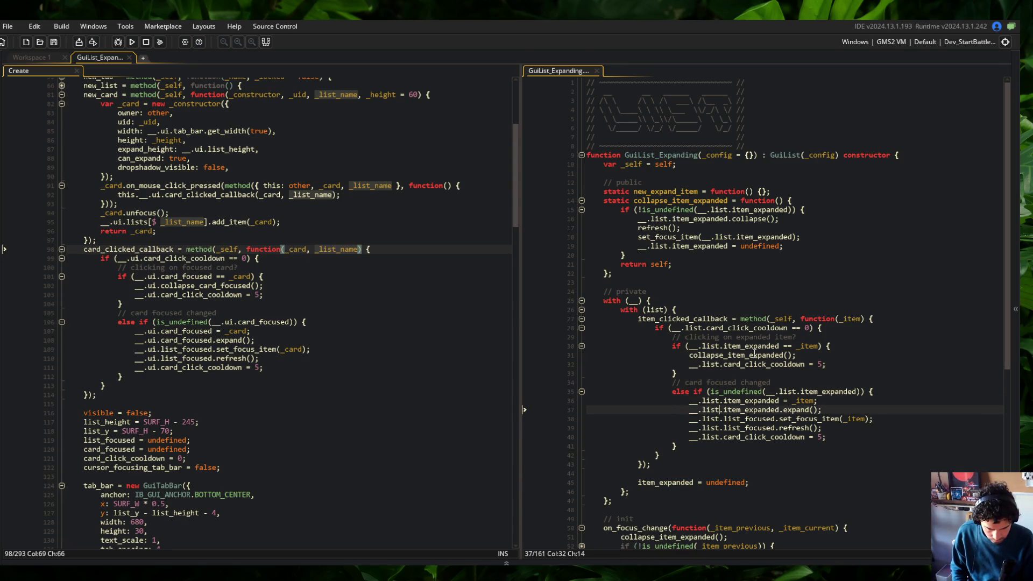
key(Down)
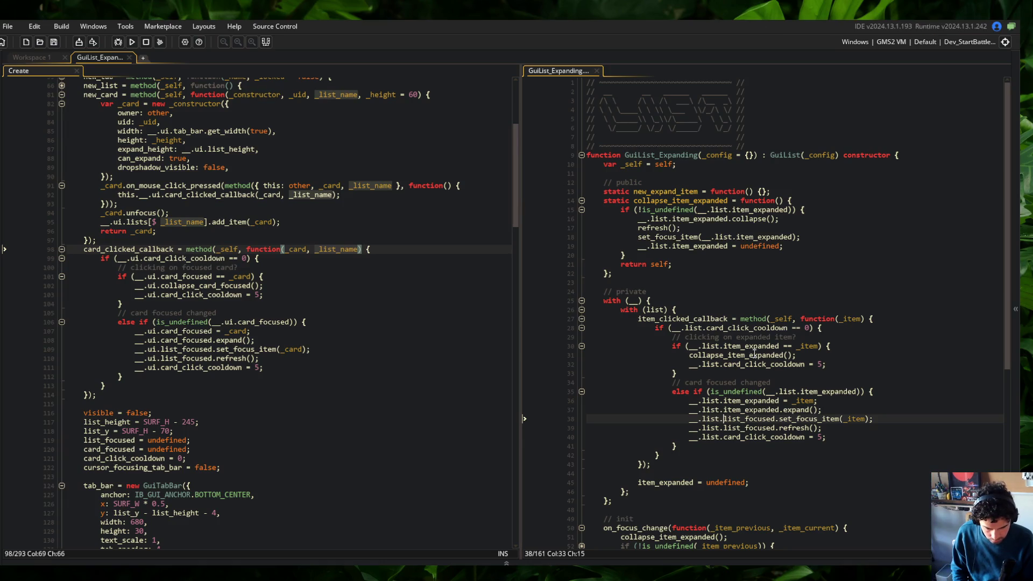
Step: Strip the .list.list_focused. prefix from the set_focus_item(_item) and refresh() calls
key(Home)
key(ctrl+shift+Right)
key(ctrl+shift+Right)
key(ctrl+shift+Right)
key(Delete)
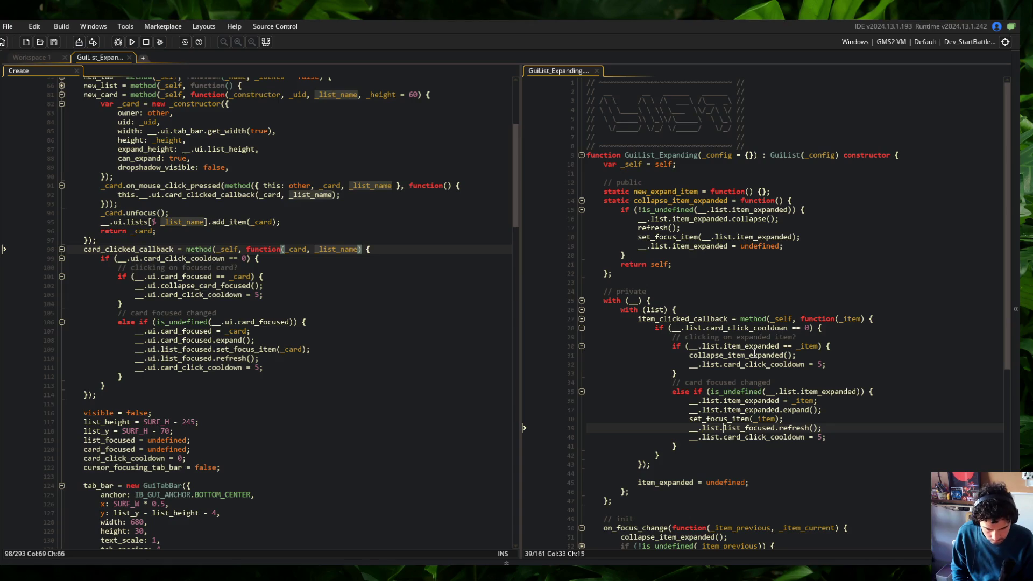
key(BackSpace)
key(BackSpace)
key(ctrl+shift+Right)
key(ctrl+shift+Right)
key(ctrl+shift+Right)
key(Delete)
key(Down)
key(Up)
key(Up)
key(Up)
key(ctrl+Right)
key(ctrl+Right)
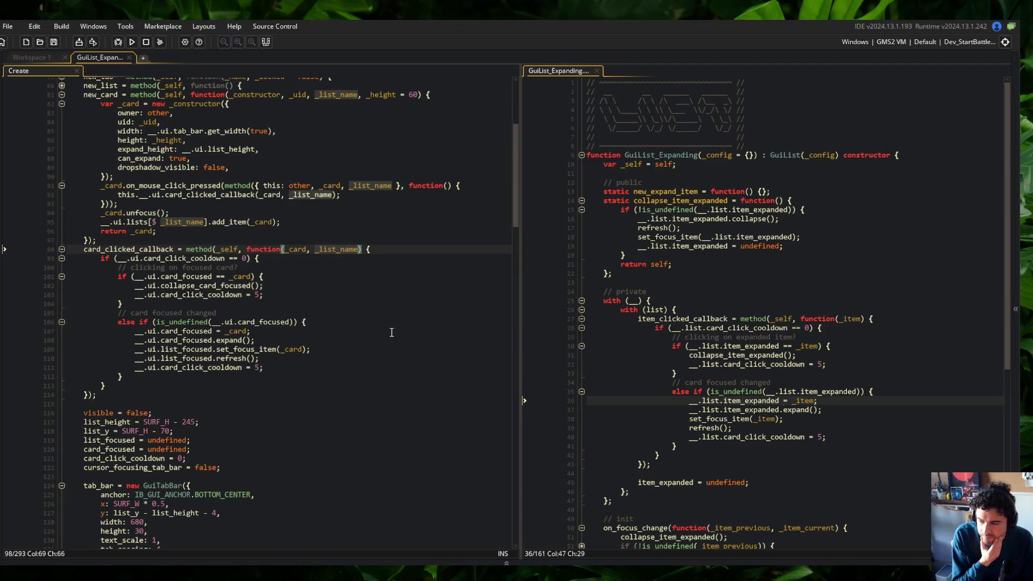
scroll(317, 249, down, 2)
Step: Paste the cooldown initialisation to 0 below item_expanded = undefined and save
click(327, 356)
key(Down)
key(Down)
key(Down)
key(Home)
click(773, 479)
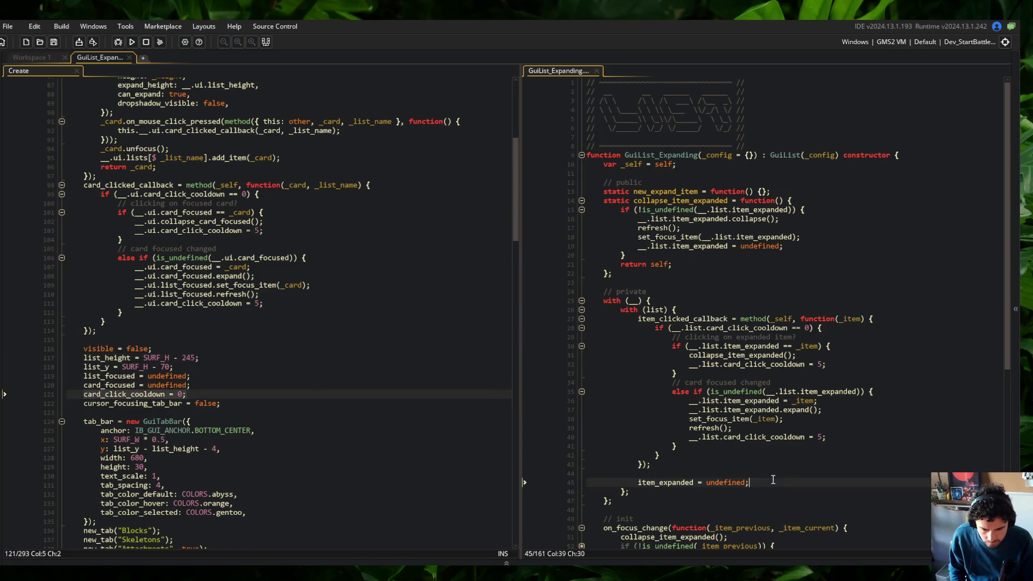
key(Return)
key(ctrl+v)
key(ctrl+s)
Step: Rename the cooldown declaration and resets from card_click_cooldown to click_cooldown, then save
key(BackSpace)
key(BackSpace)
key(BackSpace)
key(Up)
key(Up)
key(Up)
key(Up)
key(Up)
key(Up)
key(ctrl+Left)
key(ctrl+Left)
key(ctrl+Left)
key(BackSpace)
key(BackSpace)
key(BackSpace)
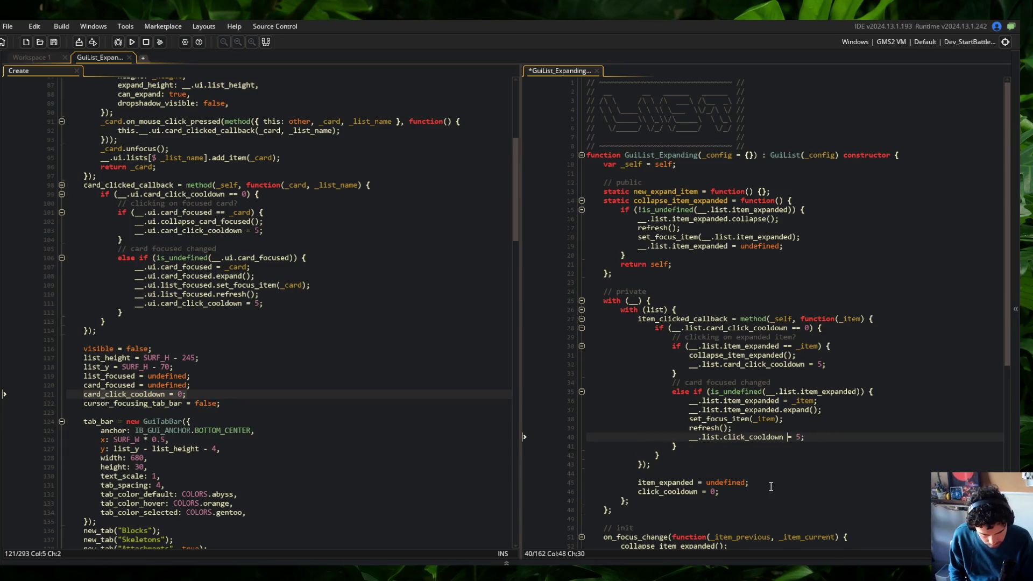
key(Up)
key(Up)
key(Up)
key(ctrl+Right)
key(ctrl+BackSpace)
text(click_cooldown)
key(ctrl+s)
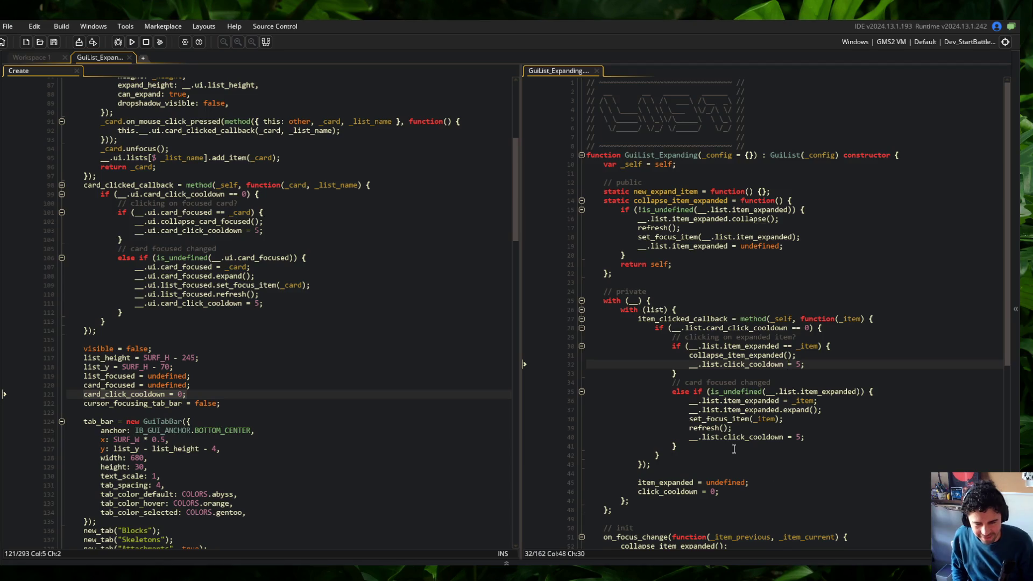
Step: Change the word 'card' to 'item' in the focused-changed comment
click(753, 409)
click(680, 454)
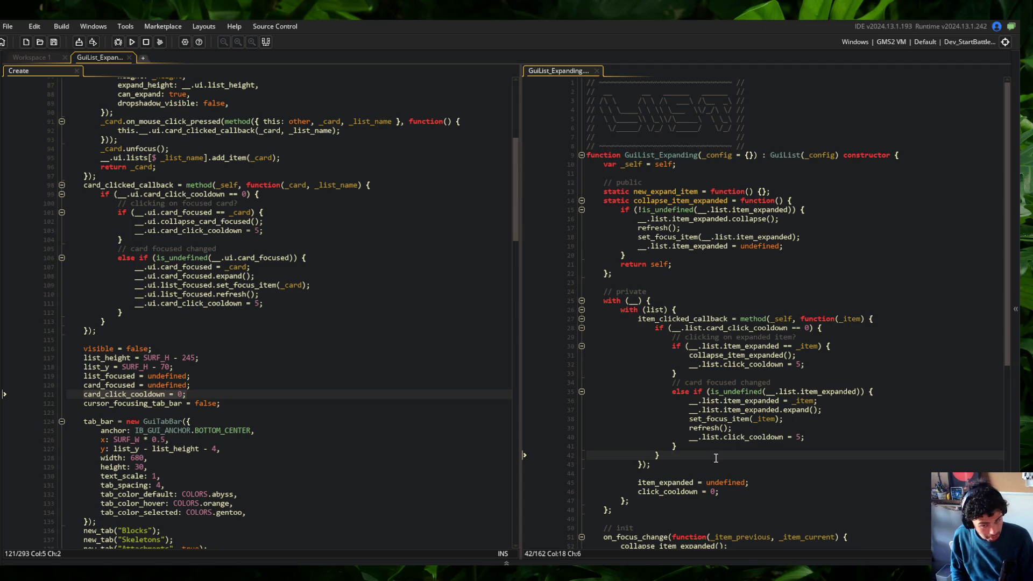
click(694, 446)
double_click(692, 383)
text(item)
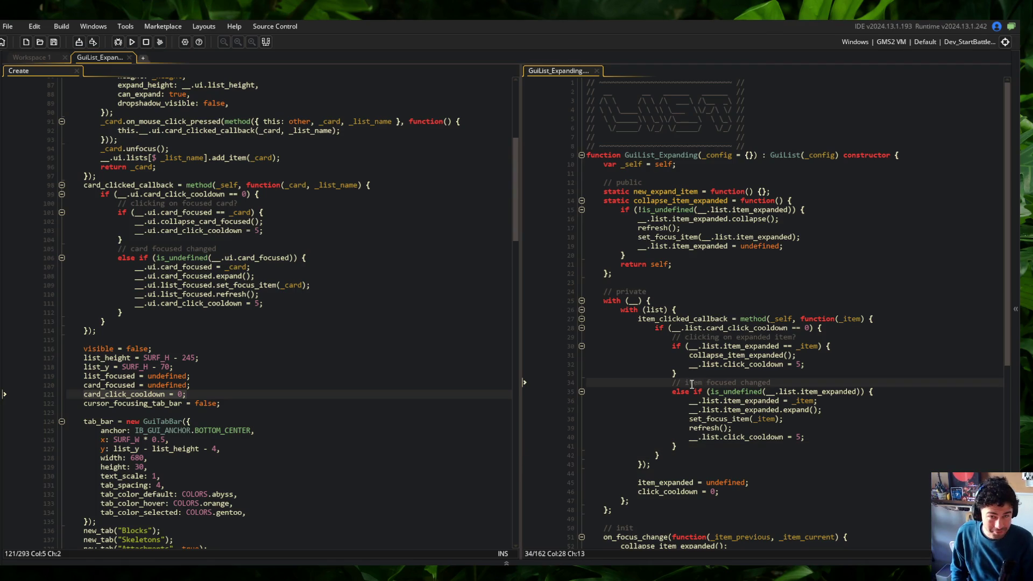
Step: Check the item_clicked_callback branches, fold the block and save GuiList_Expanding
click(786, 373)
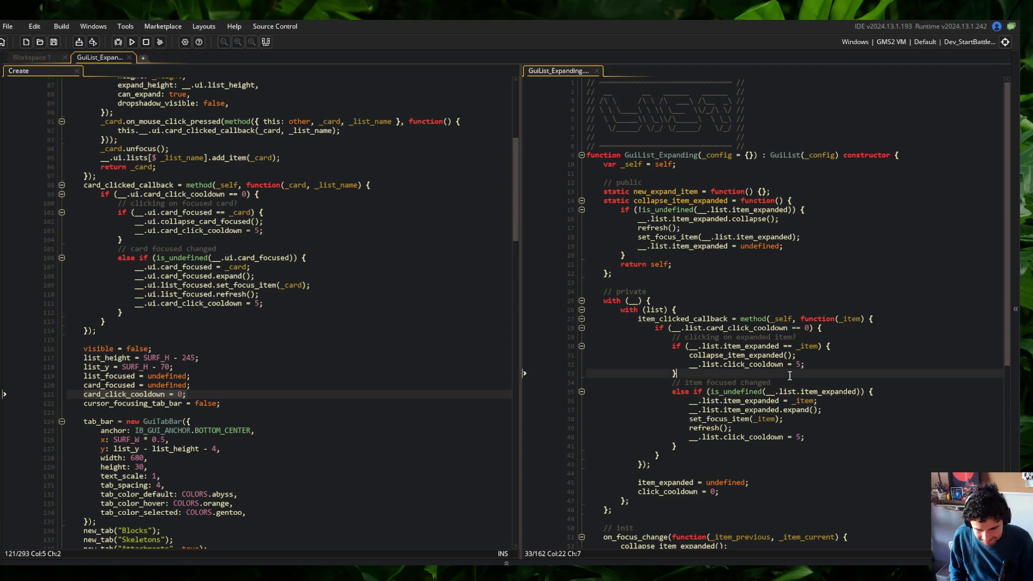
click(692, 328)
click(751, 347)
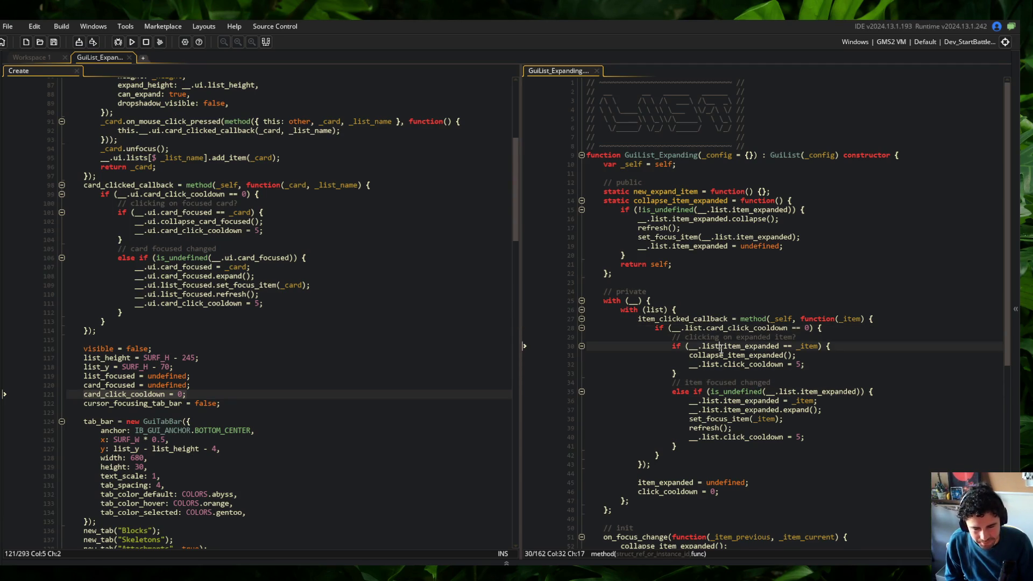
click(703, 355)
key(Down)
key(Down)
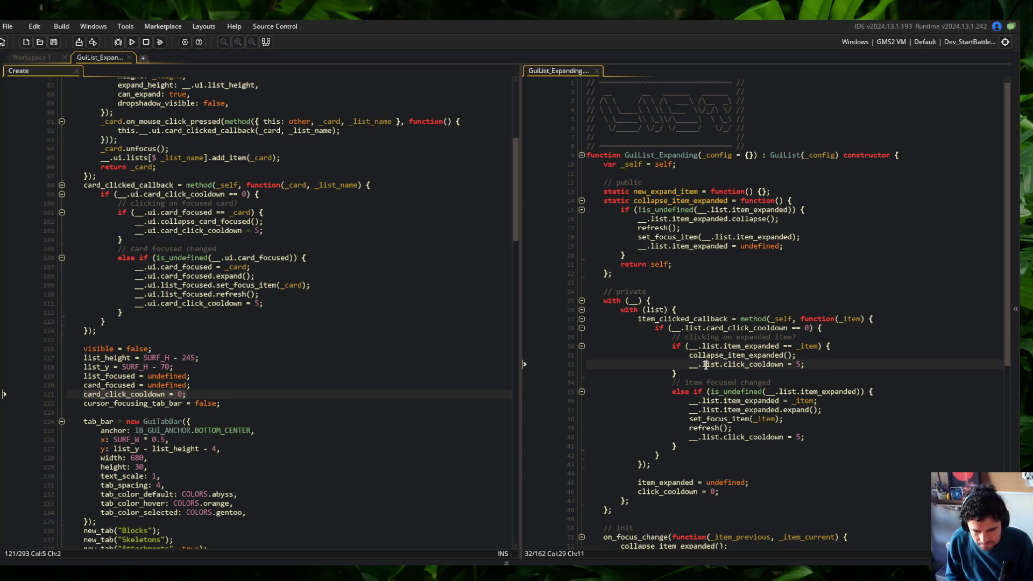
click(747, 401)
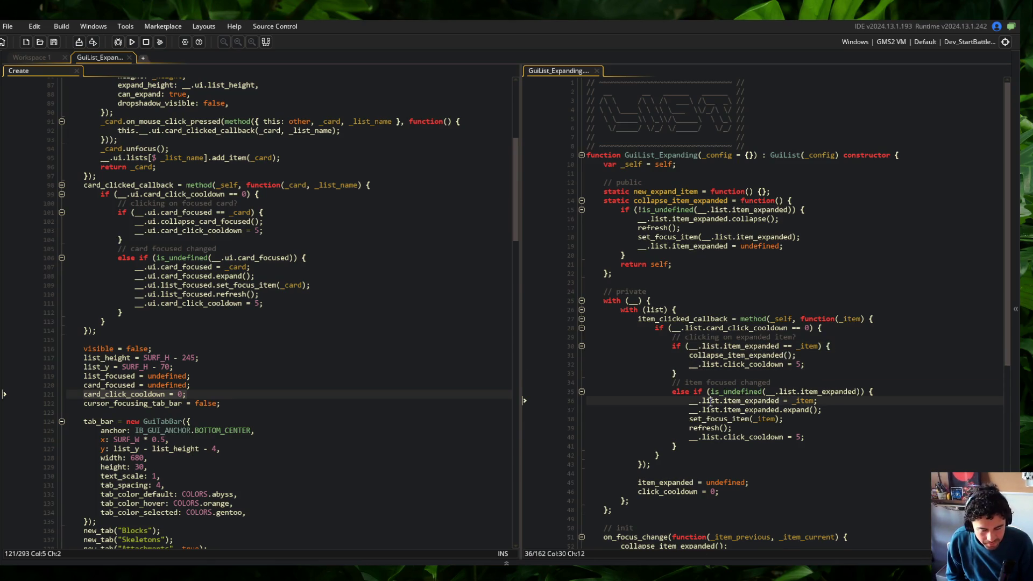
click(727, 383)
click(744, 364)
click(582, 319)
click(694, 327)
key(ctrl+s)
Step: Inspect uses of card_clicked_callback and new_card in the Create event
click(679, 309)
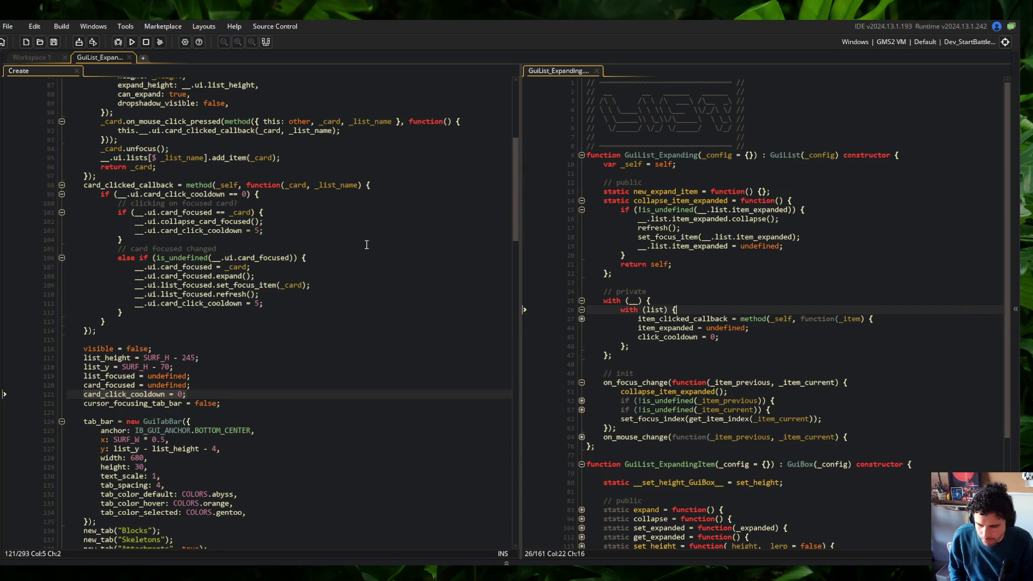
scroll(374, 264, up, 2)
double_click(126, 248)
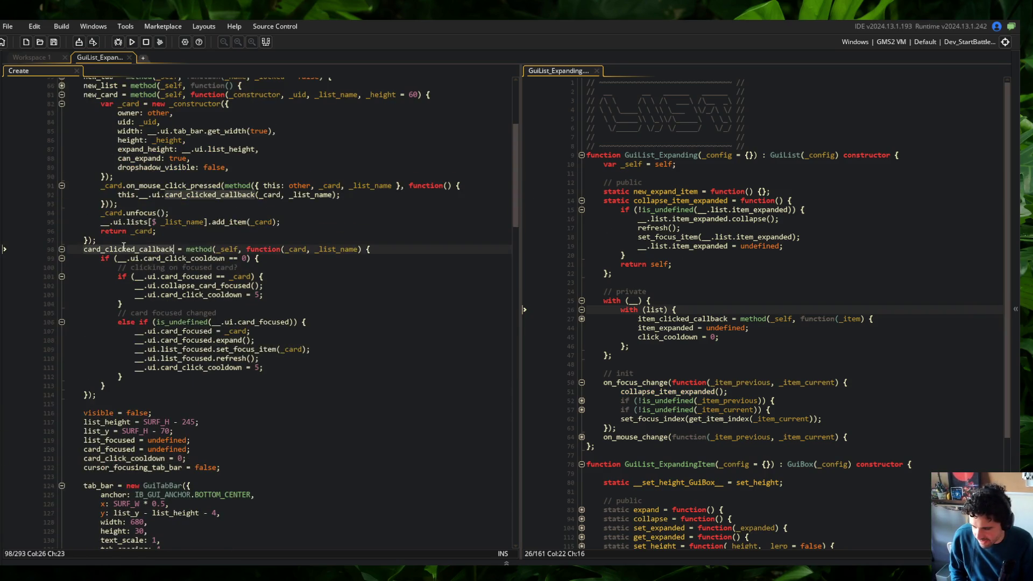
scroll(210, 293, up, 3)
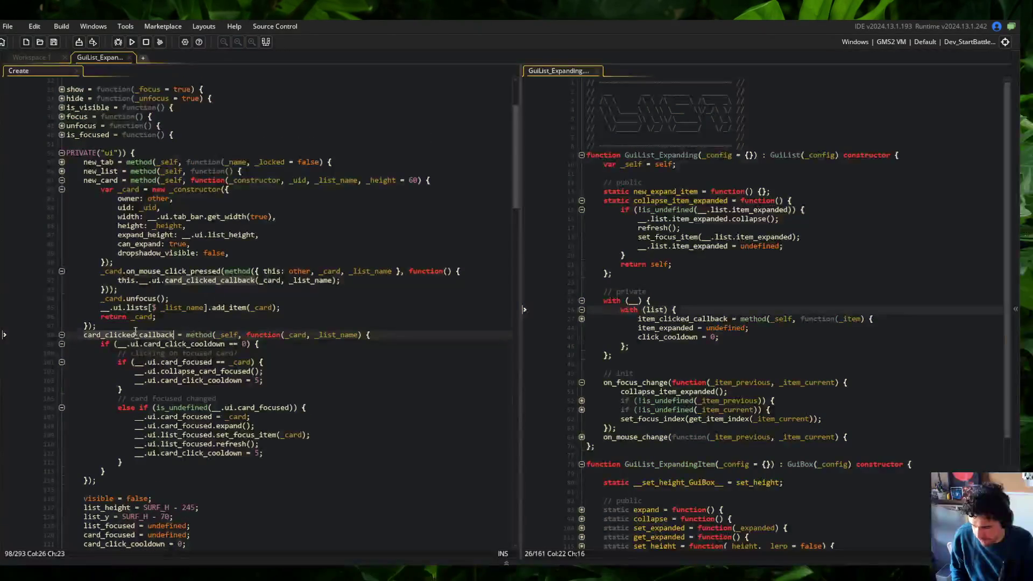
click(133, 335)
double_click(94, 180)
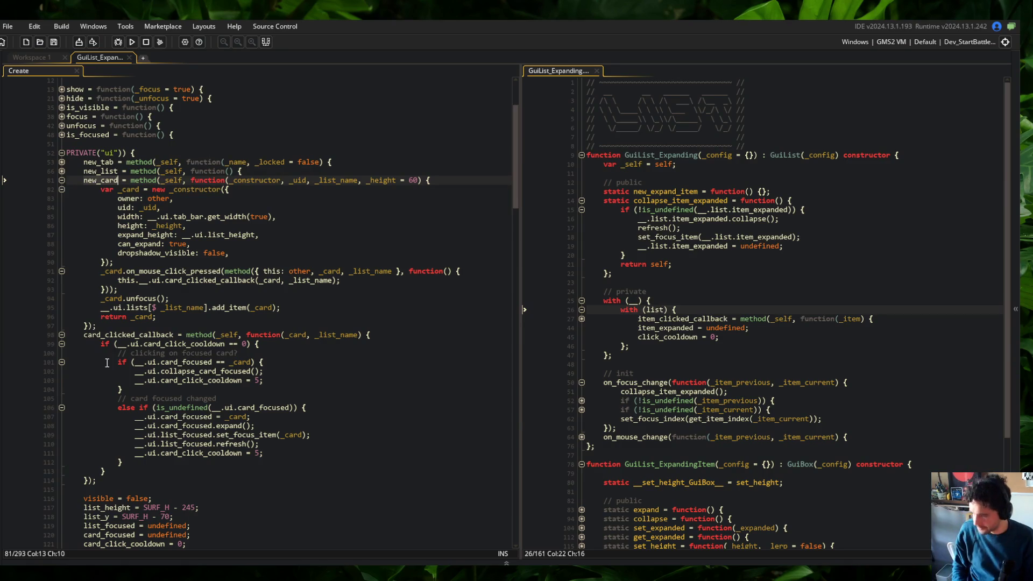
click(131, 335)
Step: Delete the card_clicked_callback block and the card_click_cooldown line, then save
key(ctrl+d)
key(ctrl+d)
key(ctrl+d)
key(ctrl+d)
key(ctrl+d)
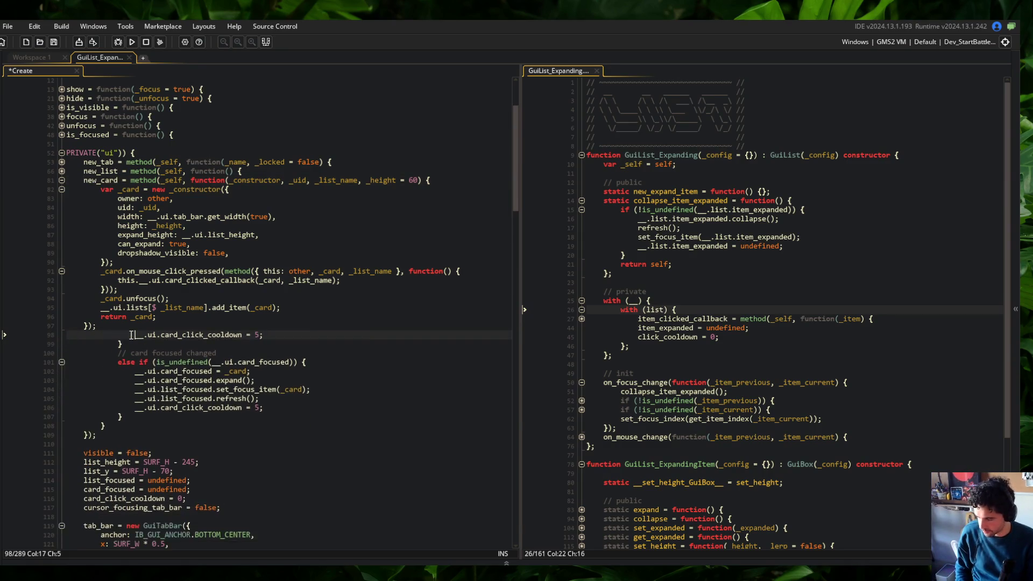
key(ctrl+d)
key(ctrl+d)
key(ctrl+d)
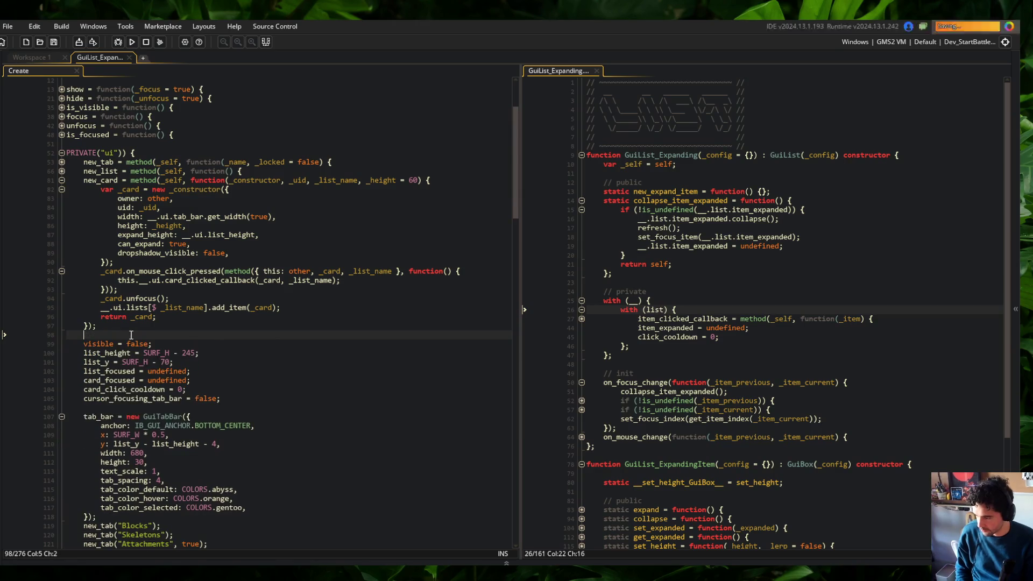
click(140, 389)
key(ctrl+s)
Step: Remove the card cooldown countdown line from update and save
scroll(140, 389, down, 20)
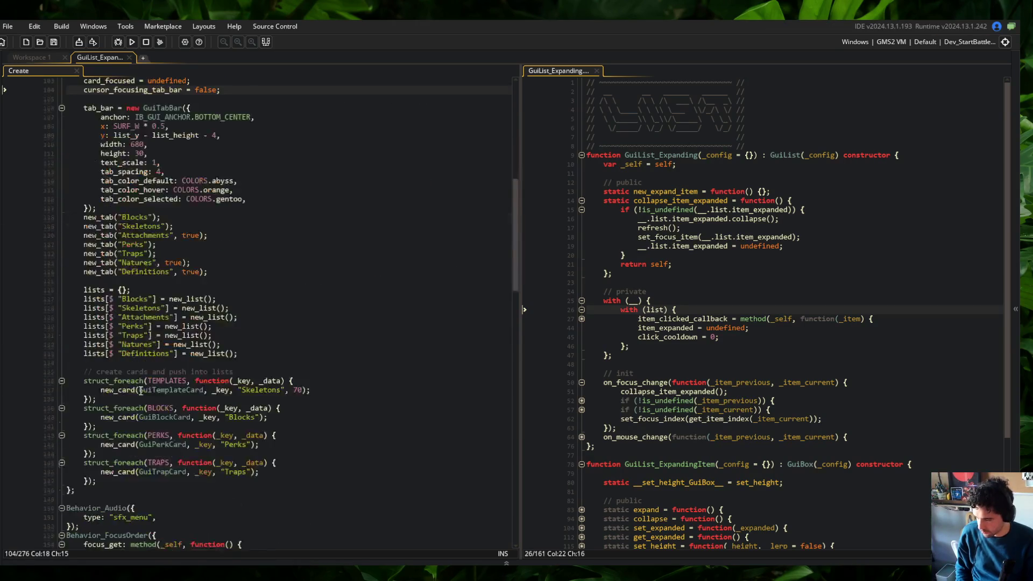
click(321, 372)
key(End)
key(shift+Home)
key(BackSpace)
key(shift+Home)
key(BackSpace)
key(BackSpace)
key(ctrl+s)
Step: Insert blank lines below var _self = self for an events section
scroll(321, 374, up, 15)
scroll(321, 374, up, 5)
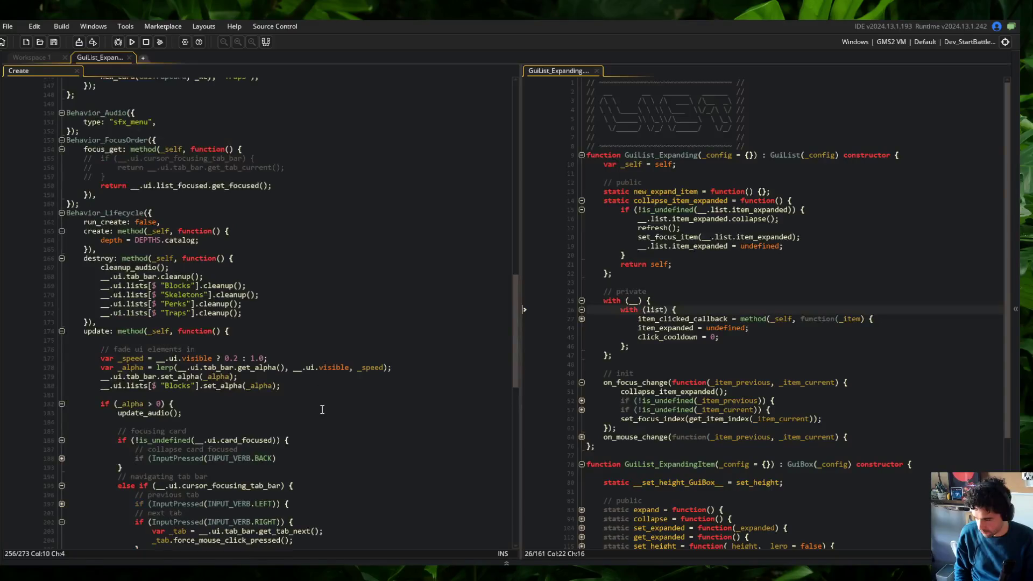
click(734, 176)
key(Return)
key(Return)
key(Up)
Step: Store the parent update as static __update_GuiList__ above the events comment
text(// events)
key(Home)
key(Return)
key(Return)
key(Up)
key(Up)
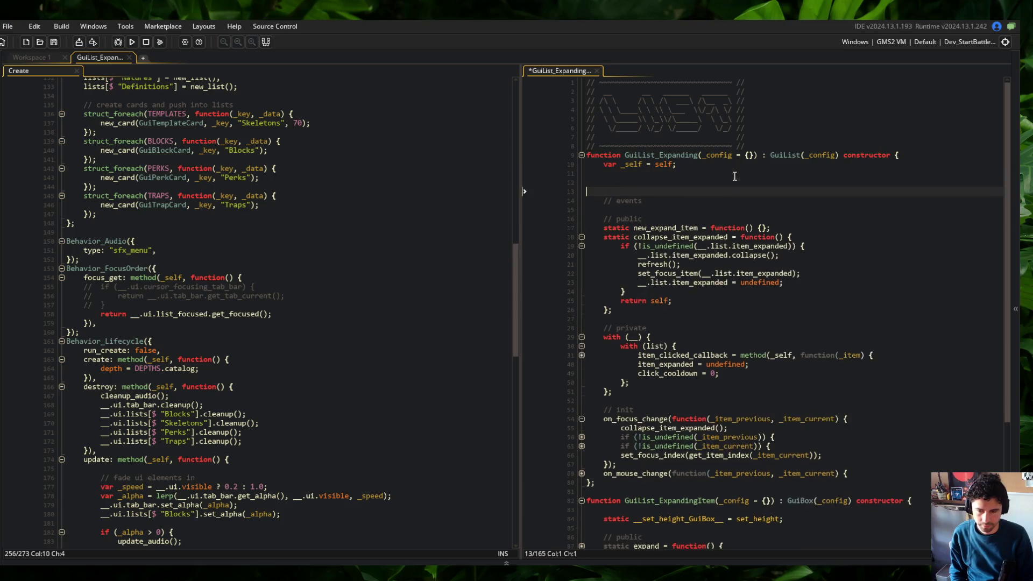
text(static __update_GuiList_)
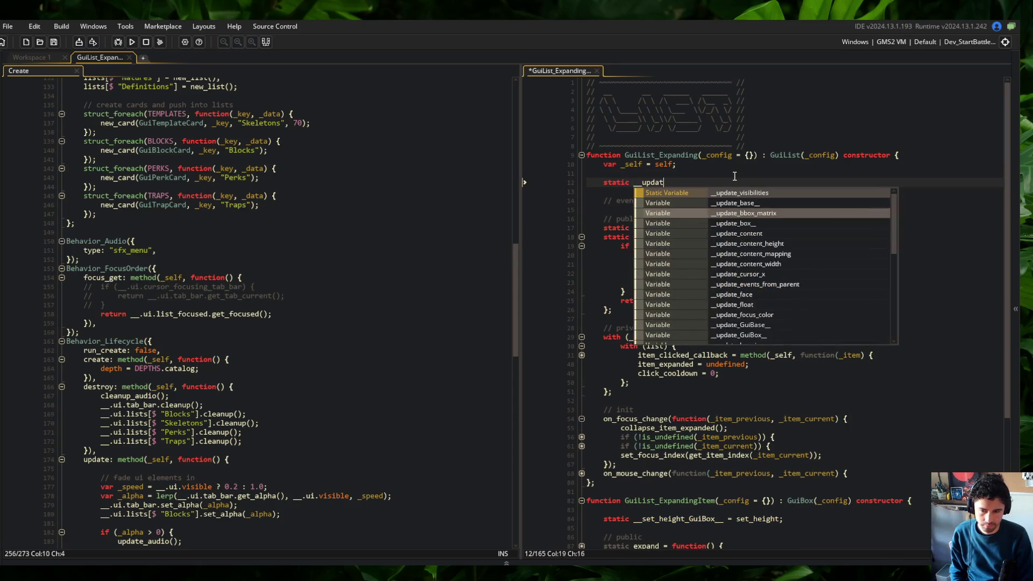
text(_ = update;)
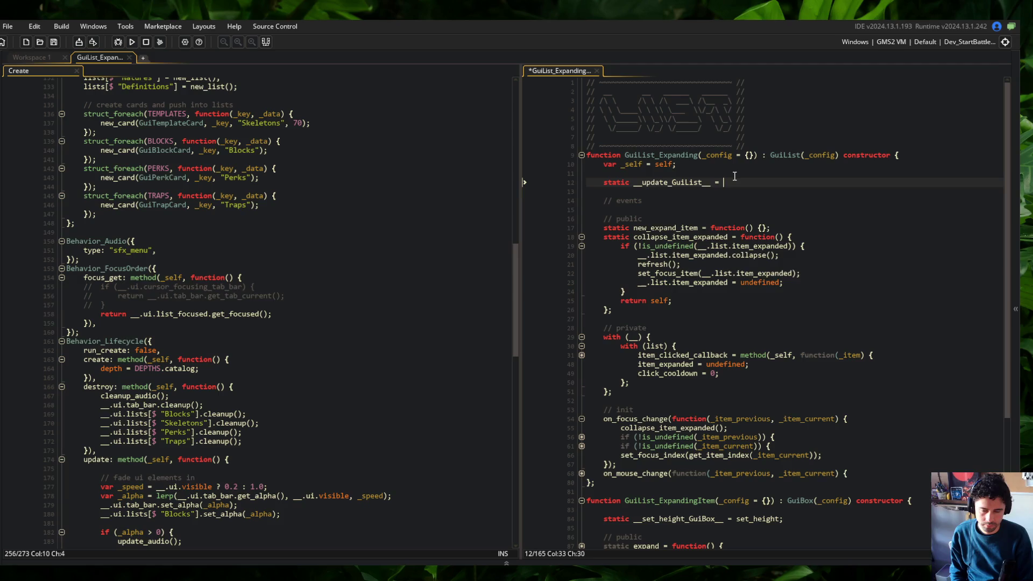
Step: Declare static update = function(_x, _y) and paste the click cooldown line into its body
key(Down)
key(Down)
key(End)
key(Return)
text(static upda)
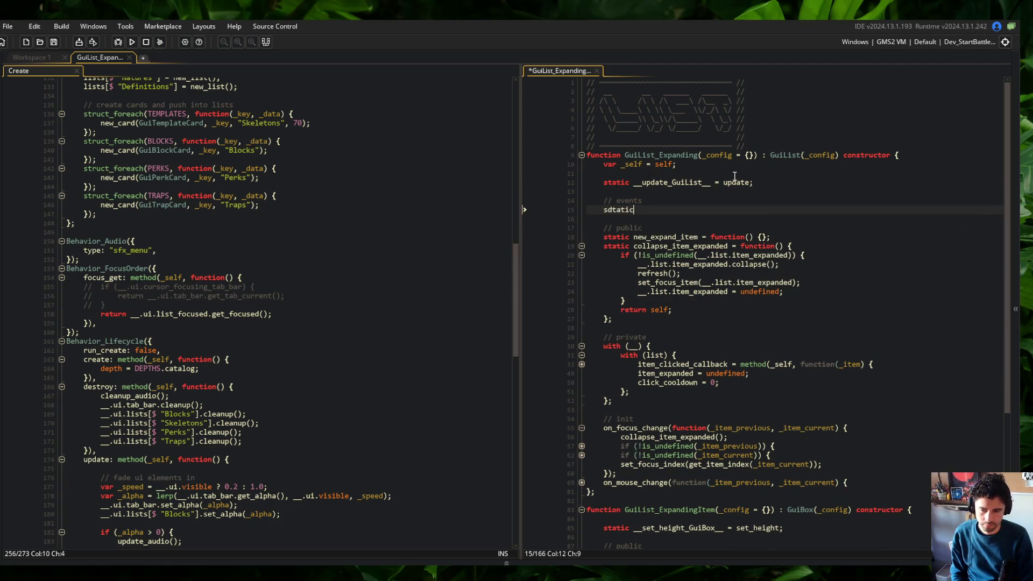
text(te = )
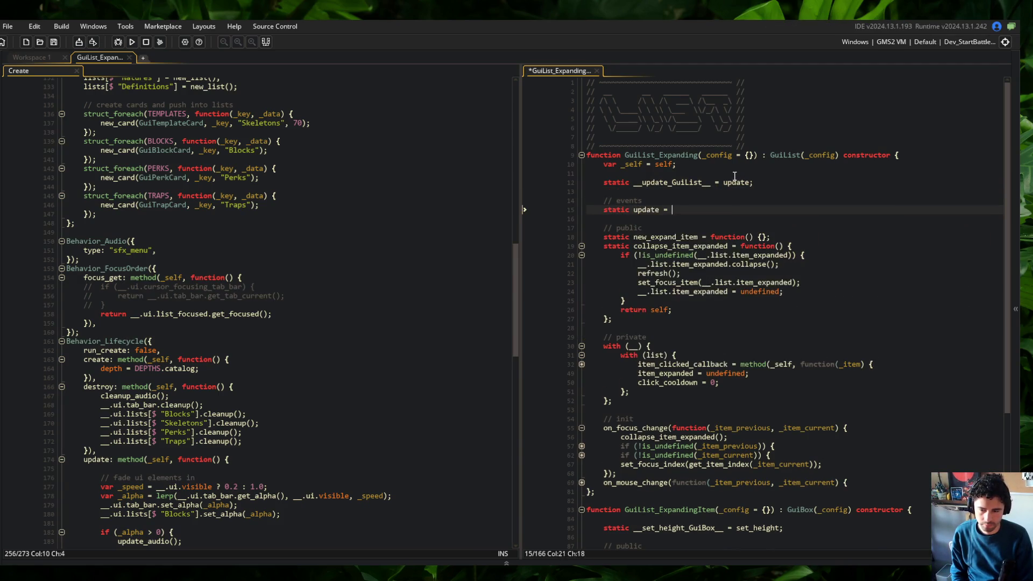
text(function(_x, = undefined, _y = undefined) {)
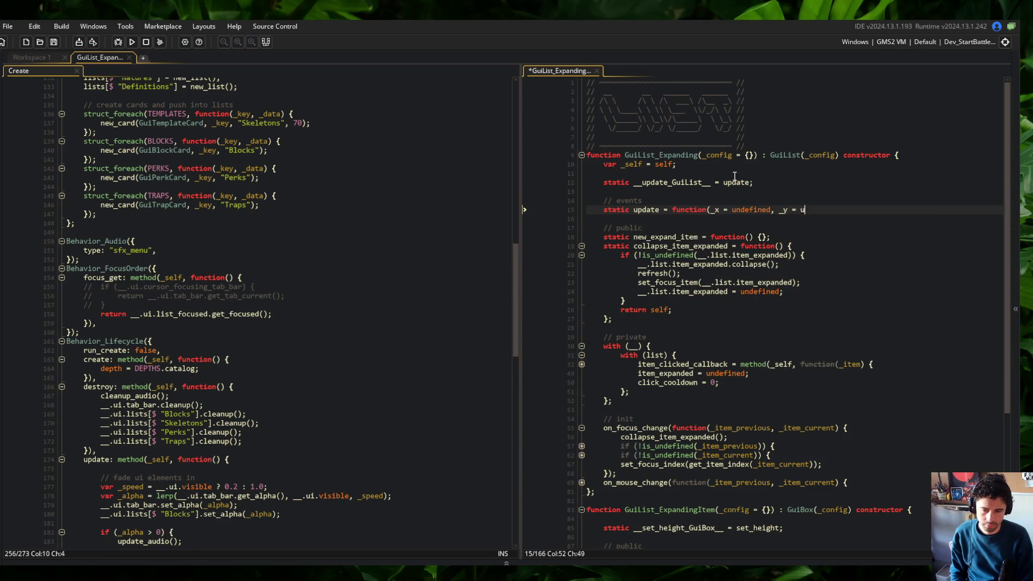
key(Return)
text(;)
key(Up)
text(if (__.ui.card_click_cooldown > 0) __.ui.card_click_cooldown--;)
key(ctrl+s)
Step: Wrap the cooldown line in an if (get_active()) block and add return self
key(Home)
key(Return)
key(Up)
text(if (get_active()) {)
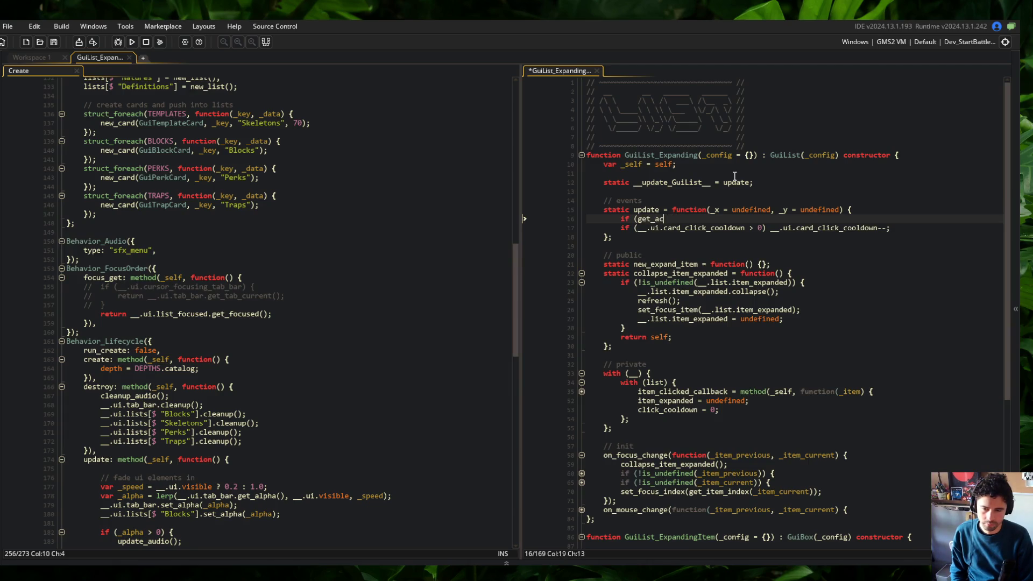
key(Down)
key(Tab)
key(End)
key(Return)
text(})
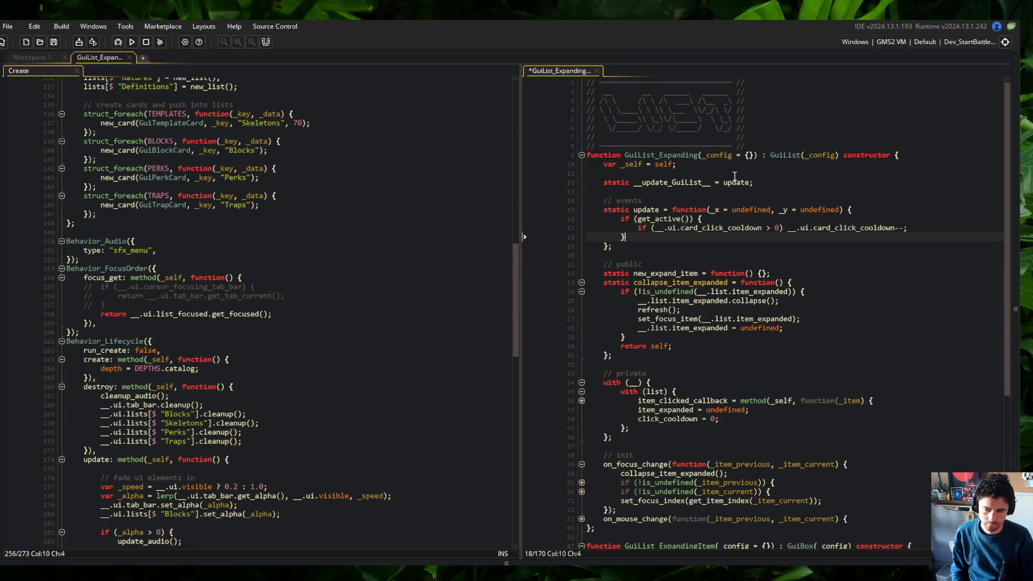
key(Return)
text(return self;)
key(ctrl+s)
key(Up)
key(Up)
key(Up)
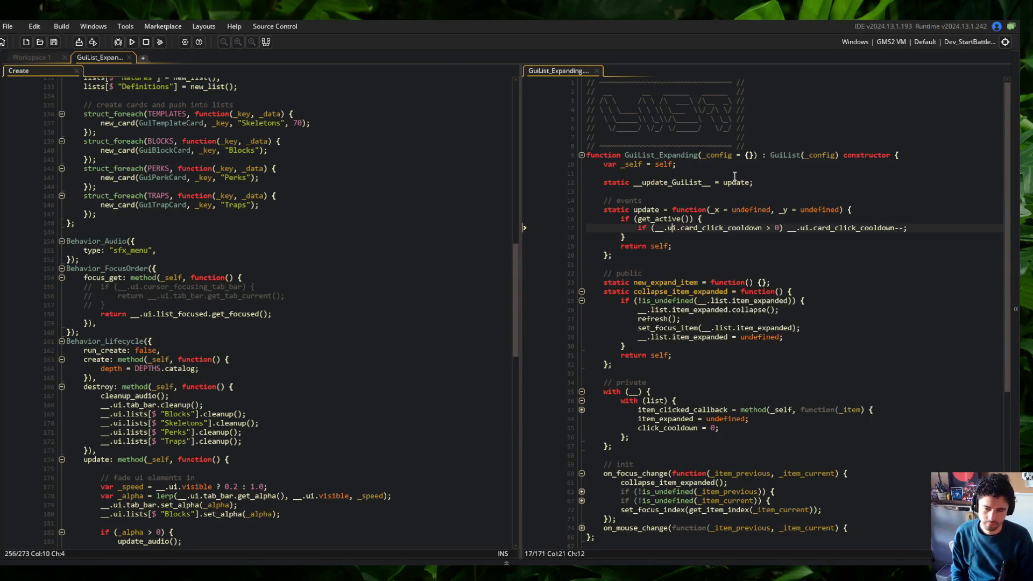
Step: Change both cooldown references to __.list.click_cooldown and save the script
key(Down)
key(BackSpace)
key(BackSpace)
key(Delete)
key(Delete)
key(Delete)
text(list.)
key(ctrl+Right)
key(ctrl+Right)
key(ctrl+Right)
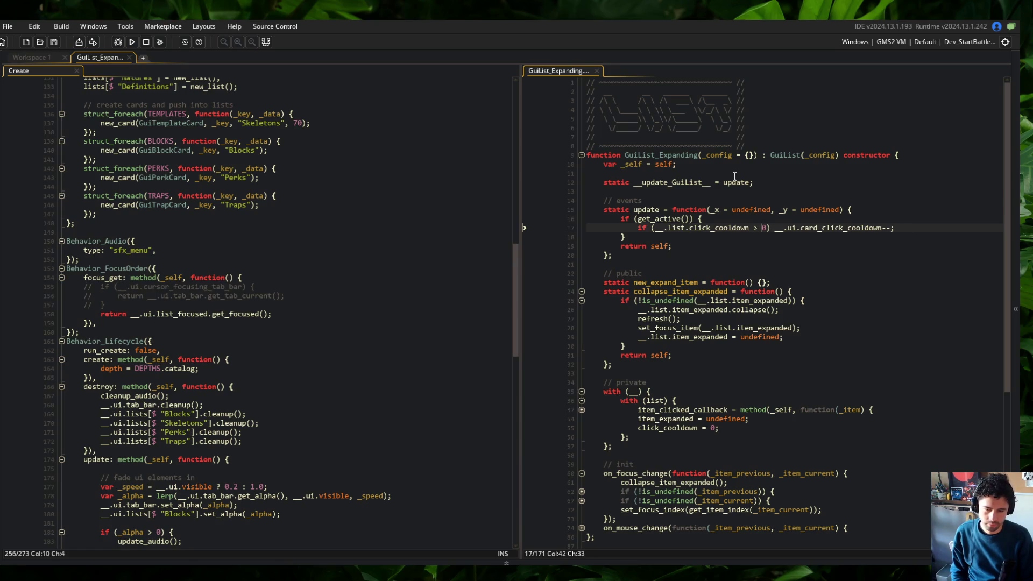
key(Delete)
key(Delete)
text(list)
key(Right)
key(Delete)
key(Delete)
key(Delete)
key(Left)
key(ctrl+s)
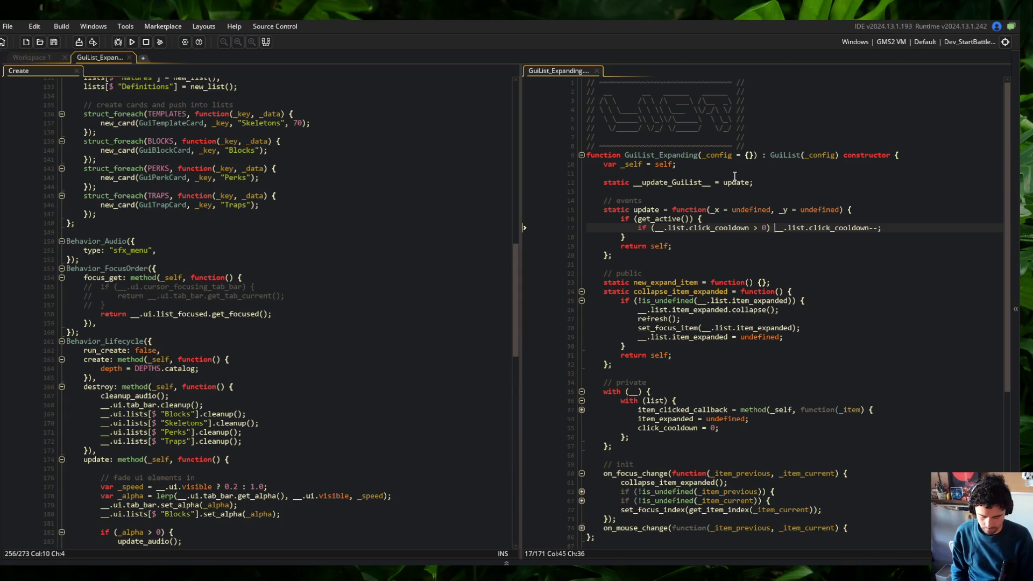
Step: Brace the cooldown decrement and call __update_GuiList__(_x, _y) inside the active check
text({)
key(Return)
key(End)
key(Return)
text(})
key(Up)
key(Up)
key(Up)
key(End)
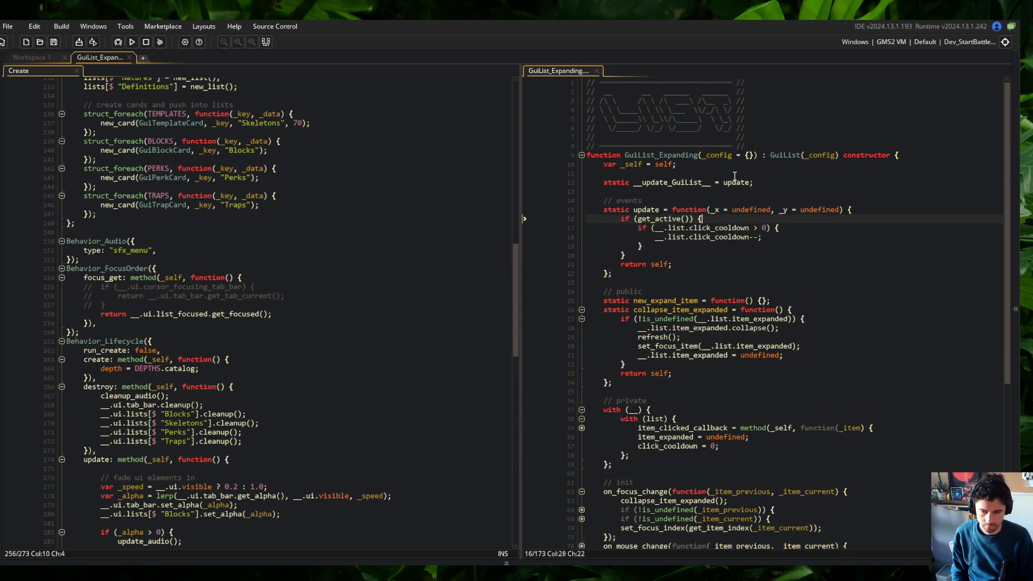
key(Return)
text(__update_Gu)
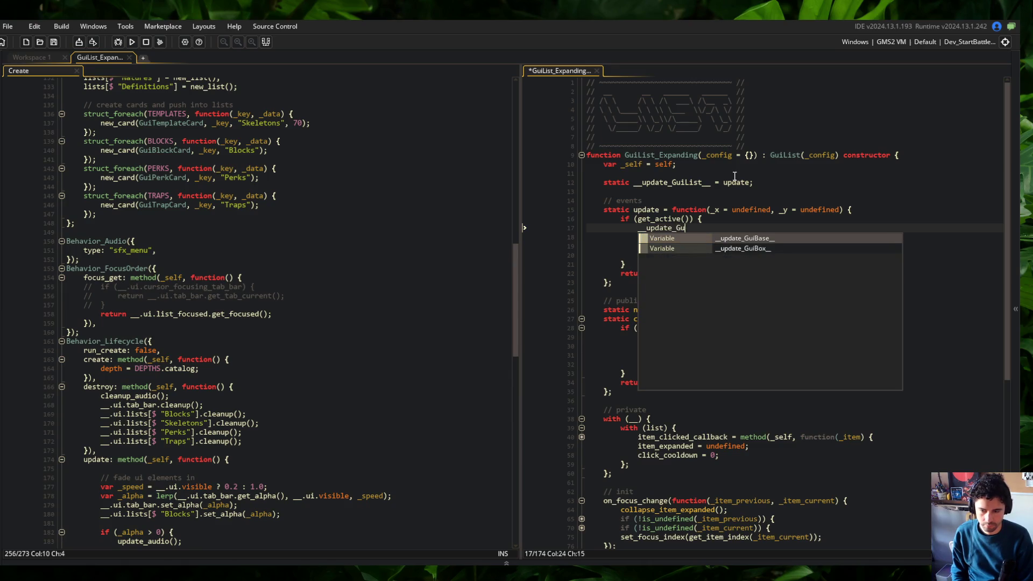
text(iList__(_x, _y);)
key(ctrl+s)
key(Down)
key(Down)
key(Up)
key(Up)
key(Up)
key(Up)
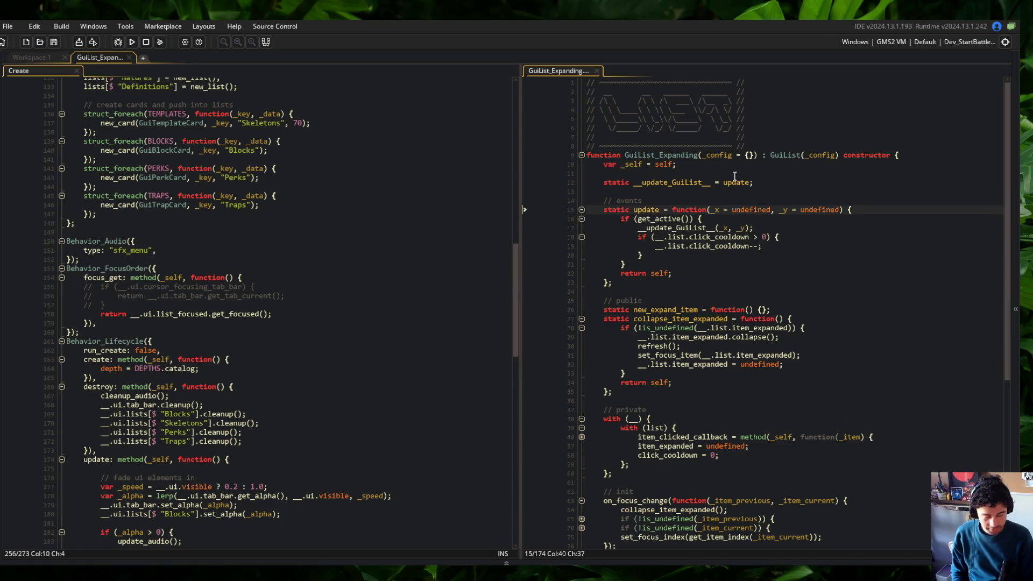
scroll(734, 176, down, 1)
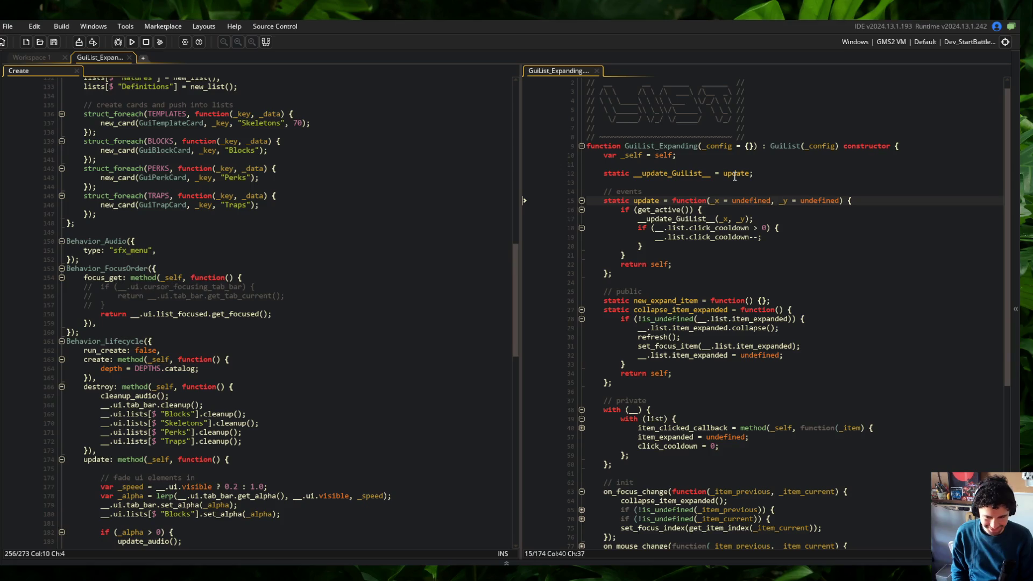
Step: Save GuiList_Expanding and fold the finished update function at line 15
key(ctrl+s)
key(Down)
key(Down)
key(Down)
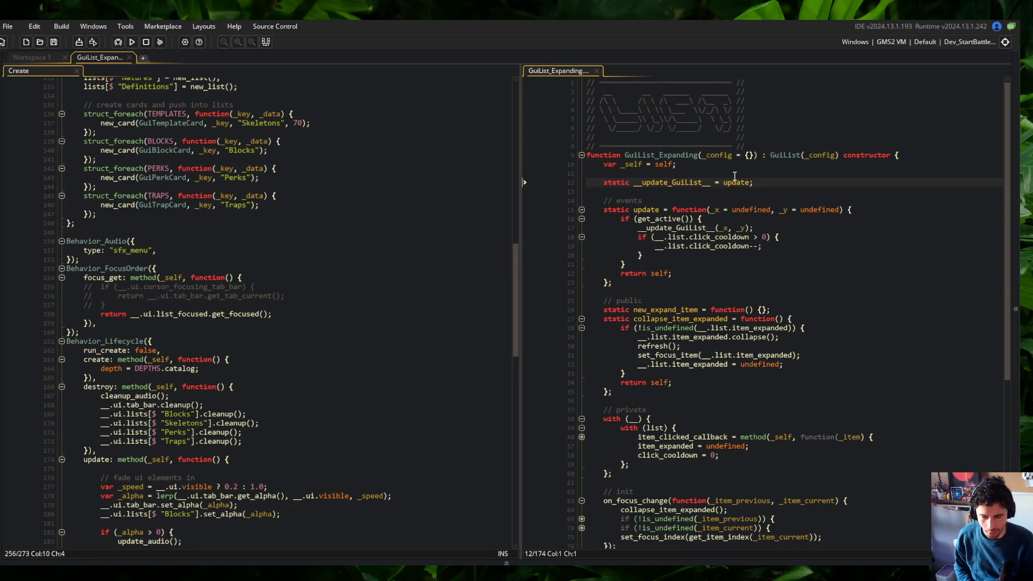
key(Down)
key(Down)
key(Down)
key(End)
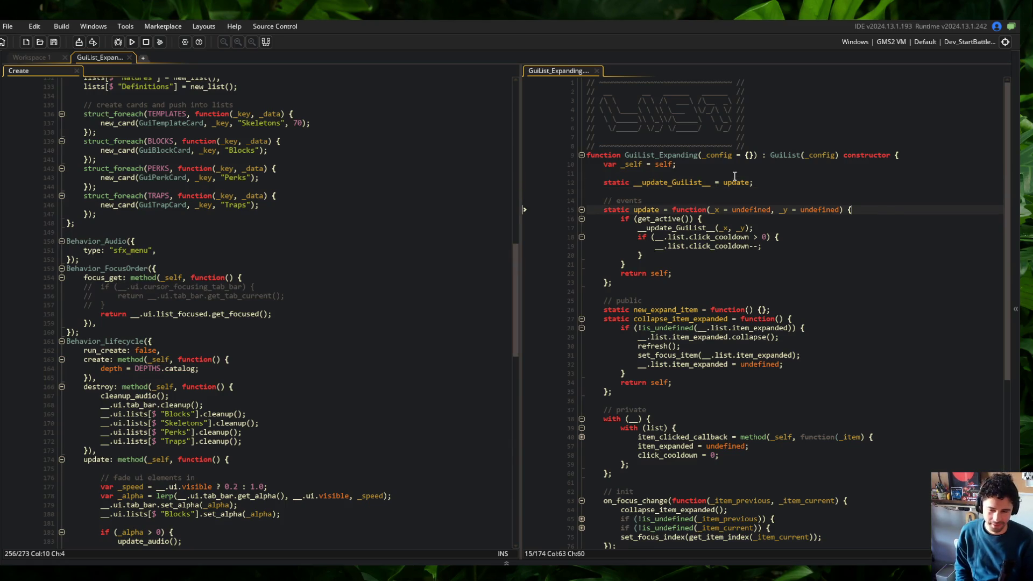
key(ctrl+shift+bracketleft)
key(Down)
key(Down)
key(Down)
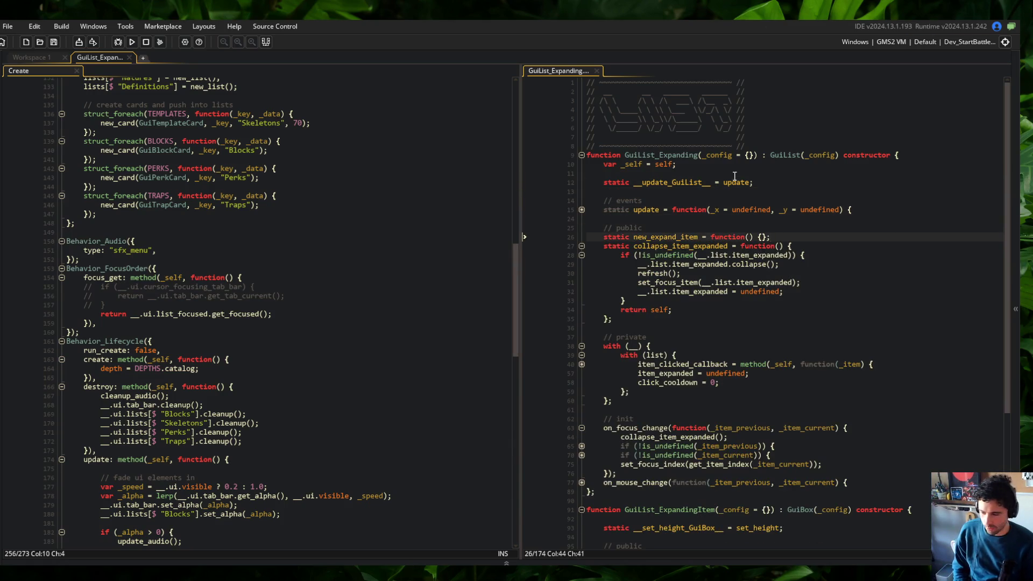
click(363, 268)
Step: Fold the list-navigation, previous-tab, next-tab and exit-to-title input blocks inside update
scroll(363, 265, down, 20)
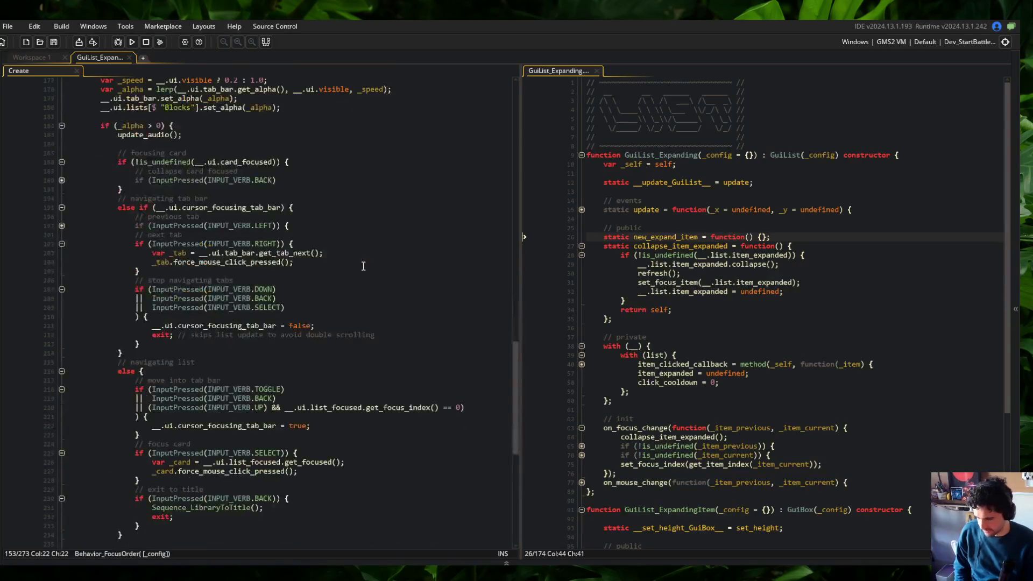
scroll(364, 266, up, 1)
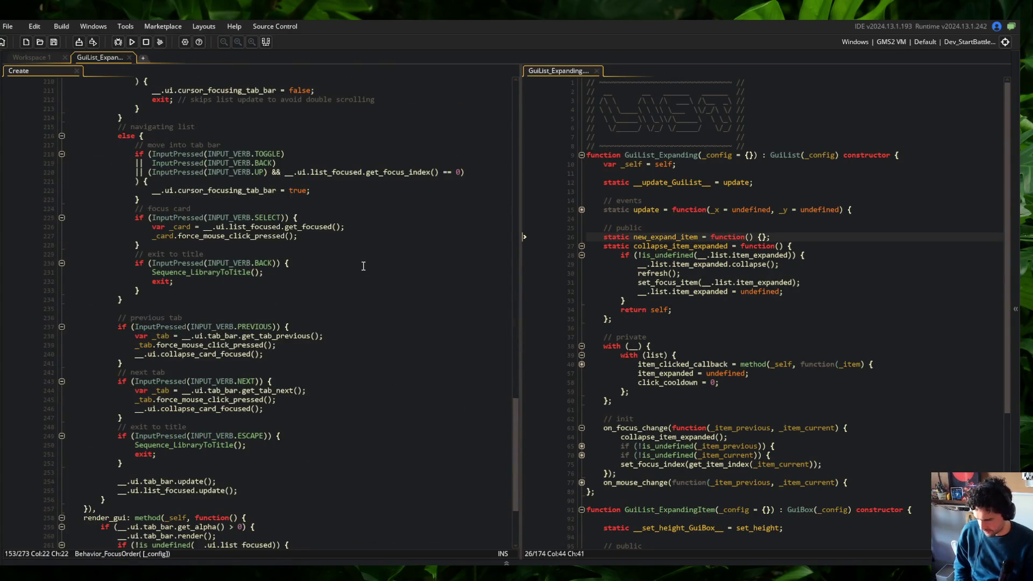
scroll(363, 266, up, 18)
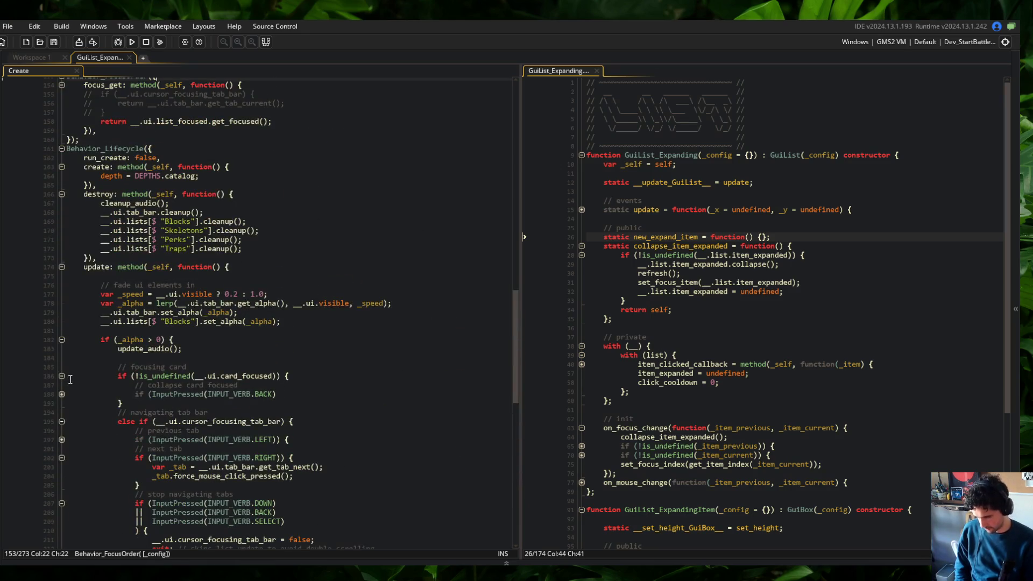
click(62, 376)
click(62, 395)
click(61, 412)
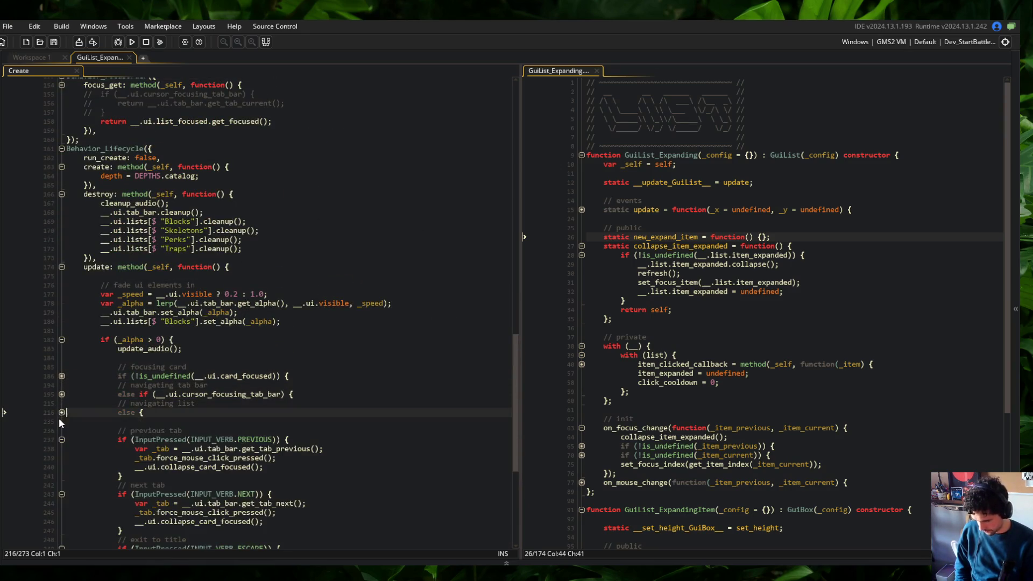
click(62, 440)
click(62, 458)
click(62, 476)
click(157, 350)
click(226, 356)
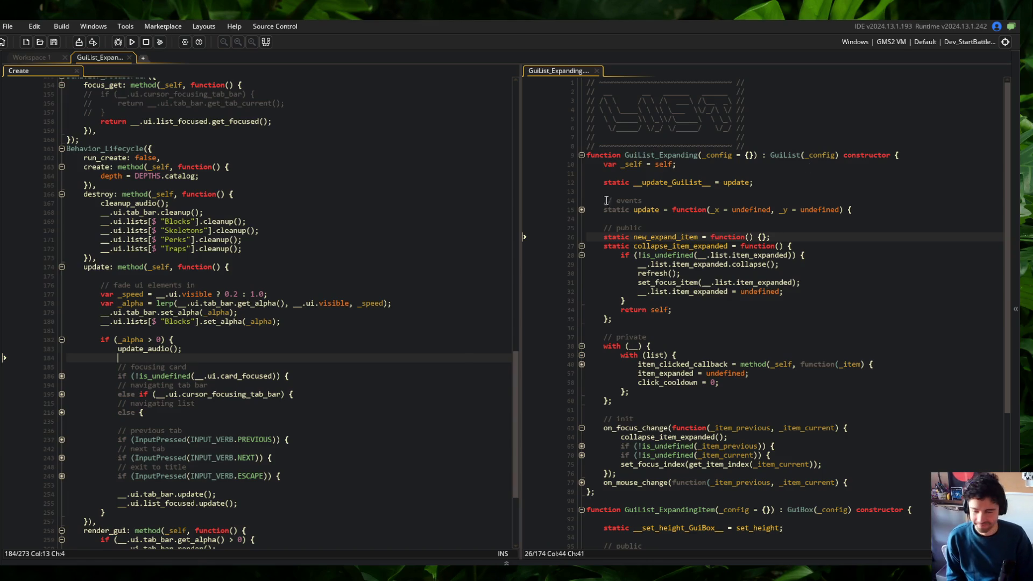
Step: Fold the update, destroy, Behavior_Lifecycle and Behavior_FocusOrder blocks
click(62, 266)
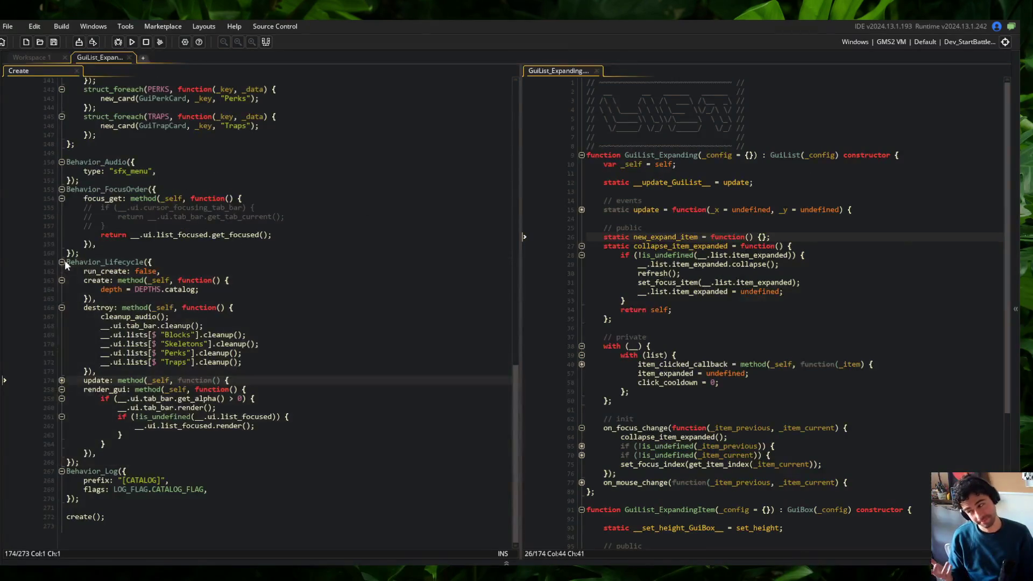
click(62, 306)
click(62, 326)
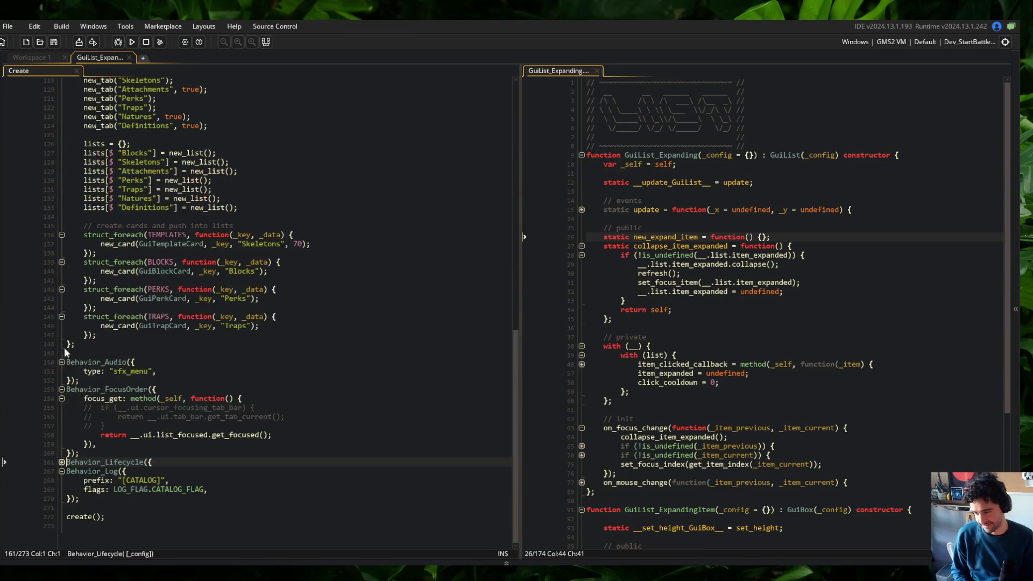
click(62, 389)
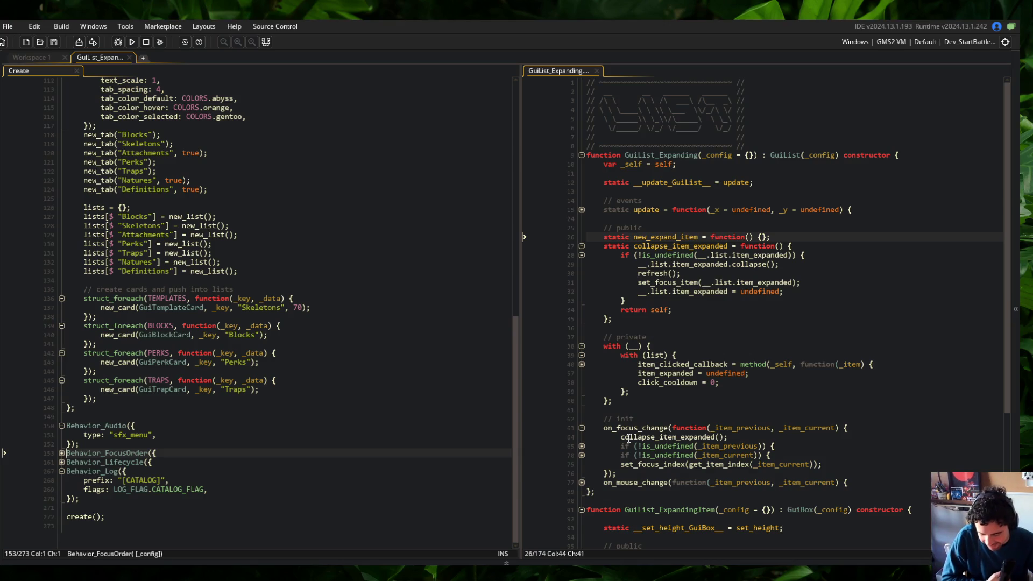
Step: Unfold the new_list and new_tab methods in the Create event to inspect them
click(293, 289)
scroll(213, 166, up, 7)
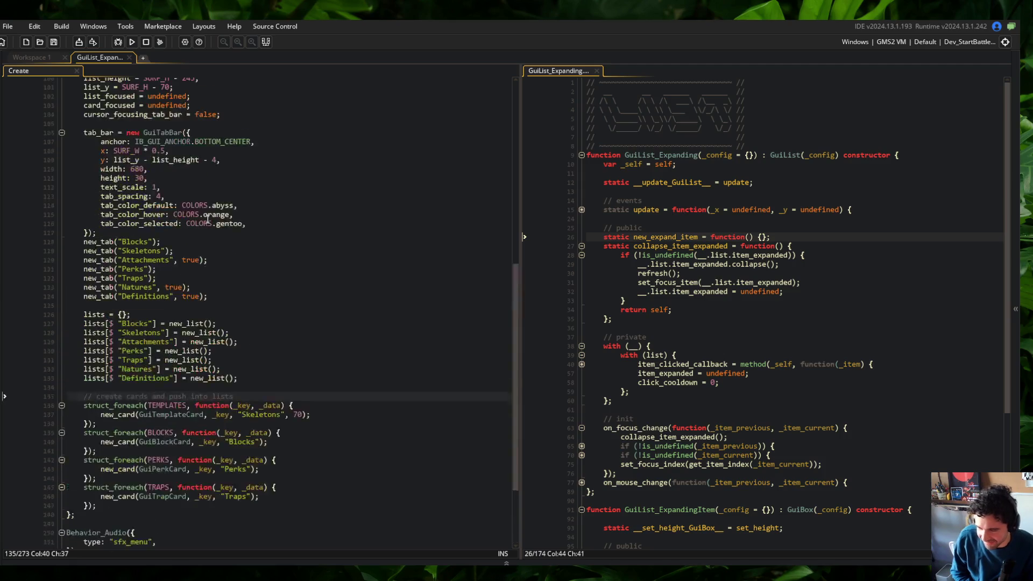
scroll(213, 165, up, 5)
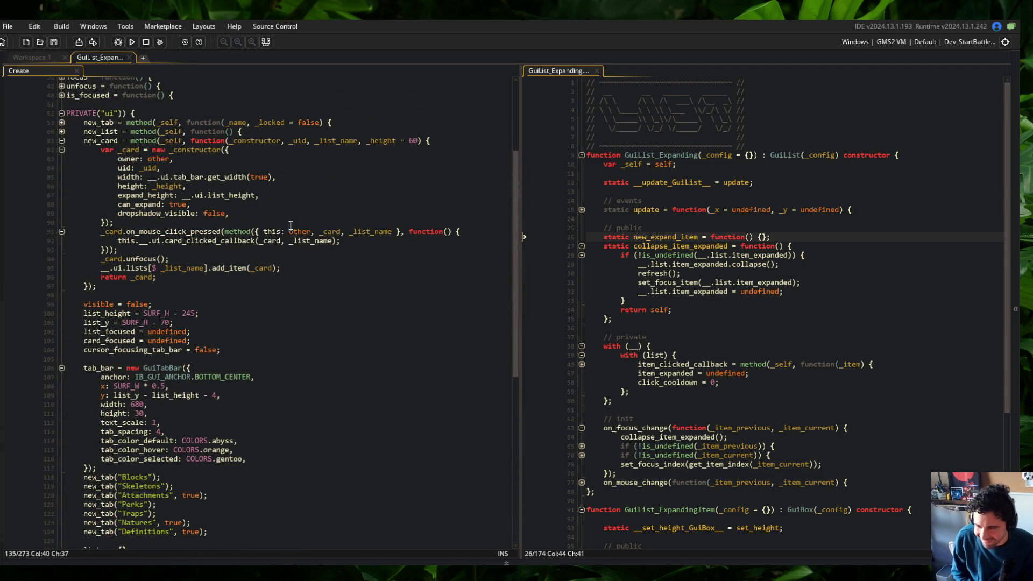
click(62, 132)
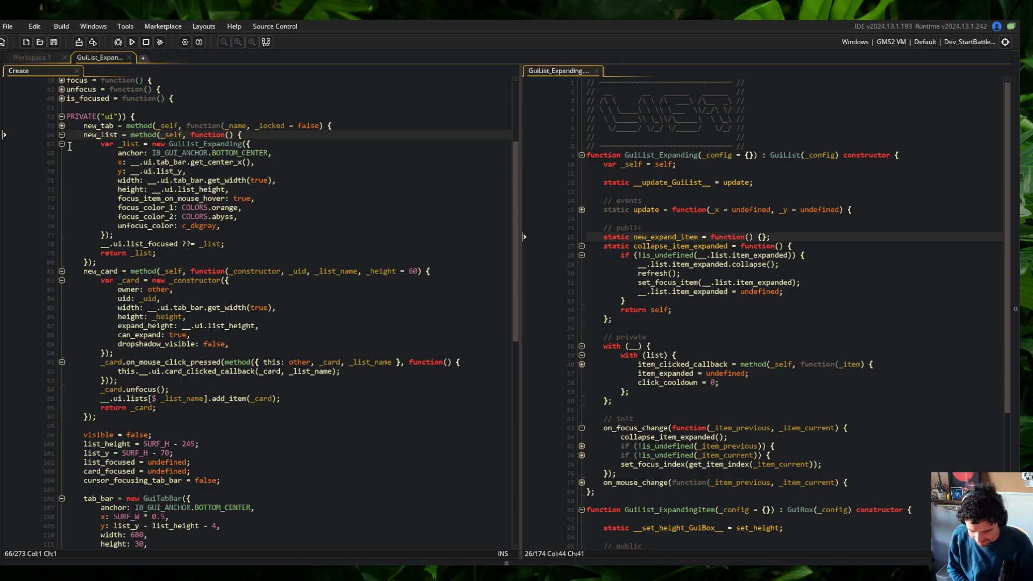
click(61, 126)
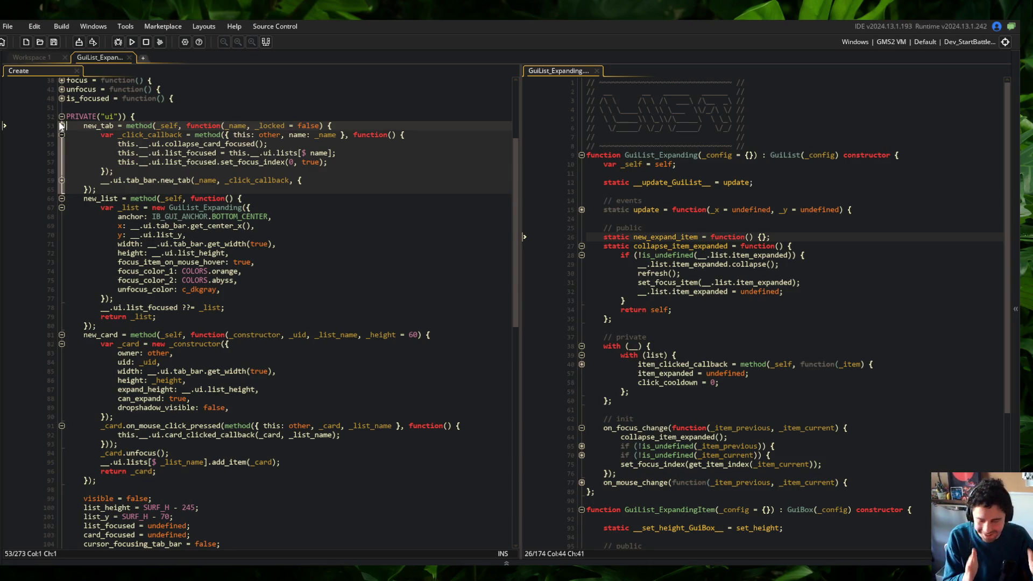
click(61, 126)
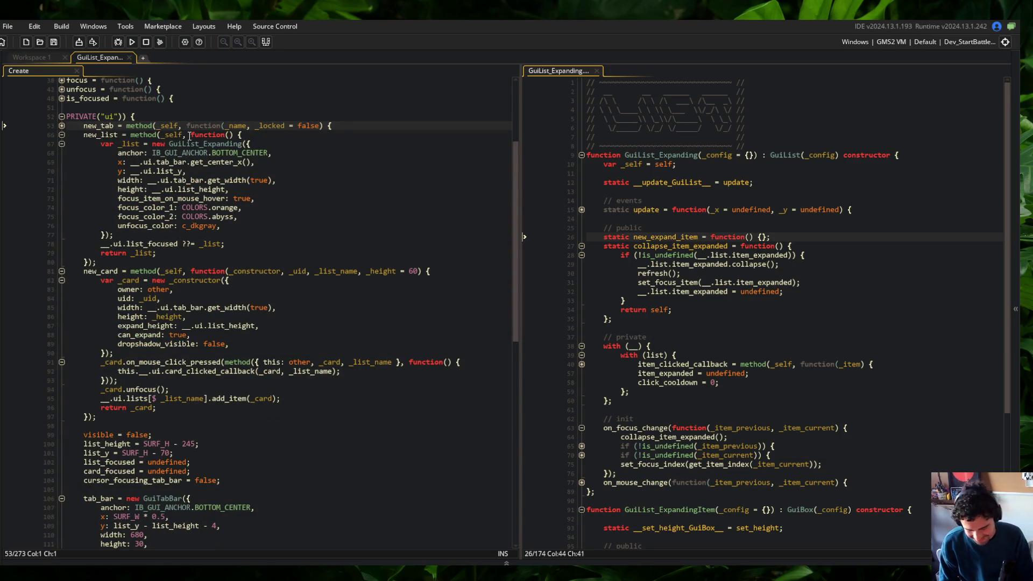
click(61, 125)
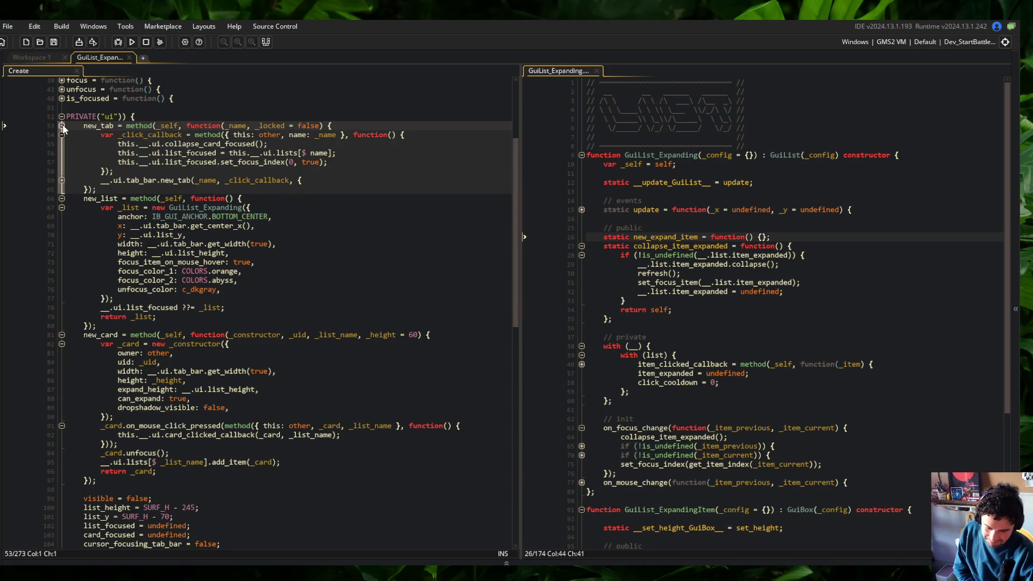
click(61, 125)
click(61, 125)
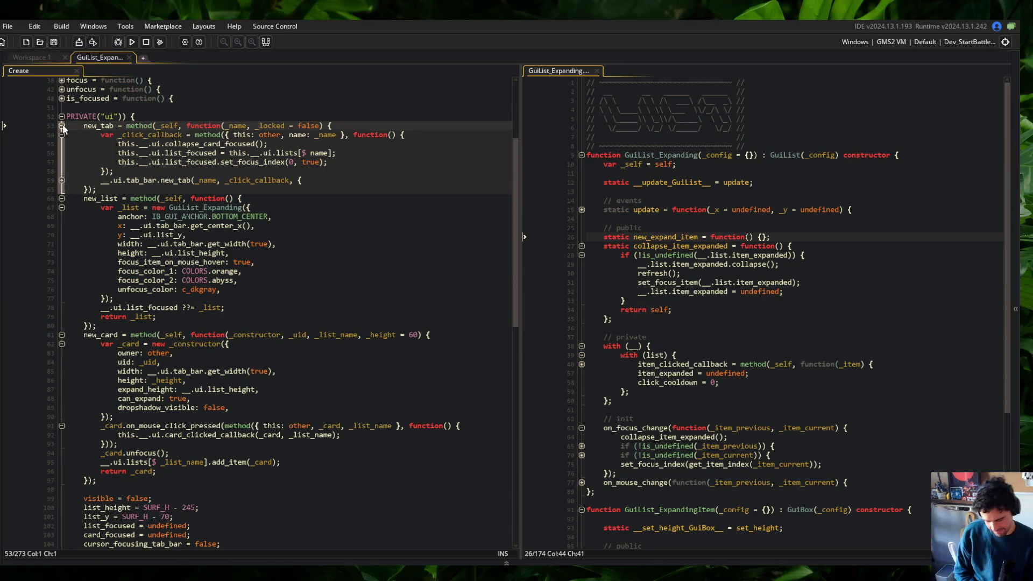
Step: Review the new_tab method's tab click callback and its _name usage
click(169, 122)
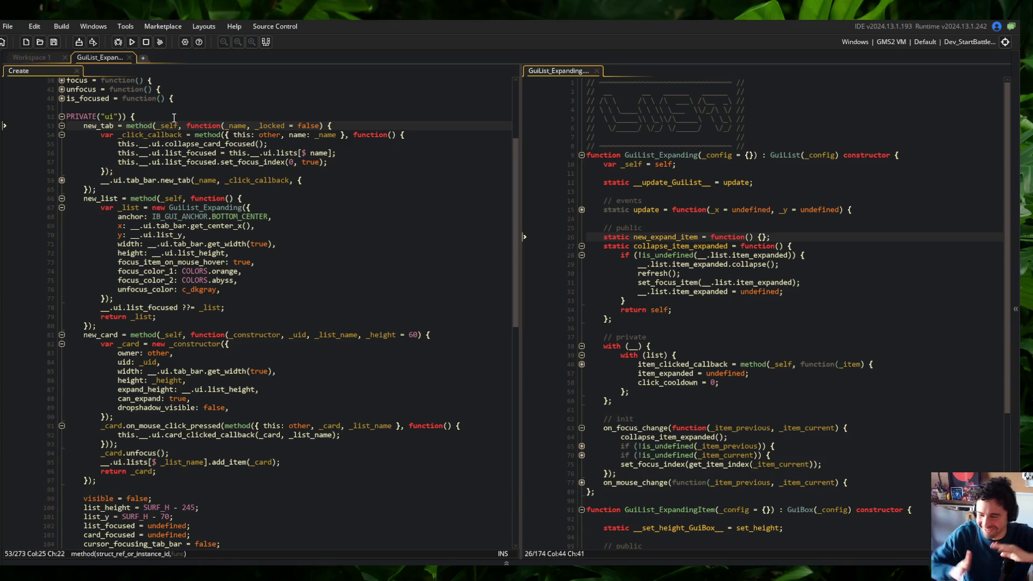
click(86, 135)
click(86, 126)
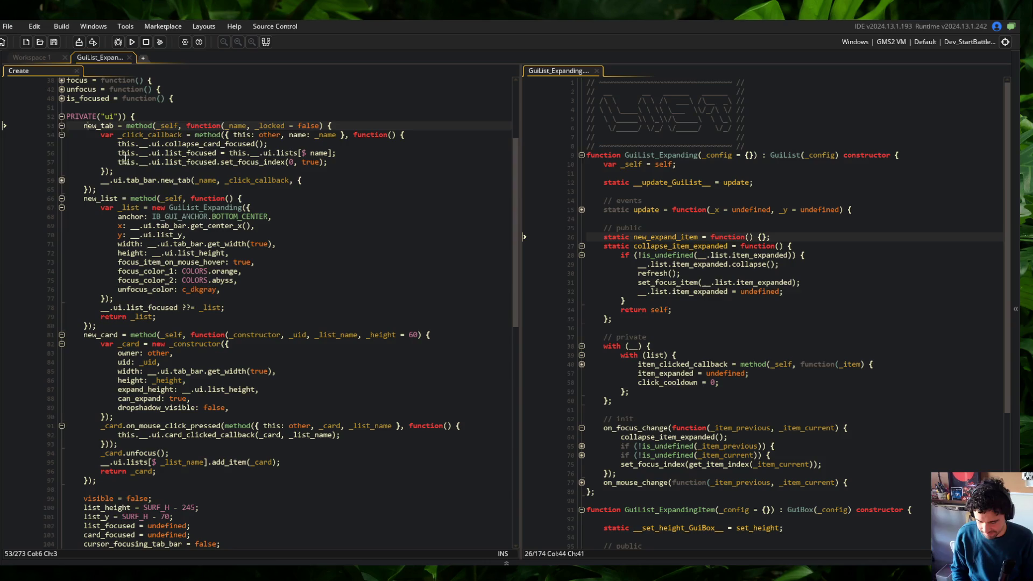
click(216, 180)
scroll(233, 158, down, 3)
scroll(233, 158, up, 3)
click(233, 153)
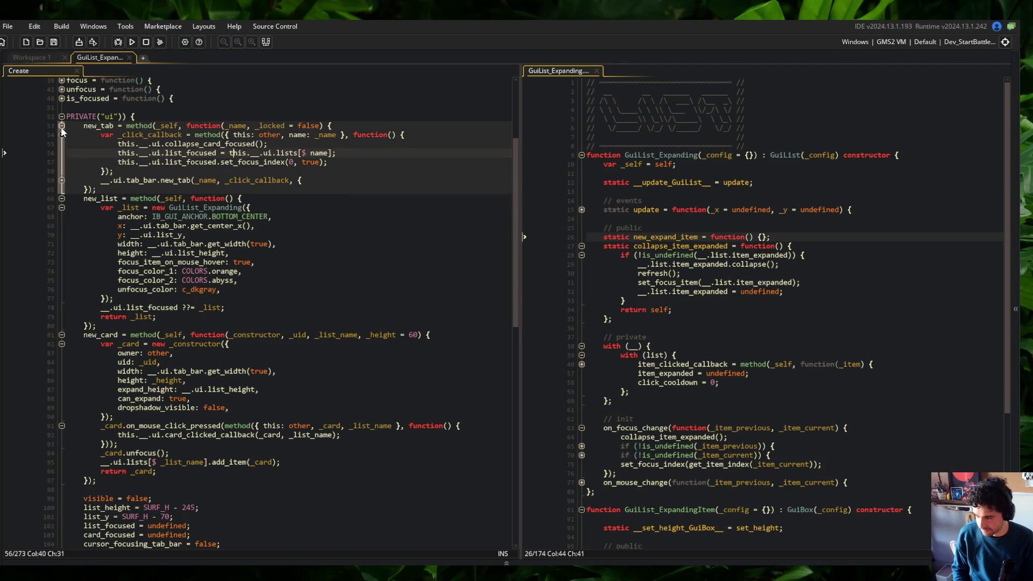
scroll(692, 255, down, 2)
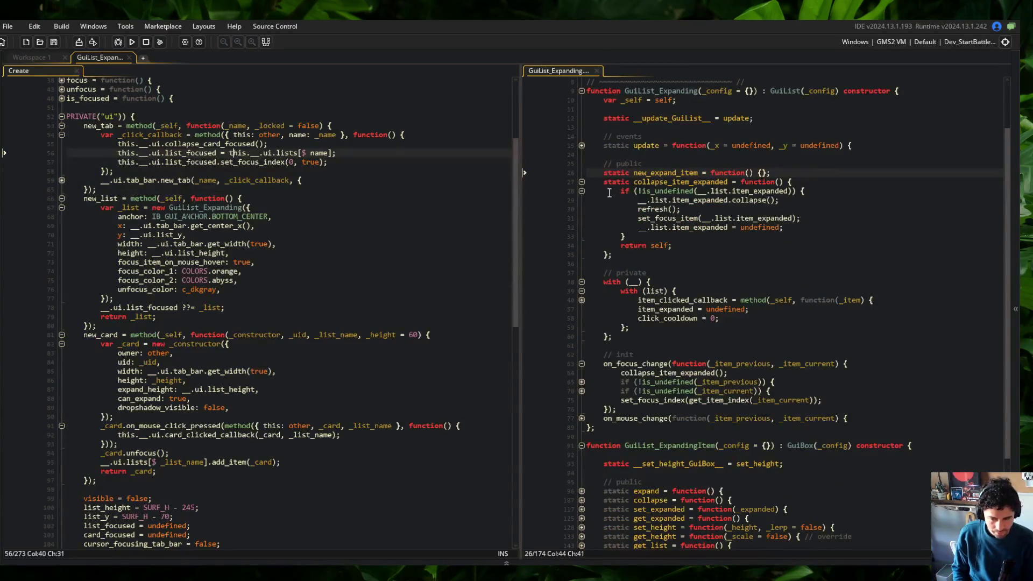
Step: Fold collapse_item_expanded, the on_focus_change block and the GuiList_ExpandingItem constructor
click(581, 183)
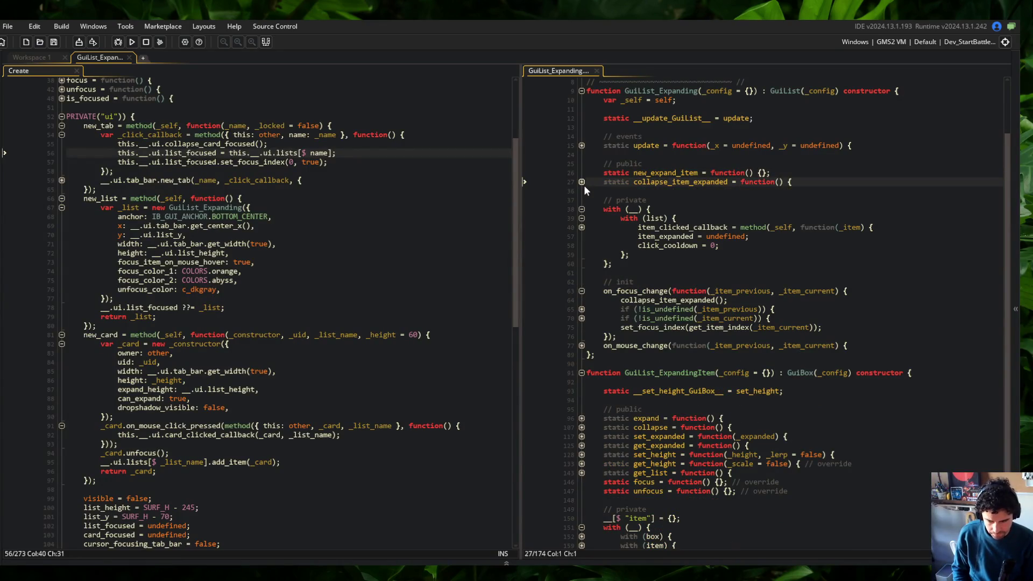
click(581, 291)
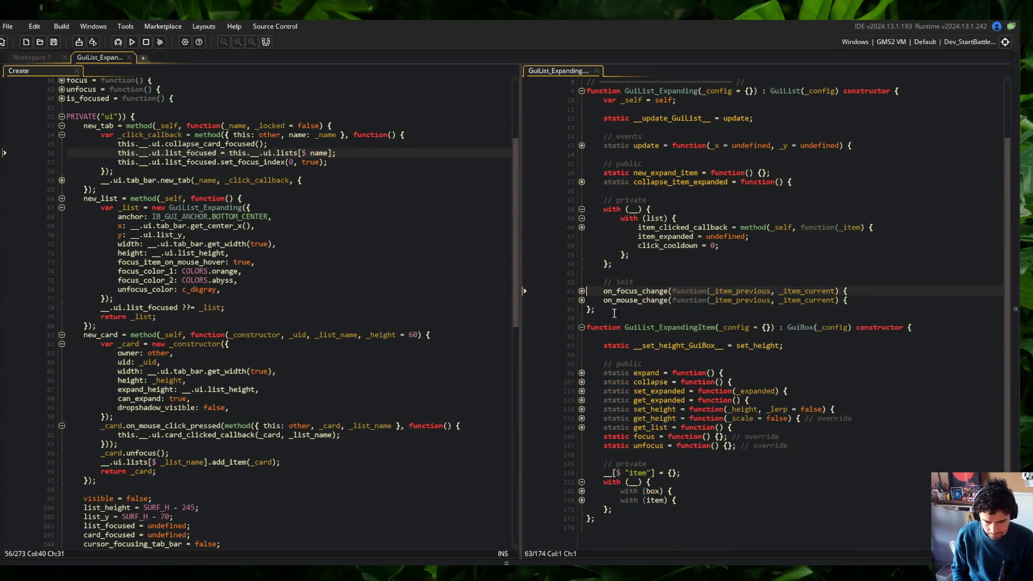
click(581, 327)
click(857, 235)
Step: Copy new_card's card creation and registration code into the empty new_expand_item body
key(Left)
key(Left)
key(Return)
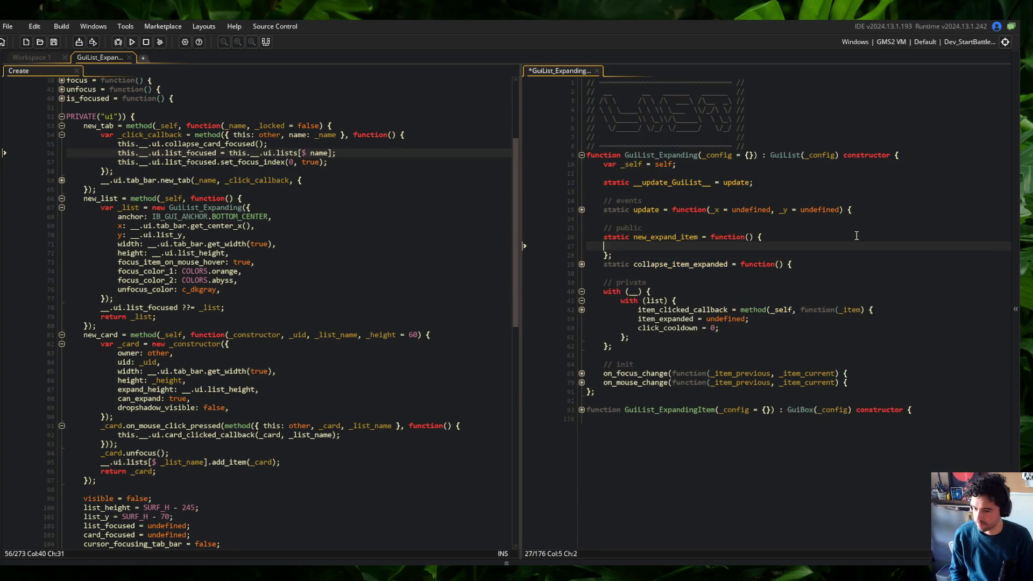
click(153, 235)
scroll(162, 258, down, 4)
click(101, 237)
shift+click(300, 352)
key(ctrl+c)
click(645, 246)
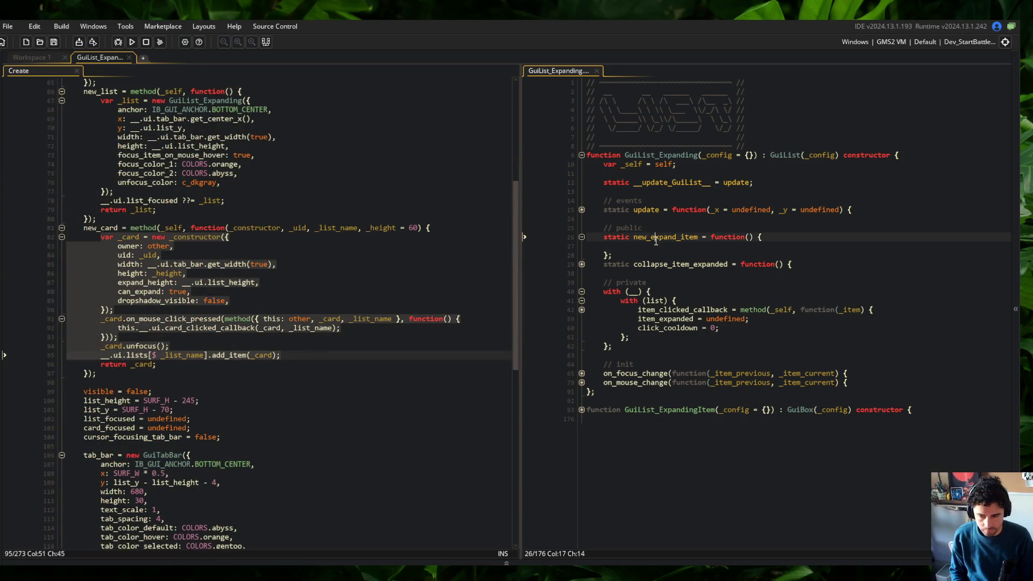
key(ctrl+v)
Step: Rename the pasted _card variable to _item, keeping the uid line
double_click(657, 247)
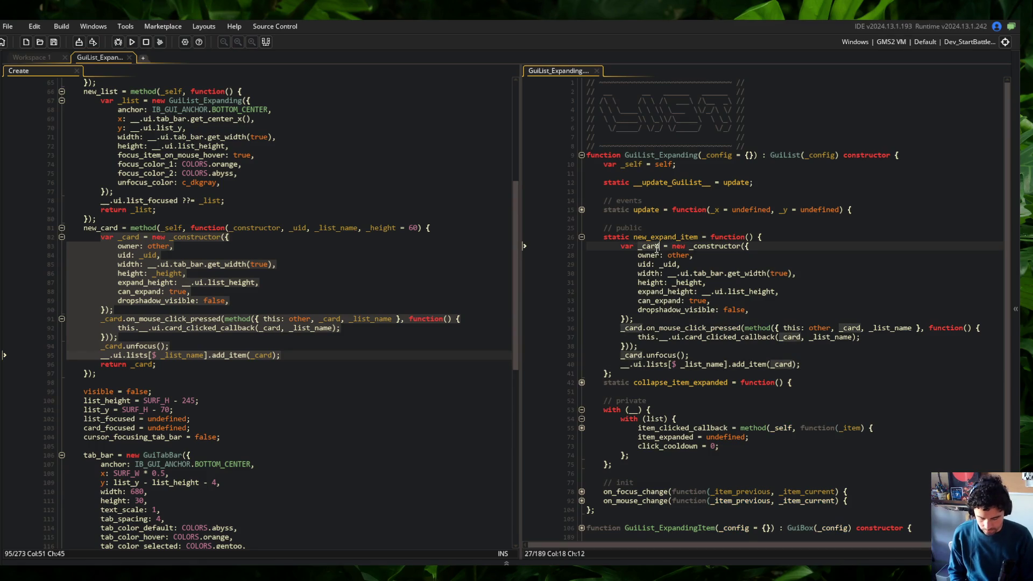
text(_item)
key(Escape)
key(Down)
key(Down)
key(ctrl+d)
key(ctrl+z)
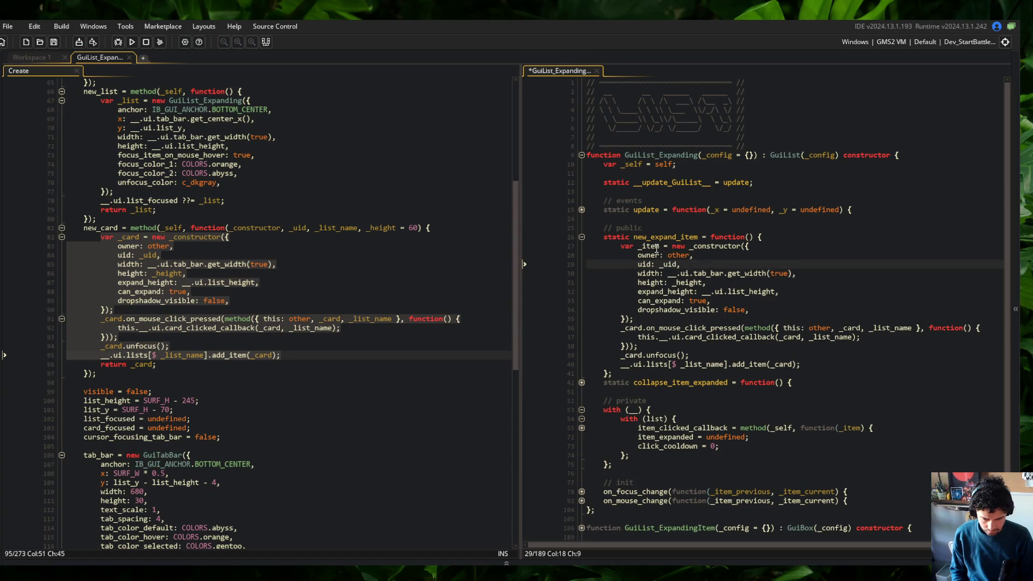
Step: Give new_expand_item the parameters _constructor, _config = {}
key(Up)
key(Up)
key(Up)
key(End)
key(Left)
key(Left)
key(Left)
text(_constructor, _config = {})
Step: Add the default _config[$ "can_expand"] ??= true; at the start of the body
key(End)
key(Return)
key(Return)
key(Return)
key(Up)
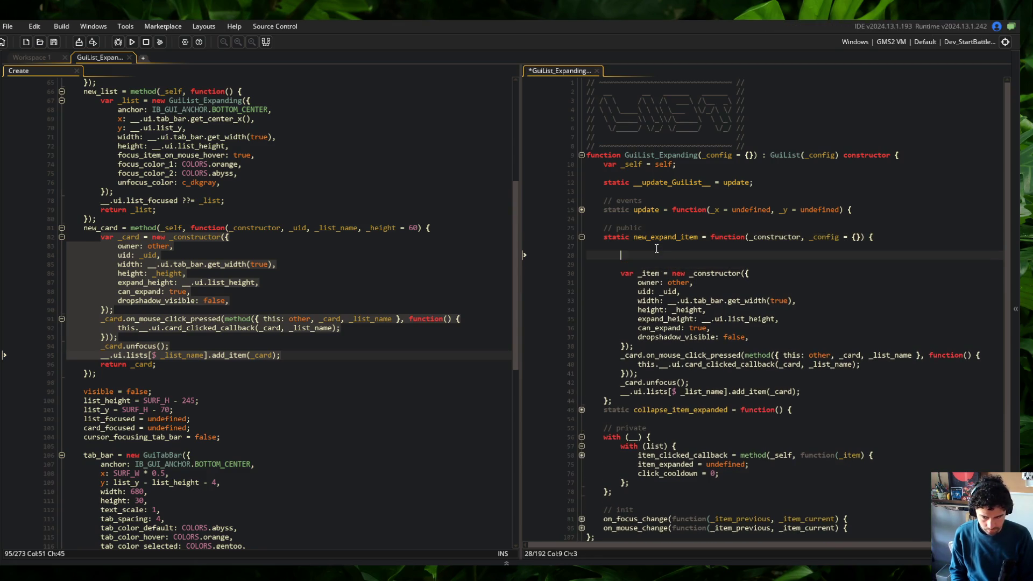
text(_config[$ "width"])
key(Home)
key(ctrl+z)
key(ctrl+z)
key(Tab)
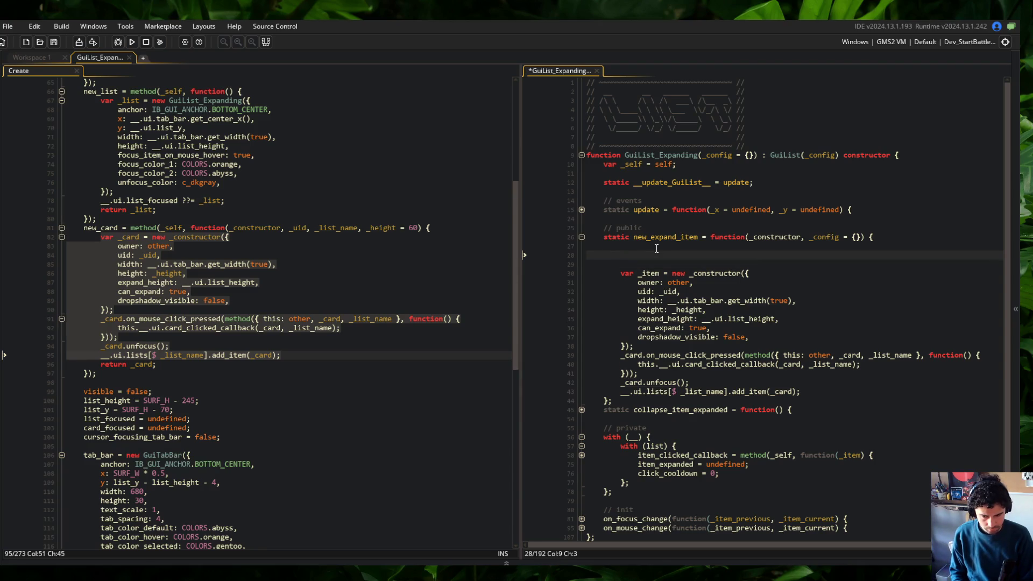
text(_)
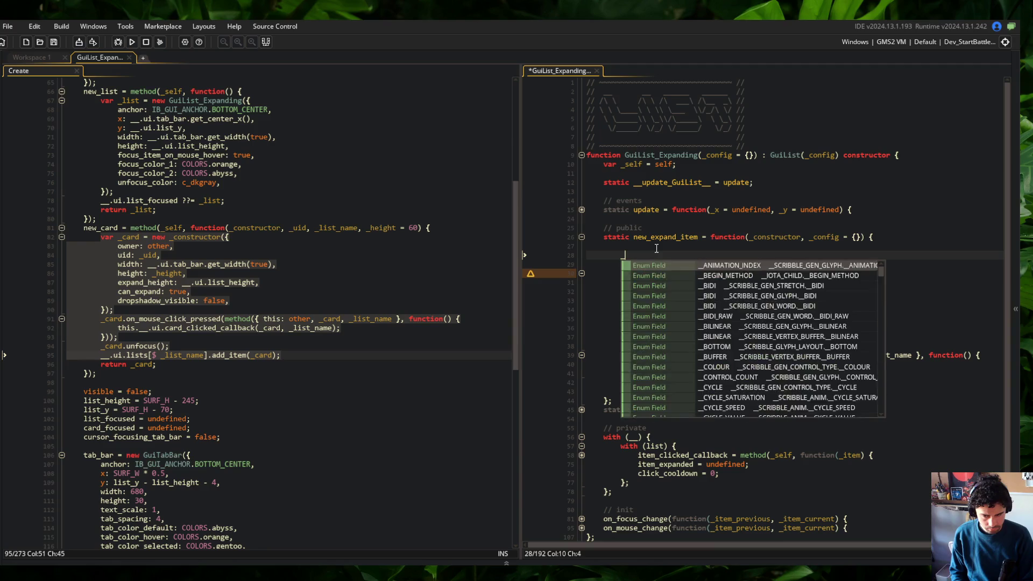
text(config[$ "ca)
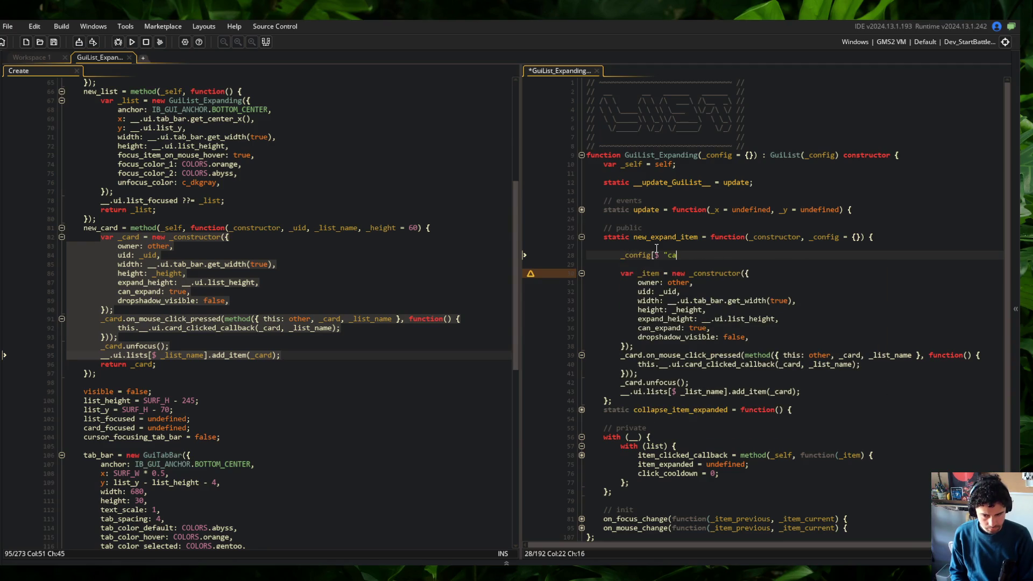
text(n_expand"] ??= )
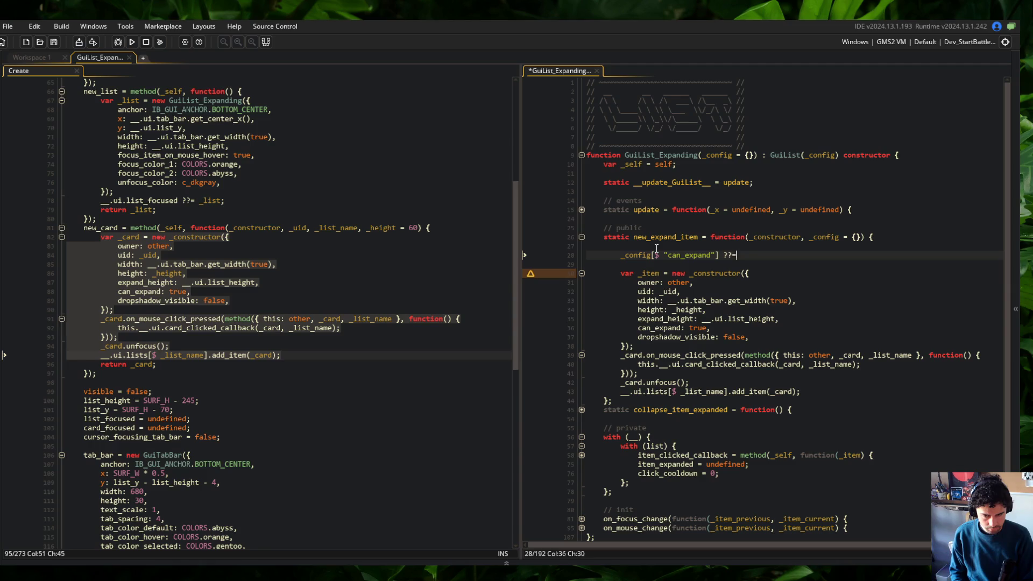
text(true;)
key(Down)
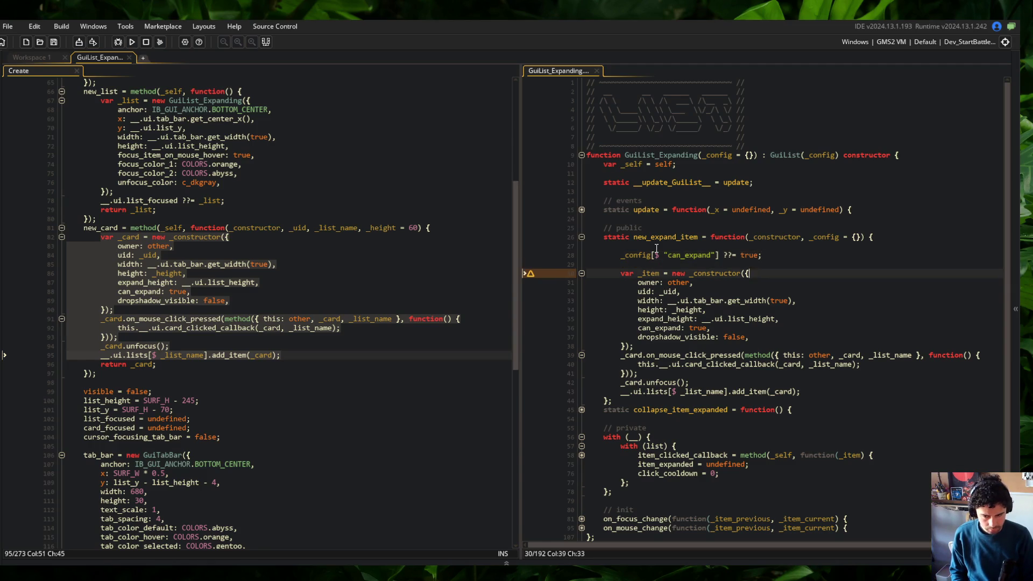
Step: Create the item with var _item = new _constructor(_config); replacing the old construction block
key(Return)
key(Return)
key(Up)
text(var _item = )
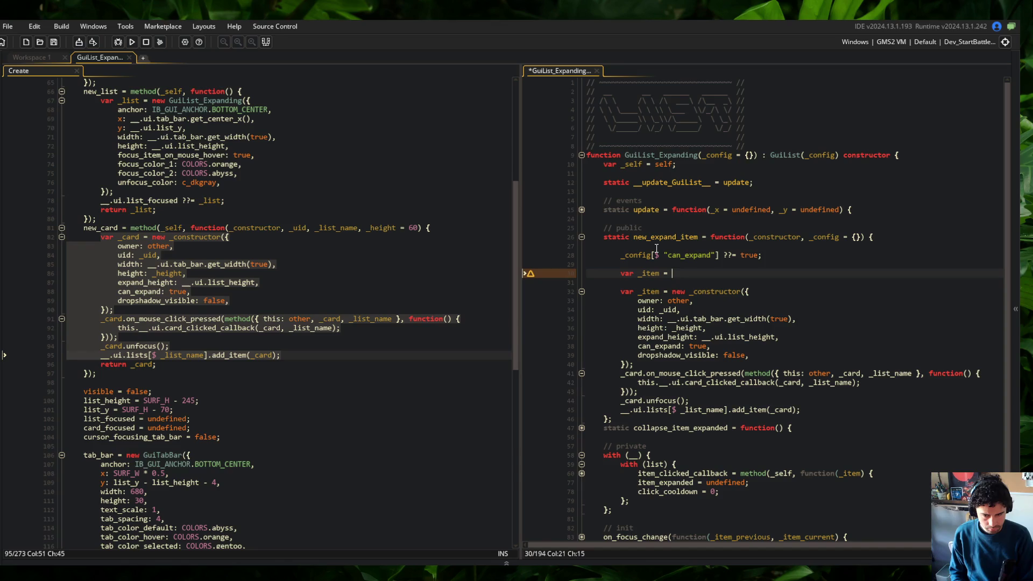
text(new _construict)
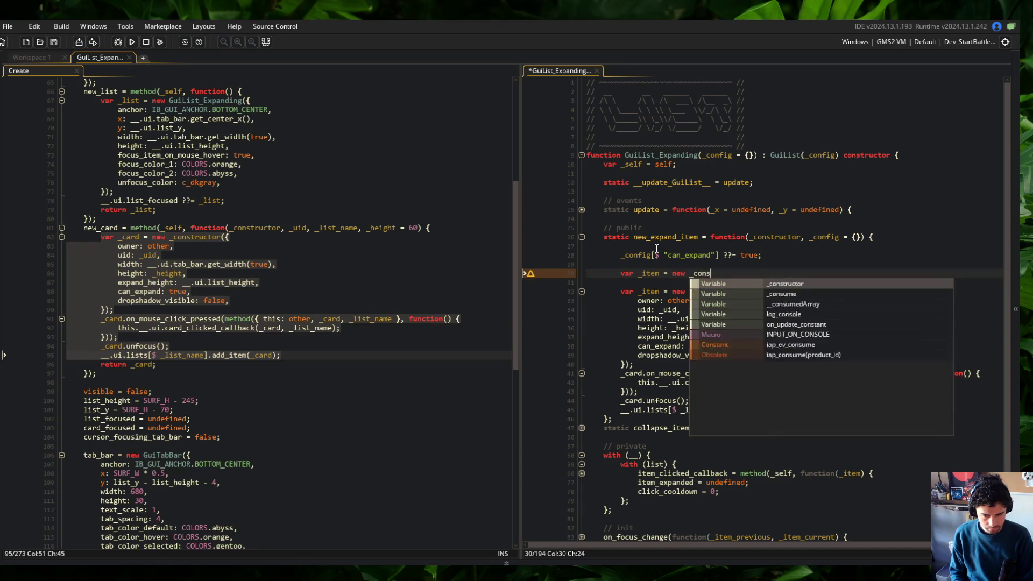
key(ctrl+BackSpace)
text(_const)
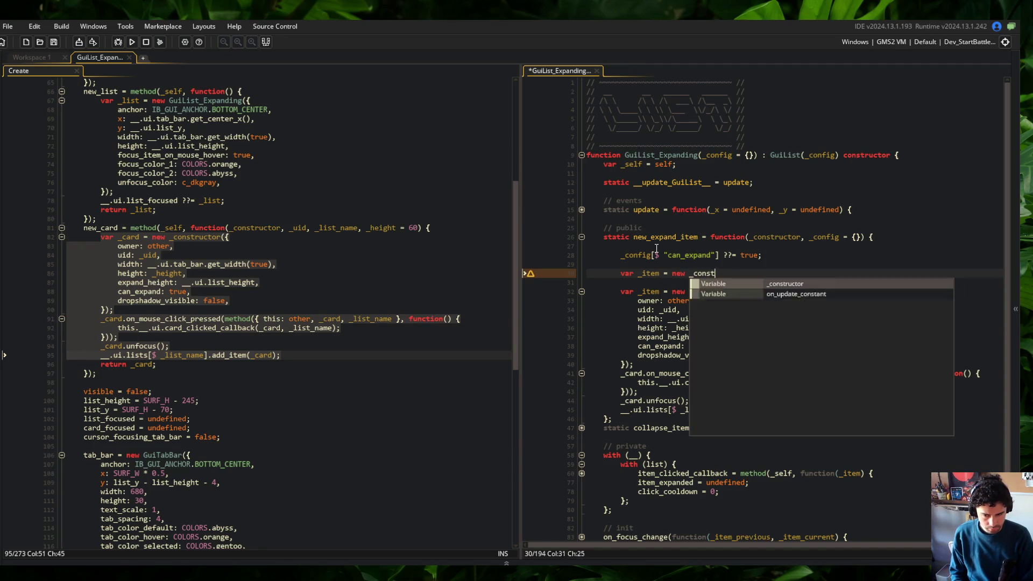
text(ructor(_config);)
key(ctrl+s)
key(Return)
key(ctrl+d)
key(ctrl+d)
key(ctrl+d)
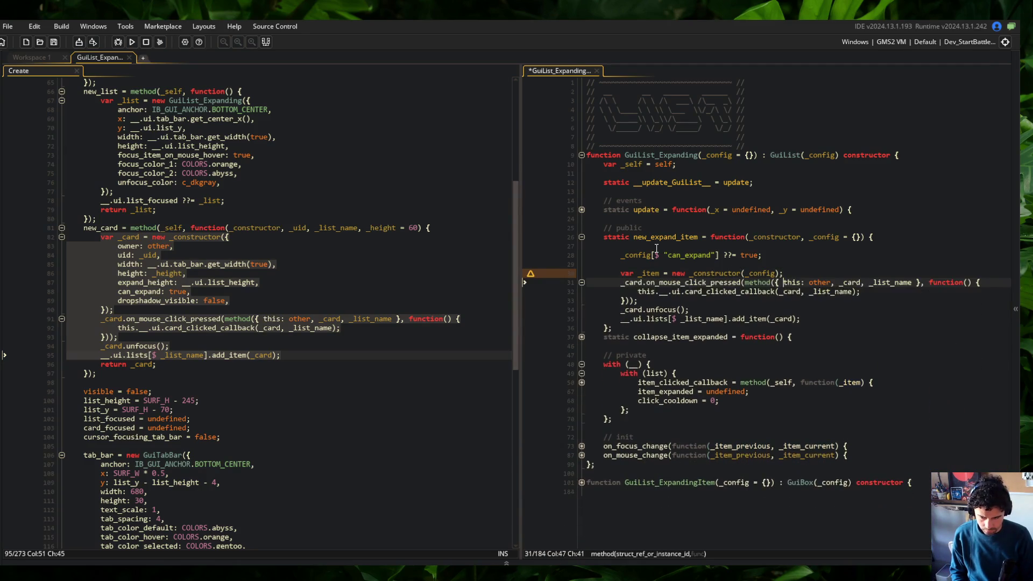
Step: Replace _card with _item before the click handler and in the unfocus call
key(Return)
key(Down)
key(ctrl+Delete)
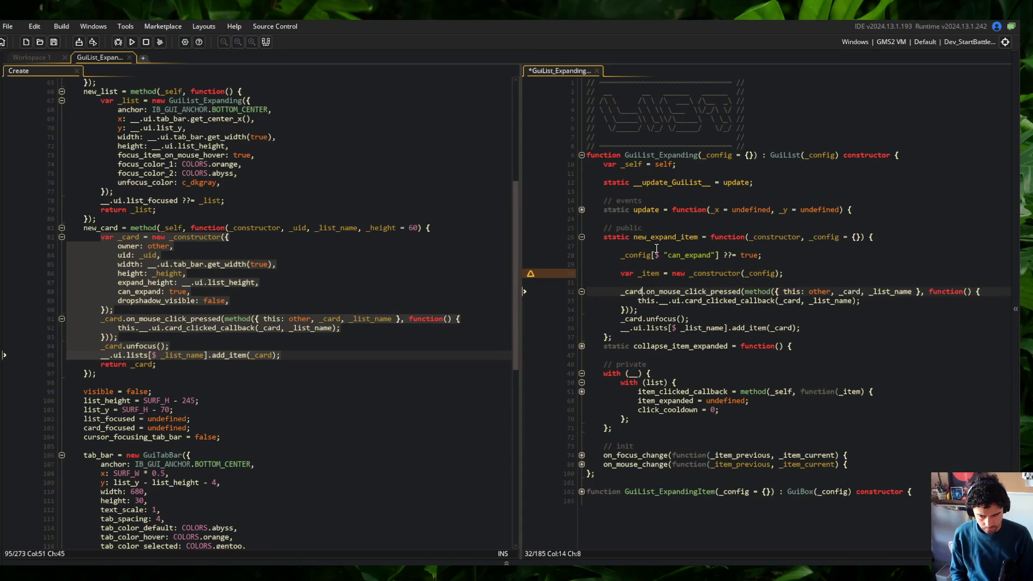
text(_item)
key(ctrl+s)
key(Down)
key(Down)
key(Down)
key(ctrl+BackSpace)
text(_item)
key(Down)
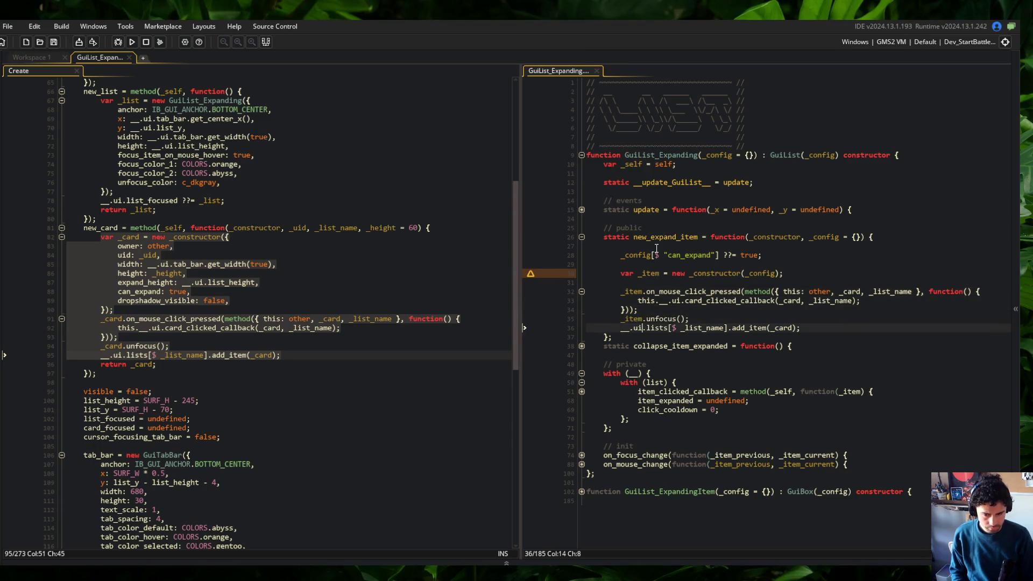
Step: Drop _list_name from the handler's captured values and rename _card to _item
key(Up)
key(Up)
key(Up)
key(End)
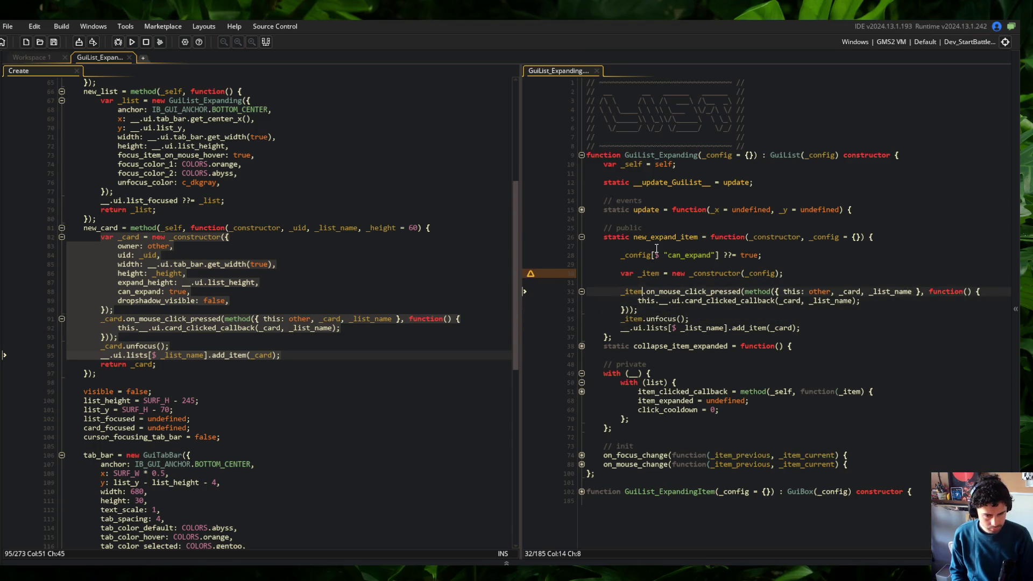
key(Left)
key(Left)
key(Left)
key(ctrl+Left)
key(ctrl+Left)
key(ctrl+Left)
key(ctrl+Delete)
key(ctrl+Delete)
key(ctrl+BackSpace)
text(_item)
key(ctrl+s)
key(Down)
key(ctrl+Left)
key(ctrl+Left)
key(ctrl+Left)
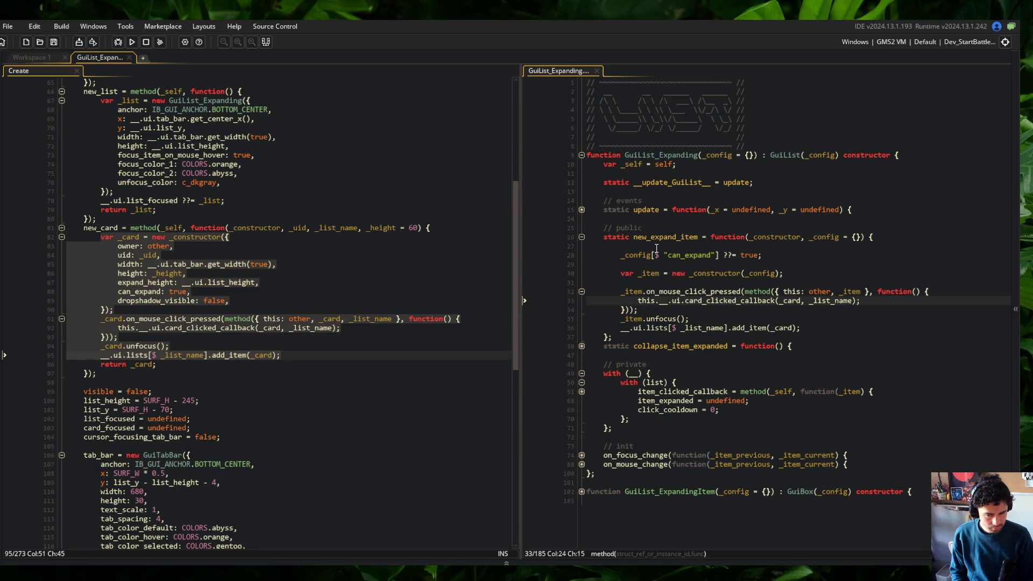
key(Up)
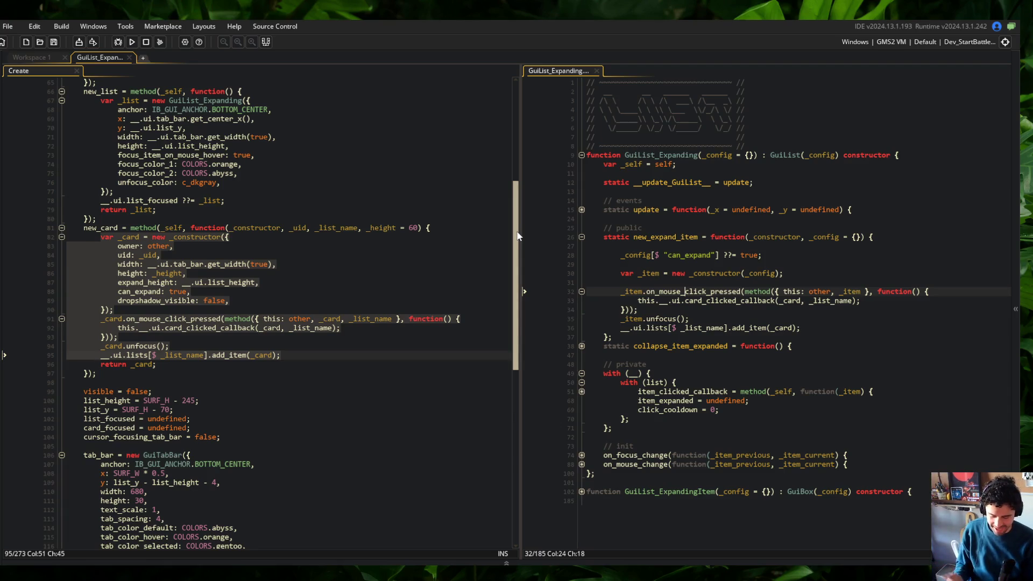
Step: Compare the new click handler against the original new_card code in the Create event
click(822, 308)
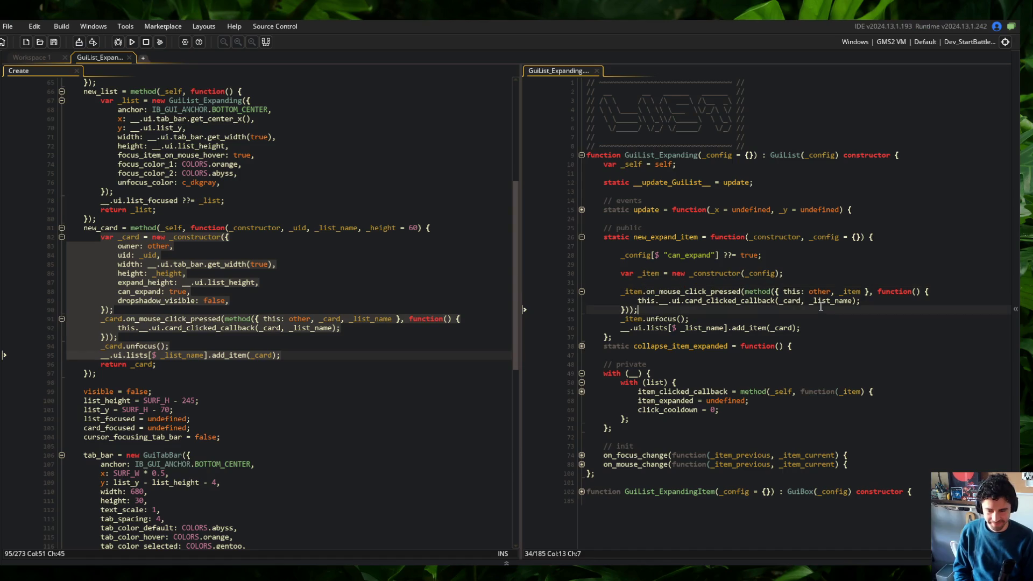
click(325, 237)
click(375, 247)
scroll(376, 246, down, 3)
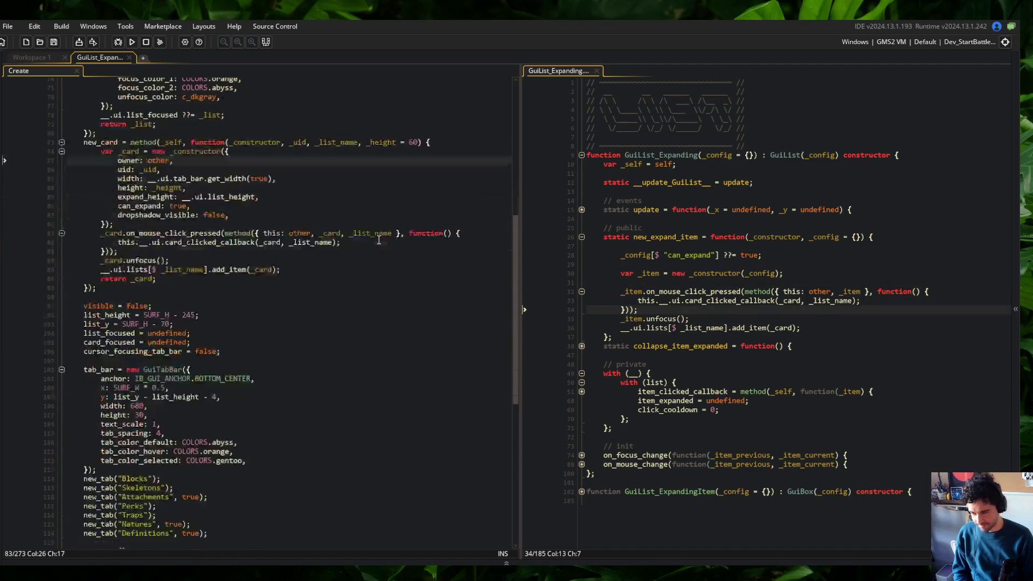
scroll(420, 365, up, 7)
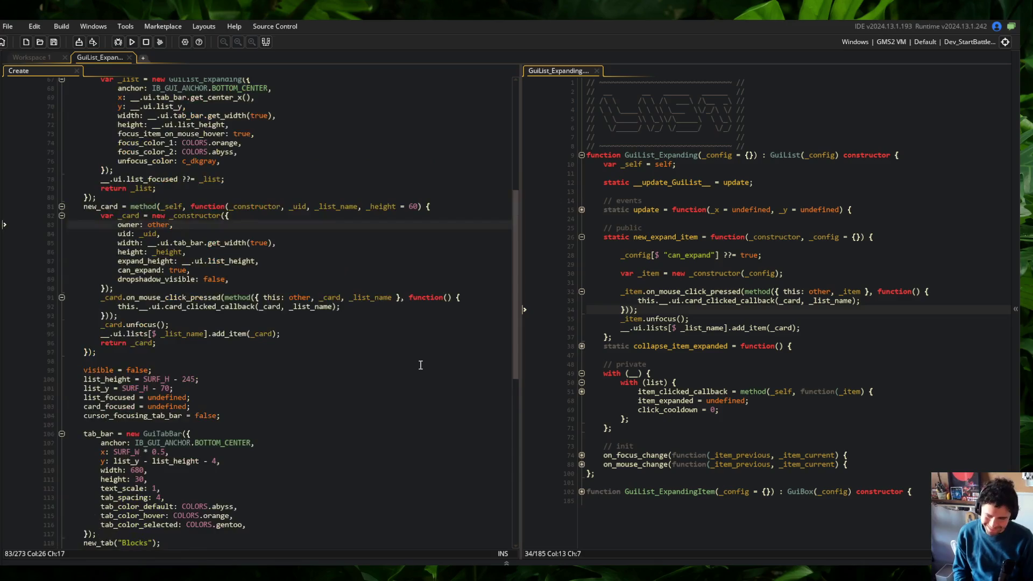
scroll(215, 242, up, 2)
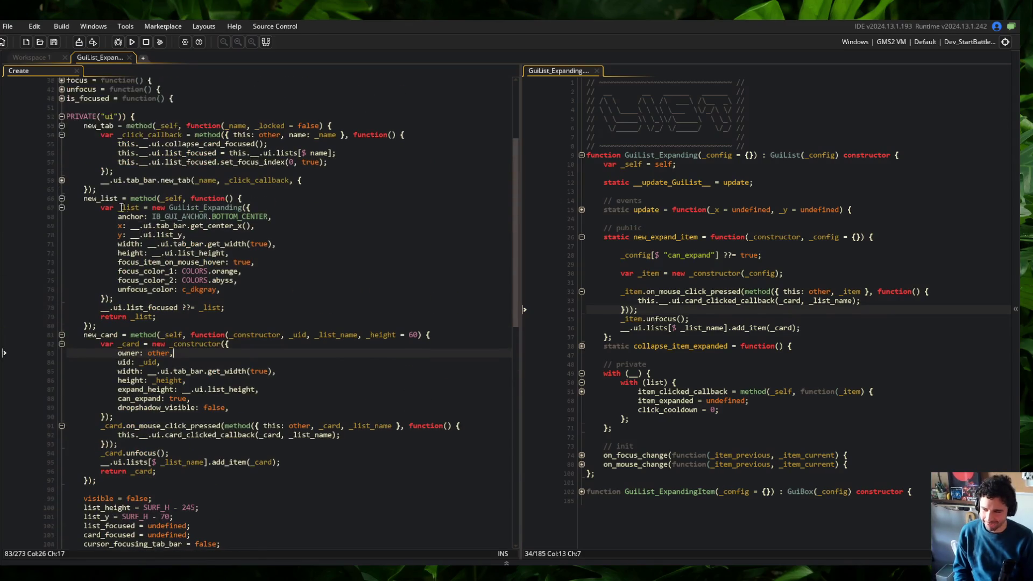
Step: Fold the new_tab and new_list methods, then start removing ui from the callback call
click(61, 126)
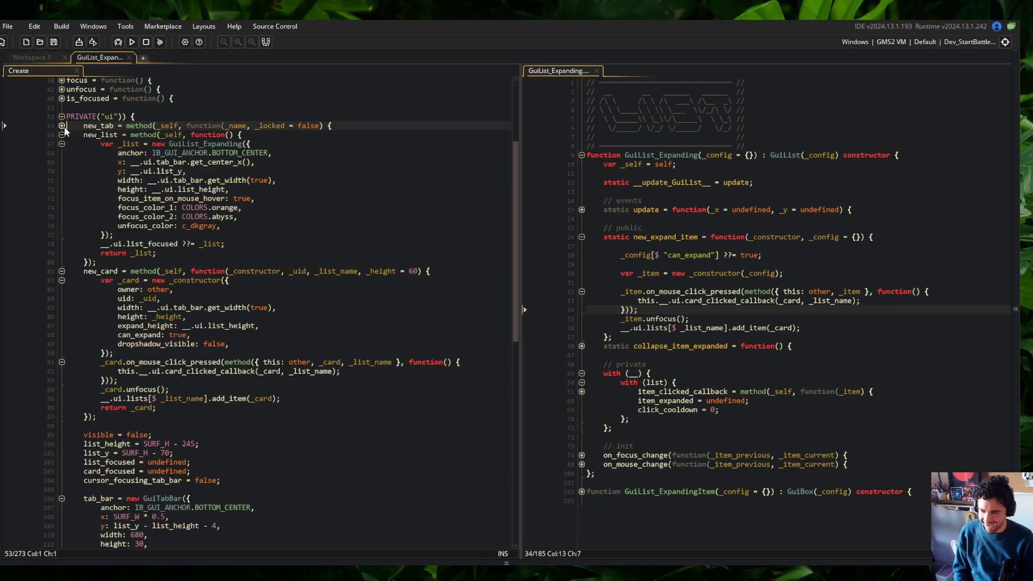
click(208, 162)
key(Down)
key(Down)
key(Down)
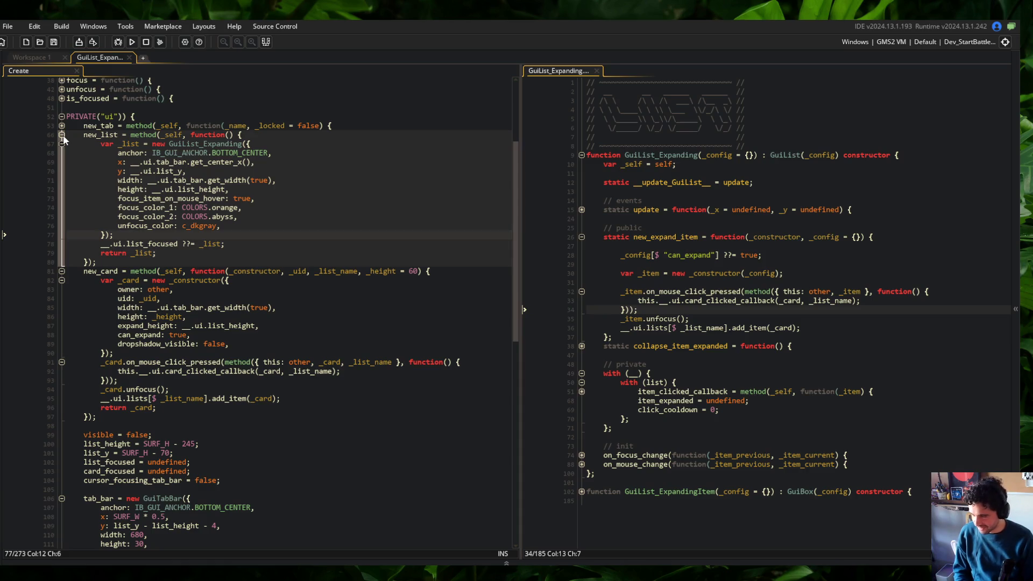
click(62, 134)
click(457, 144)
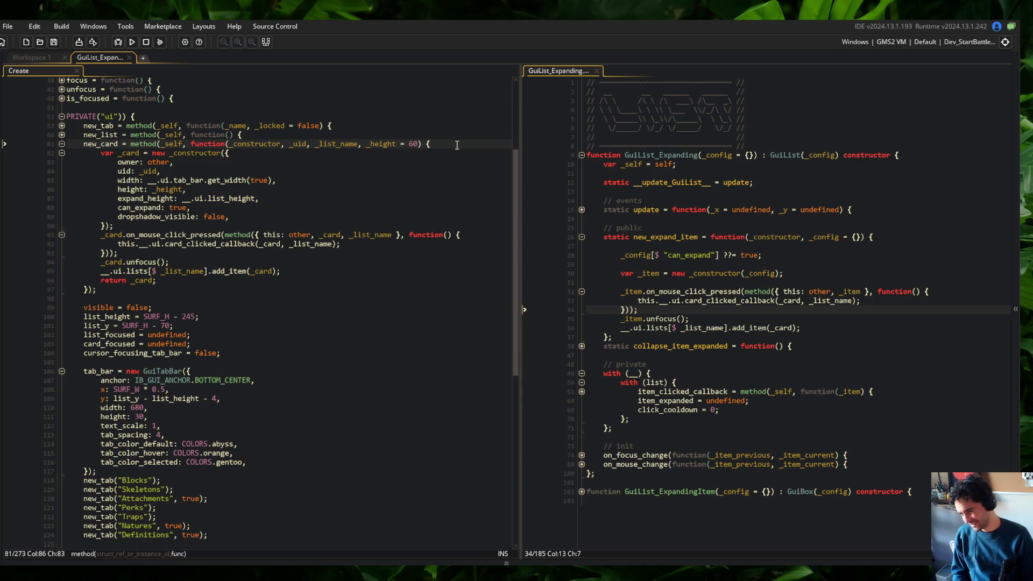
click(688, 301)
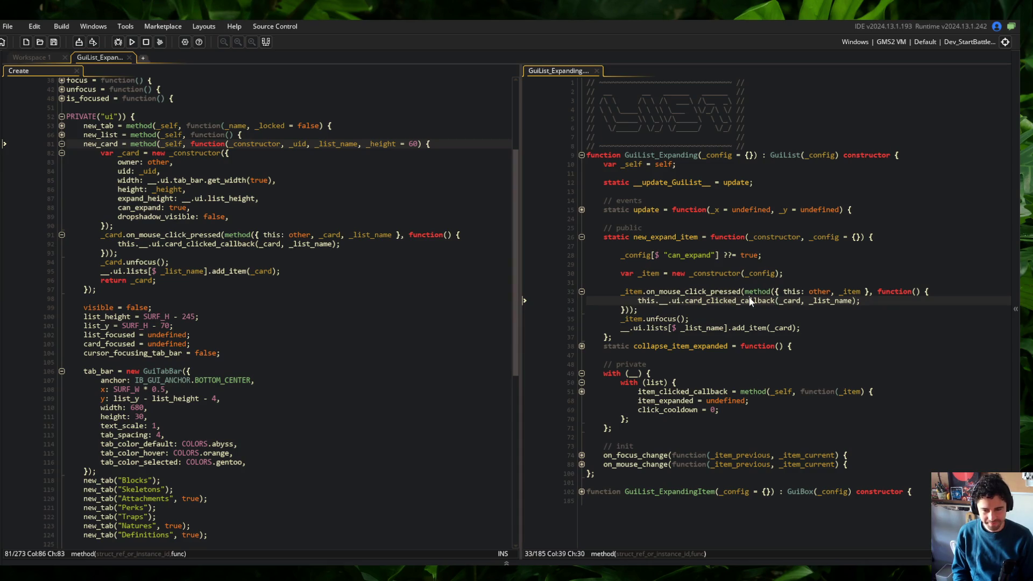
key(Delete)
key(Delete)
key(Delete)
Step: Change the callback call to list.item_clicked_callback(_item), dropping _list_name, and save
key(BackSpace)
key(BackSpace)
key(BackSpace)
text(list.)
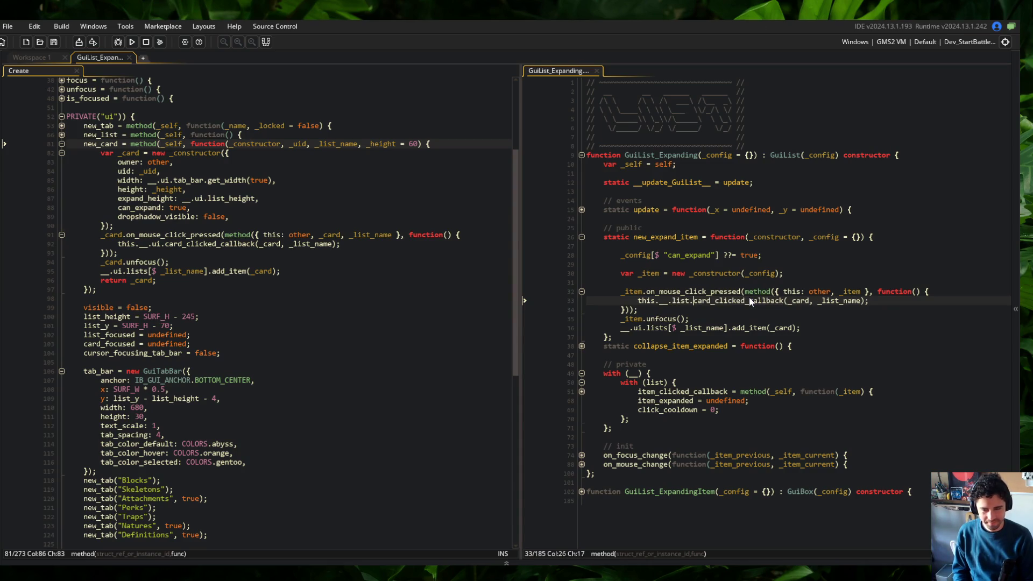
text(item)
key(Return)
key(ctrl+s)
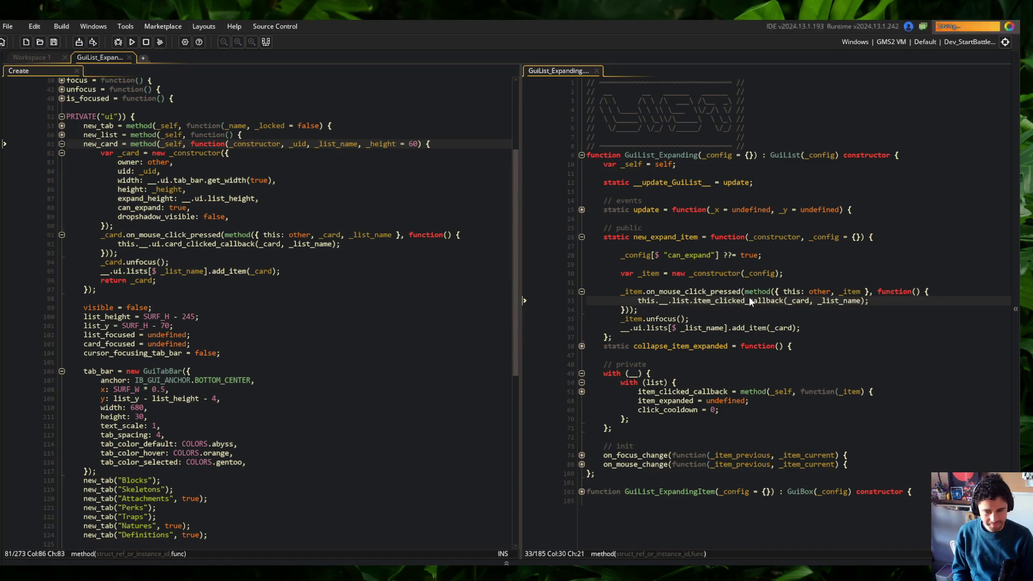
key(Right)
key(ctrl+shift+Right)
text(_item)
key(End)
key(Left)
key(Left)
key(ctrl+s)
key(ctrl+BackSpace)
key(ctrl+BackSpace)
key(ctrl+s)
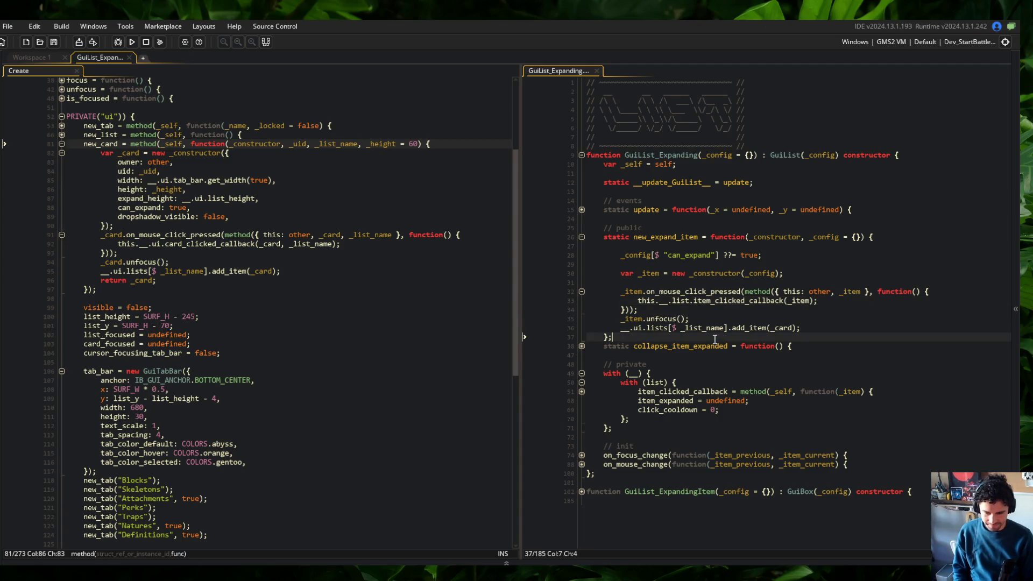
Step: Review the click handler, the _constructor call and where item_clicked_callback is defined
click(706, 308)
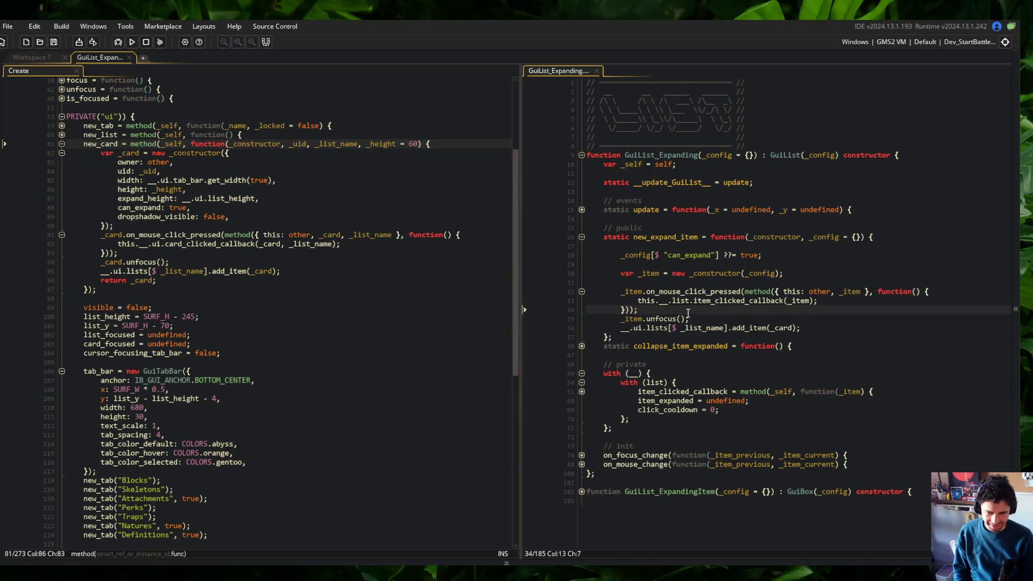
click(689, 319)
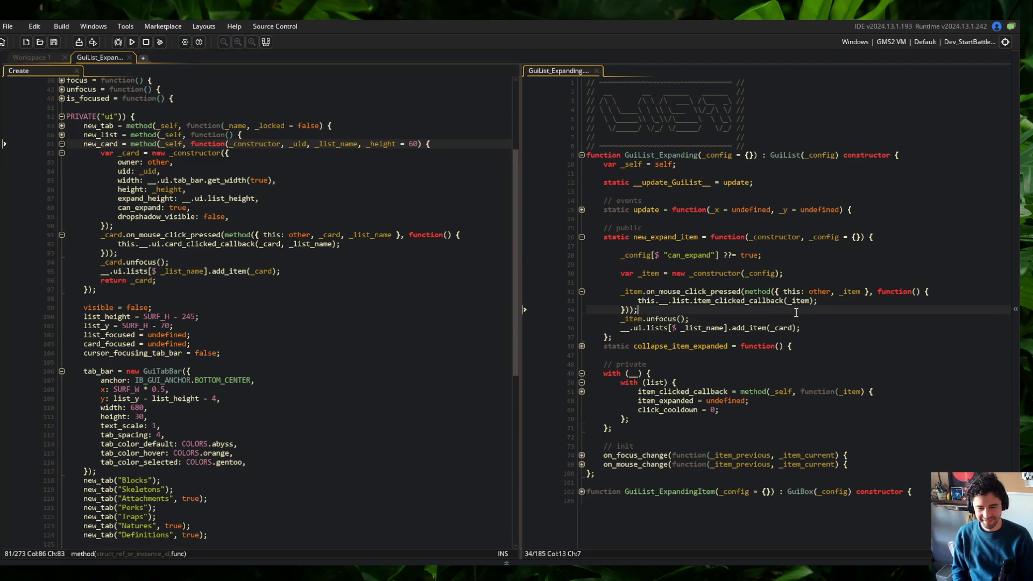
click(688, 307)
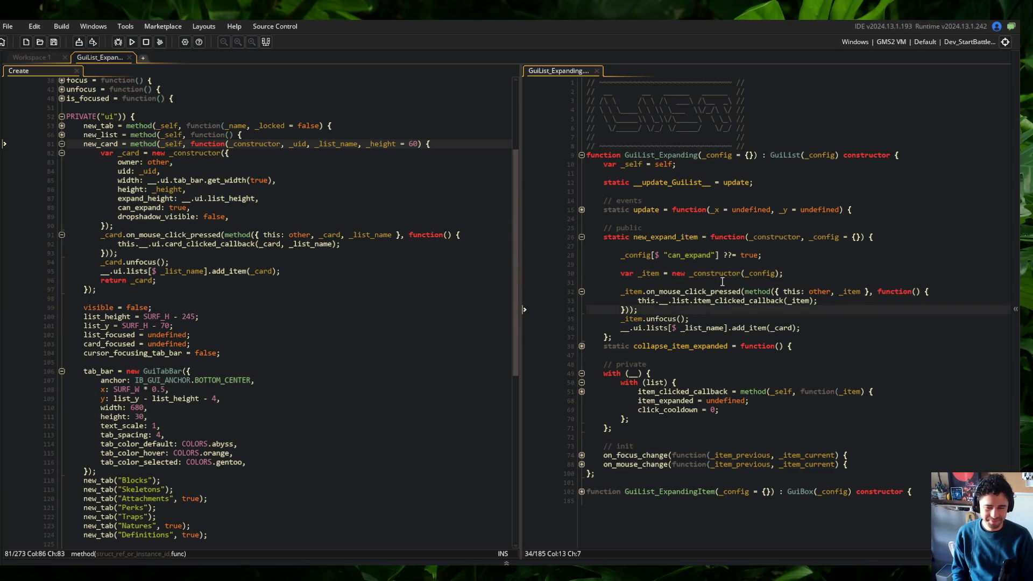
click(482, 216)
click(744, 273)
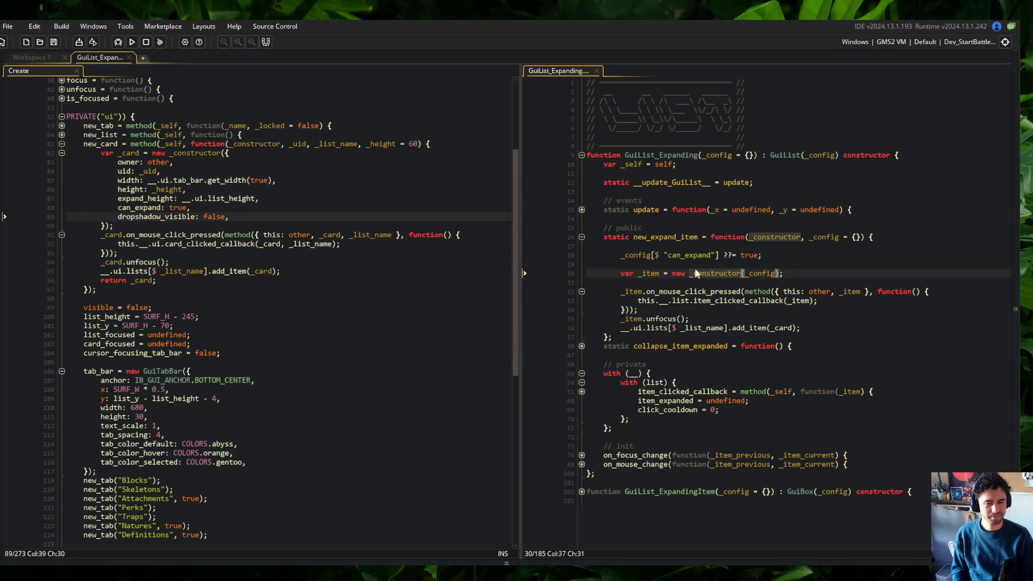
click(680, 291)
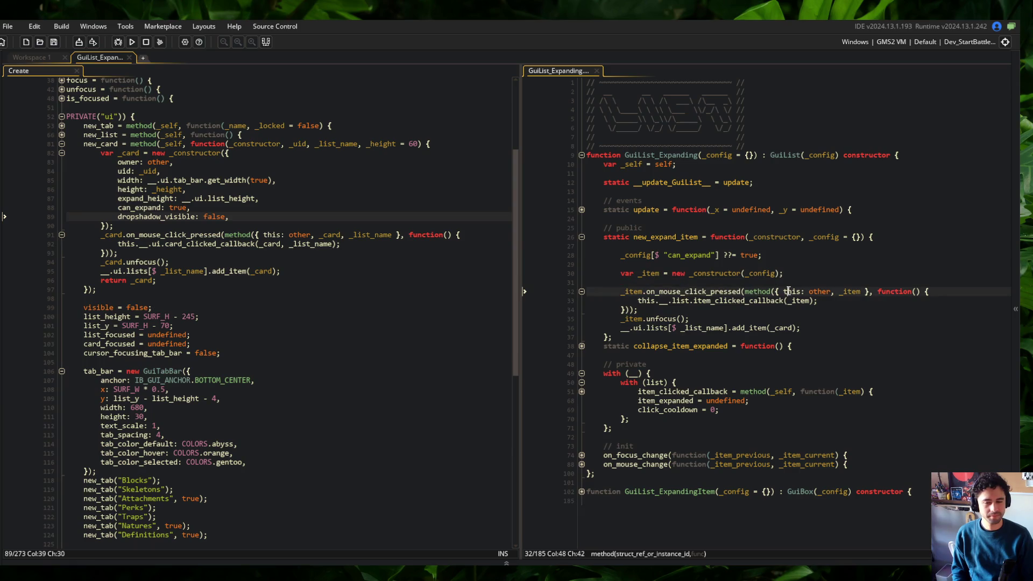
click(681, 301)
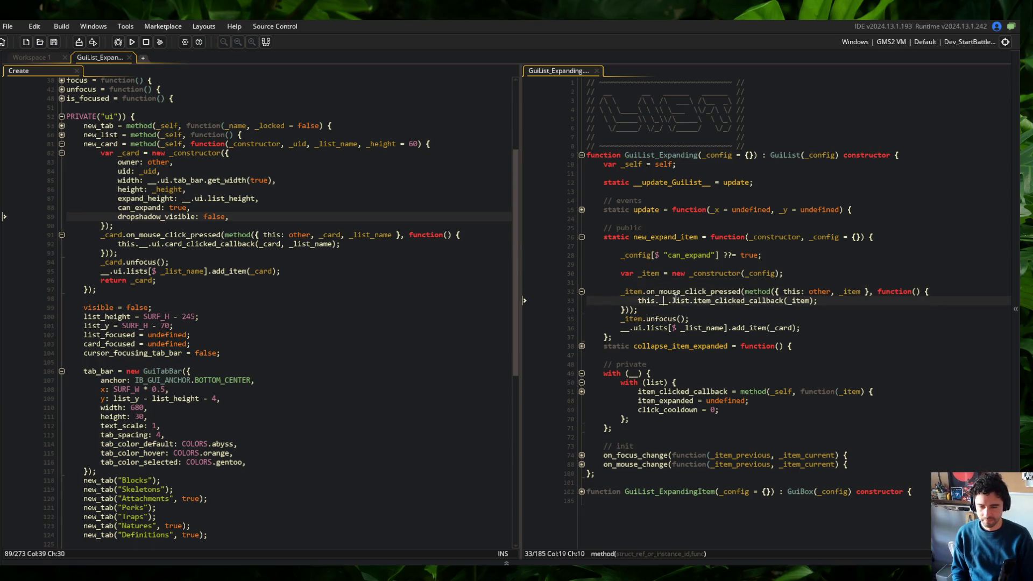
click(784, 301)
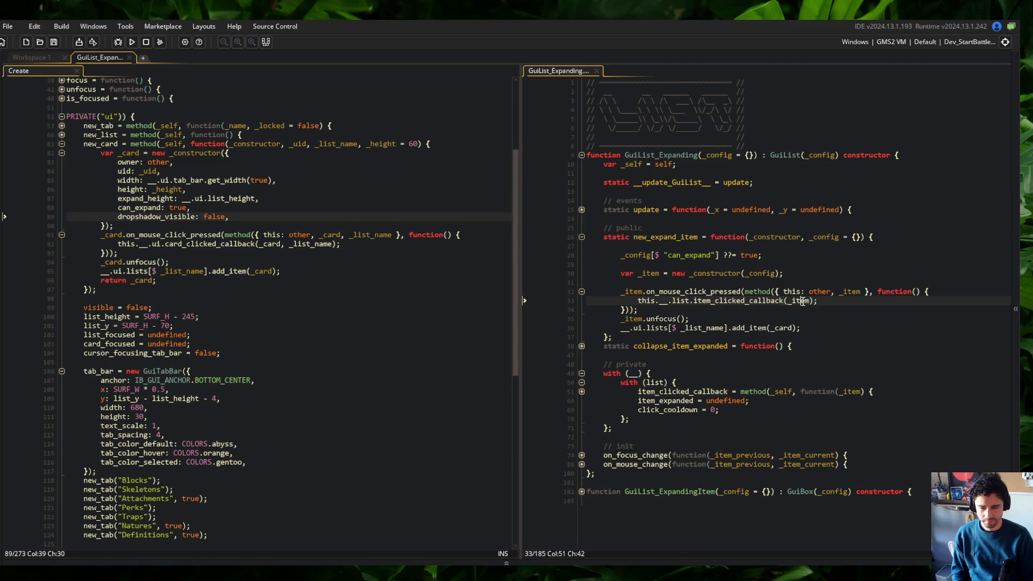
click(656, 312)
click(697, 319)
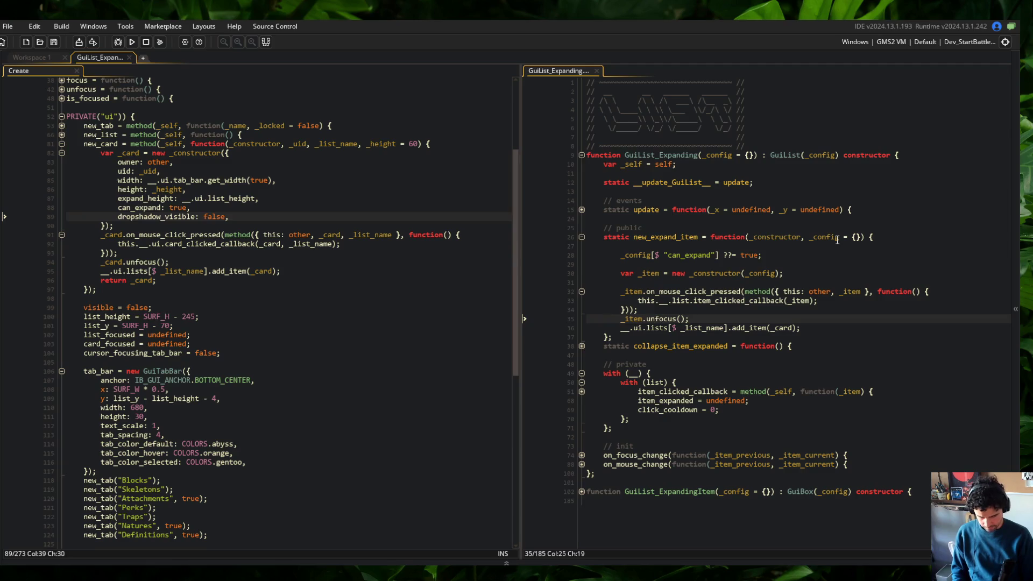
Step: Reduce the registration line to add_item(_item) and add return _item; after it
key(Down)
key(shift+Home)
key(BackSpace)
key(End)
key(Left)
key(Left)
key(ctrl+BackSpace)
text(_item)
key(End)
key(Return)
key(Return)
text(return _item;)
key(ctrl+s)
key(Up)
key(Up)
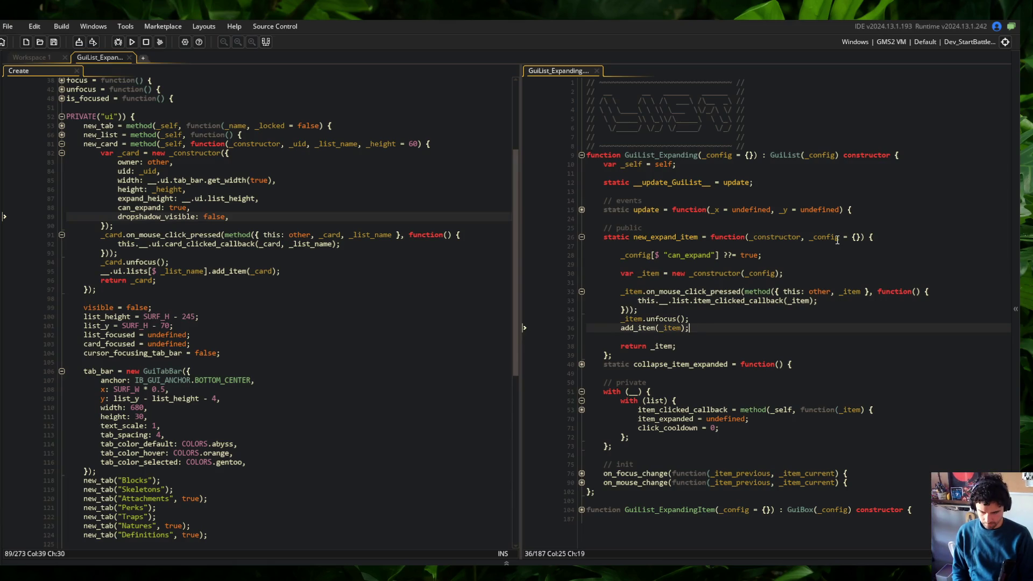
Step: Move the add_item(_item) line directly under var _item, remove blank lines, and save
key(shift+Home)
key(ctrl+x)
key(Up)
key(Up)
key(Up)
key(End)
key(Return)
key(ctrl+v)
key(Down)
key(Down)
key(Down)
key(Delete)
key(ctrl+s)
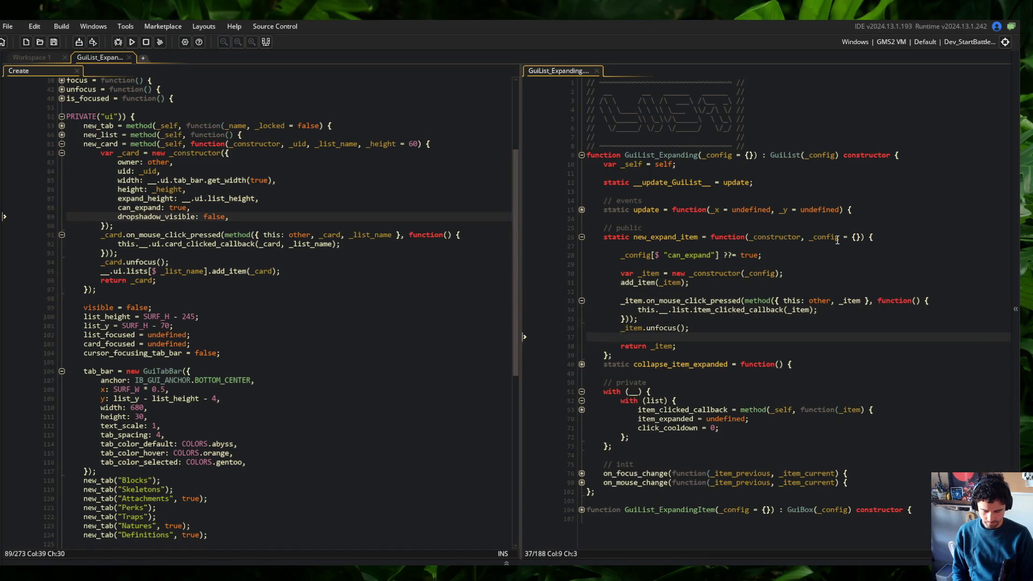
key(Up)
key(Up)
key(Up)
key(ctrl+Right)
key(ctrl+Right)
key(ctrl+Right)
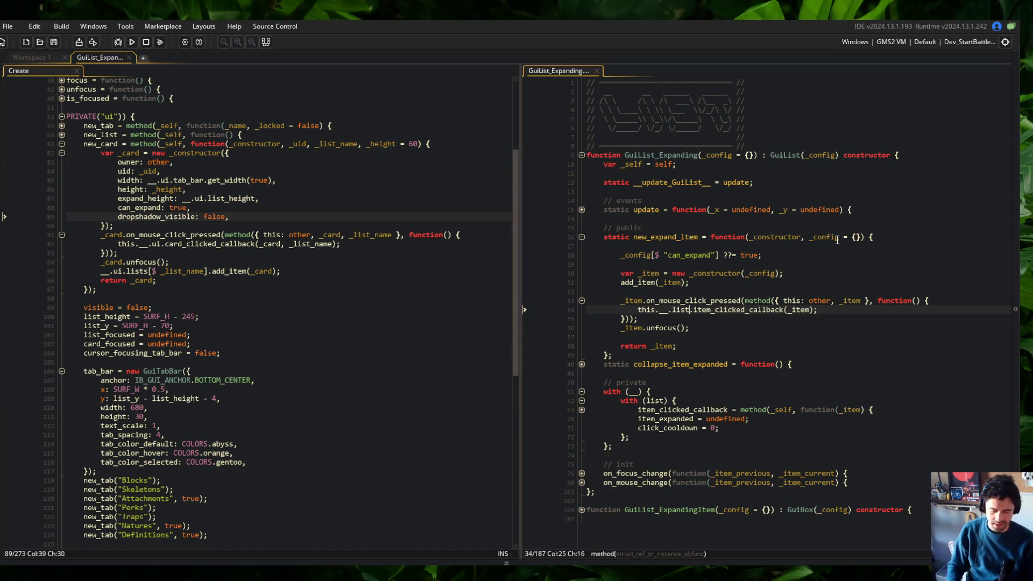
Step: Review the list reference in the callback call and the add_item line
click(827, 316)
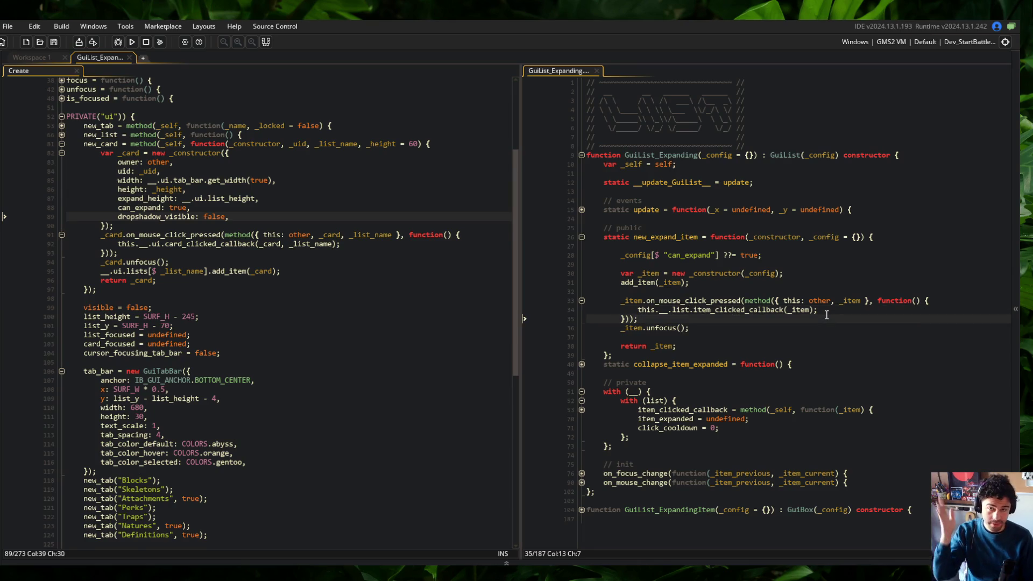
click(800, 291)
click(776, 255)
click(682, 309)
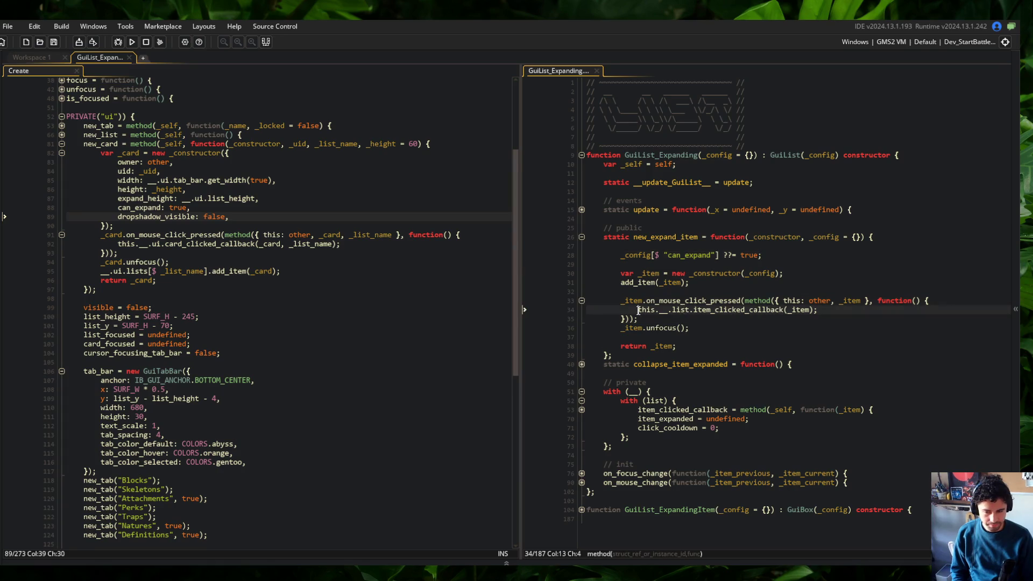
click(815, 280)
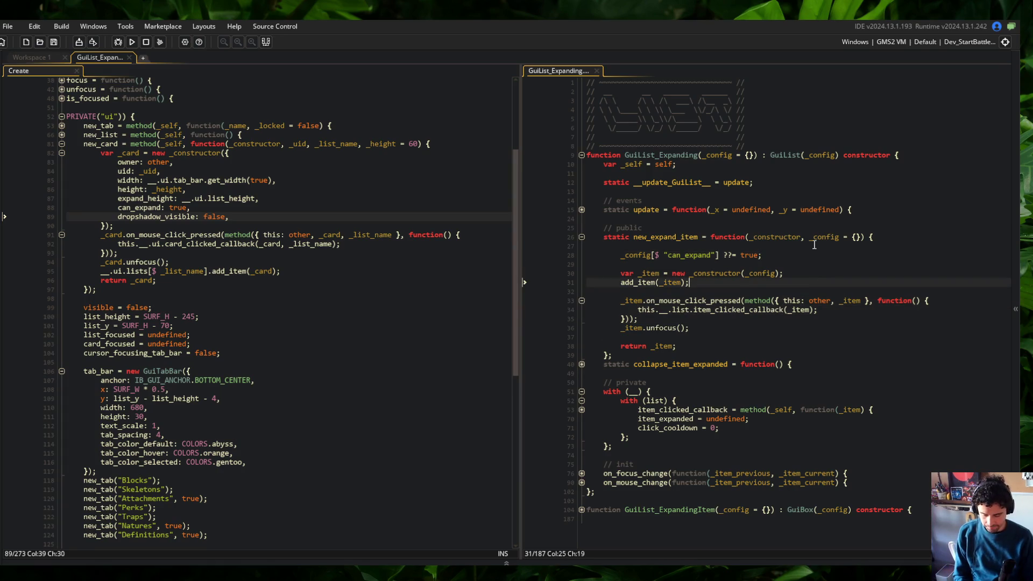
ctrl+scroll(814, 245, up, 1)
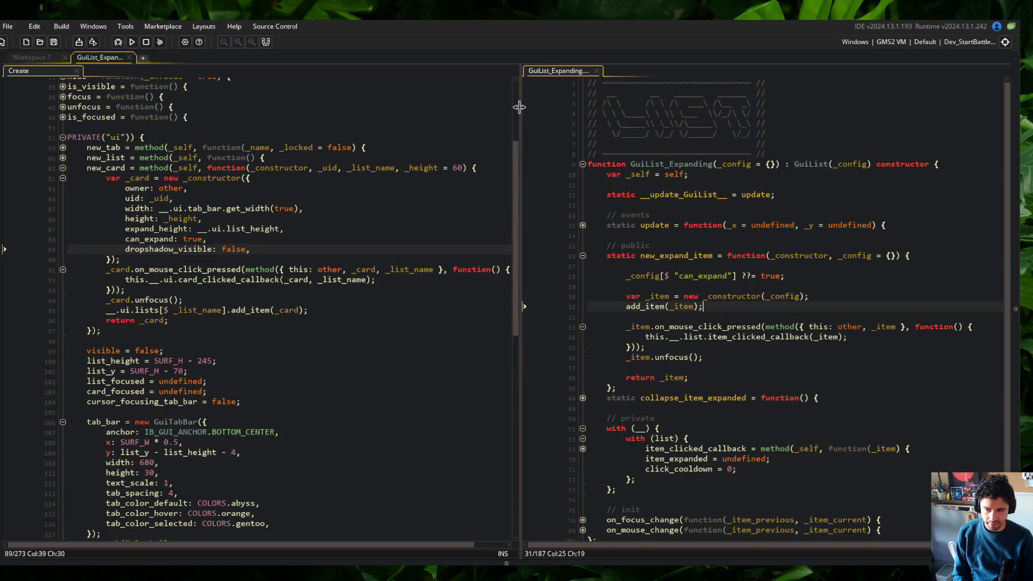
Step: Widen the GuiList_Expanding pane and compare new_expand_item with new_card in Create
drag(519, 107, 422, 113)
click(517, 175)
click(322, 188)
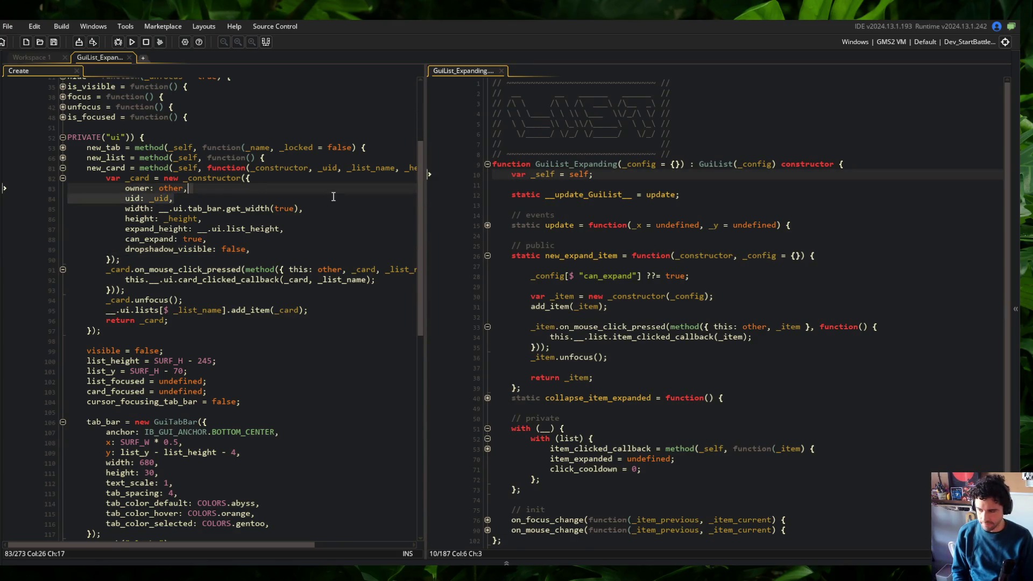
click(619, 235)
scroll(641, 248, down, 2)
click(641, 248)
click(355, 330)
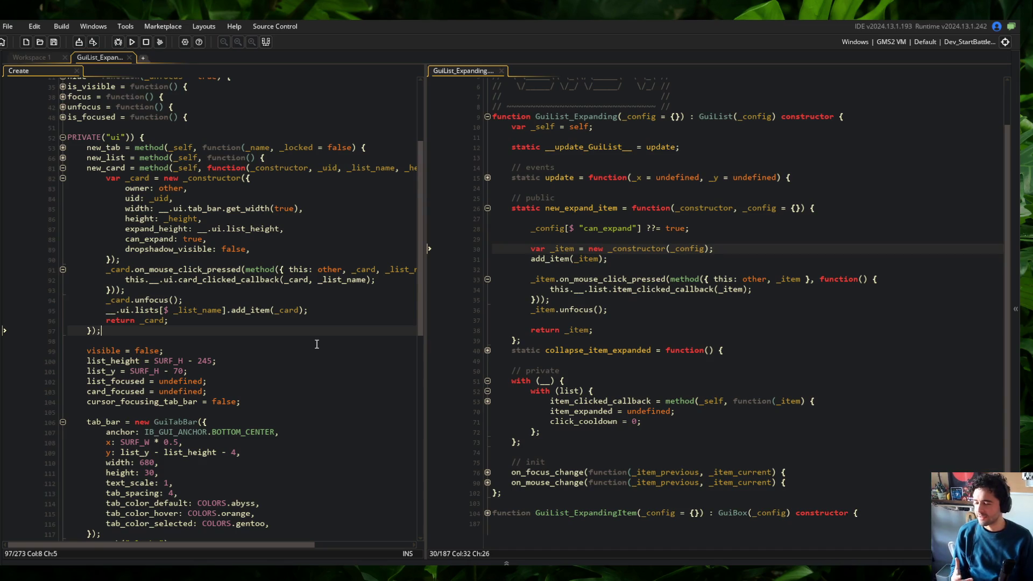
click(656, 338)
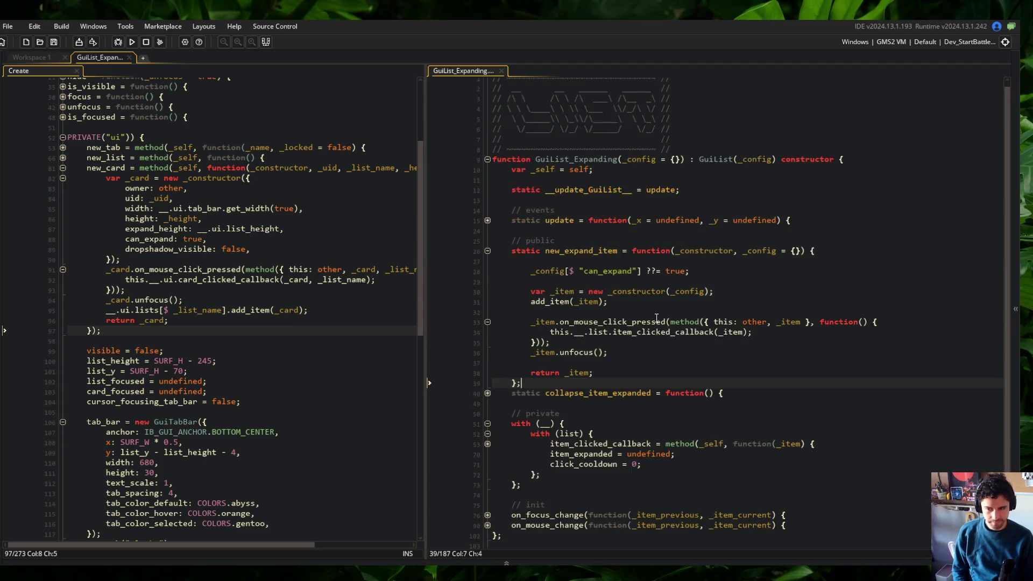
click(603, 270)
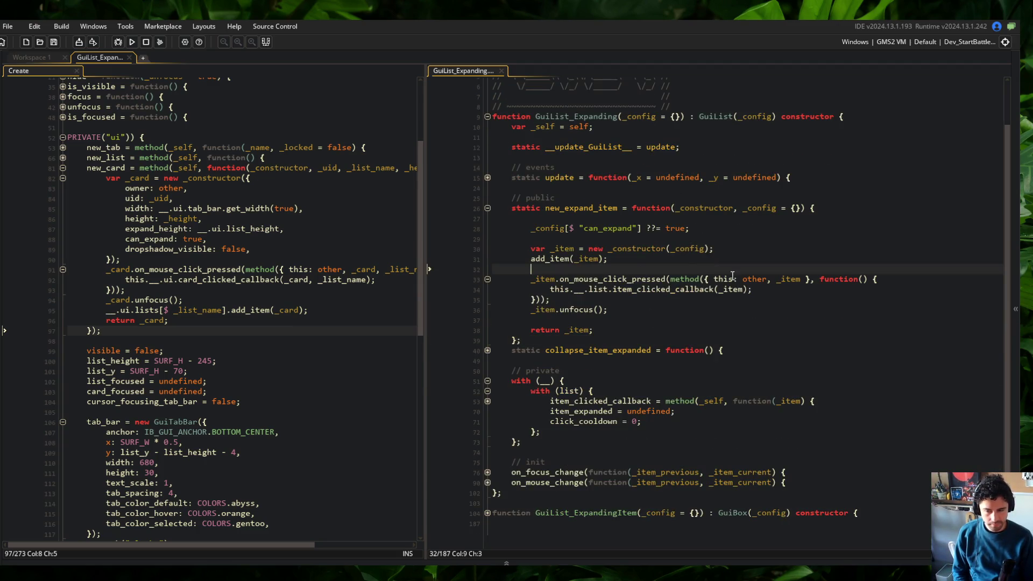
Step: Check the can_expand, add_item and callback lines, then unfold item_clicked_callback
click(545, 208)
key(Down)
key(Down)
key(End)
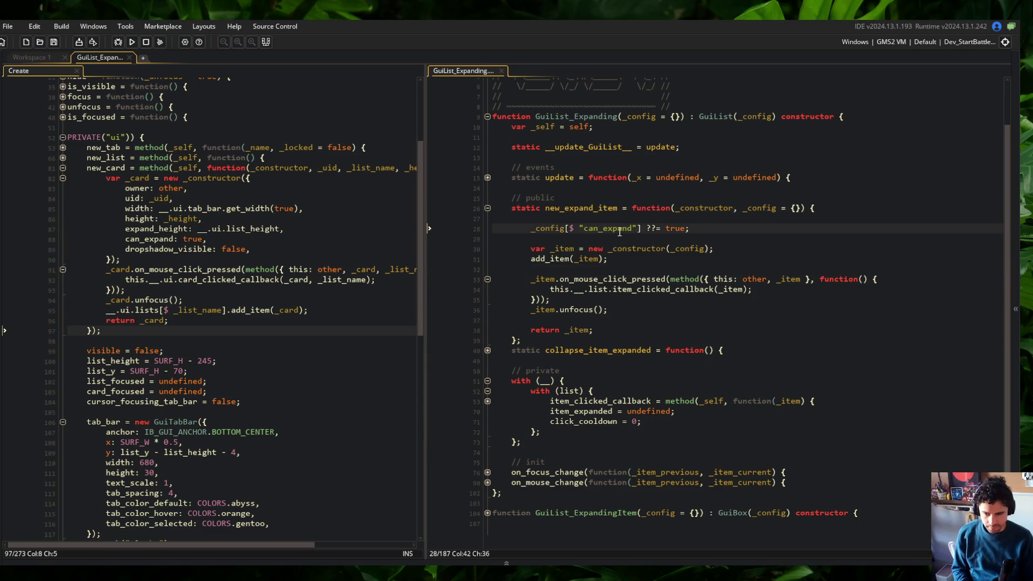
click(516, 251)
click(608, 260)
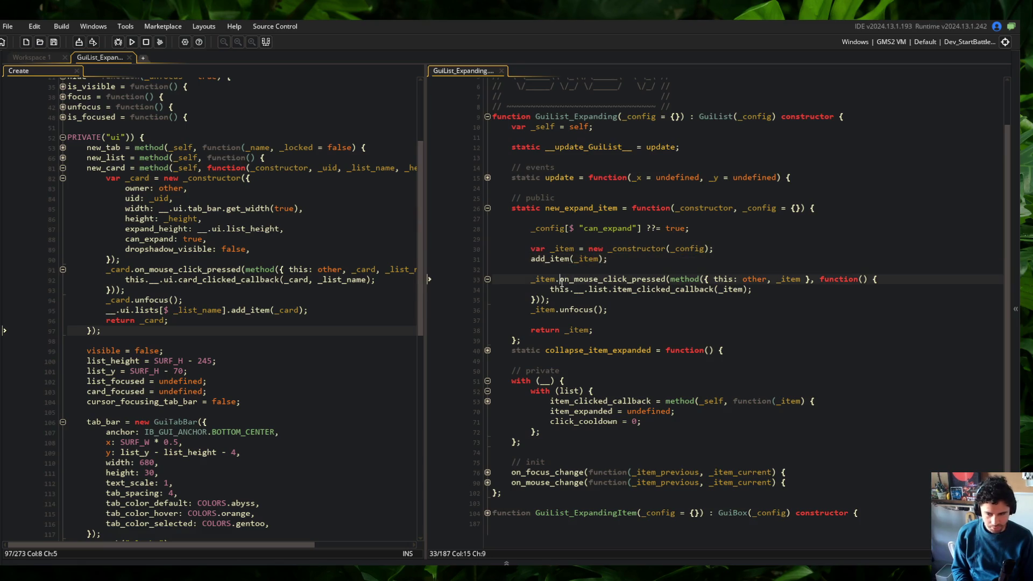
click(664, 303)
click(613, 279)
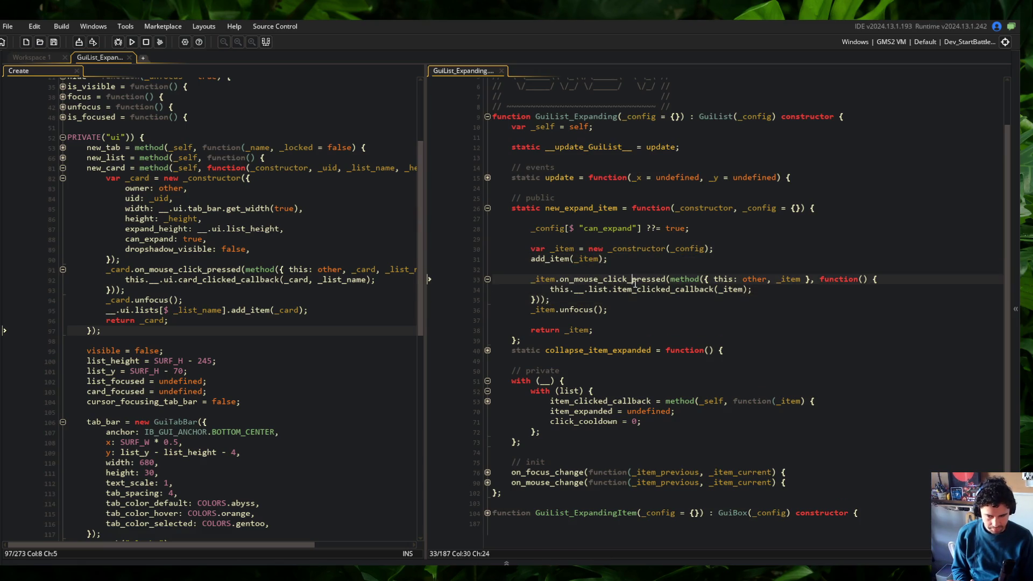
click(609, 290)
click(488, 402)
scroll(569, 366, down, 3)
Step: Replace new_expand_item's click handler body with the pasted cooldown if/else block and save
click(569, 326)
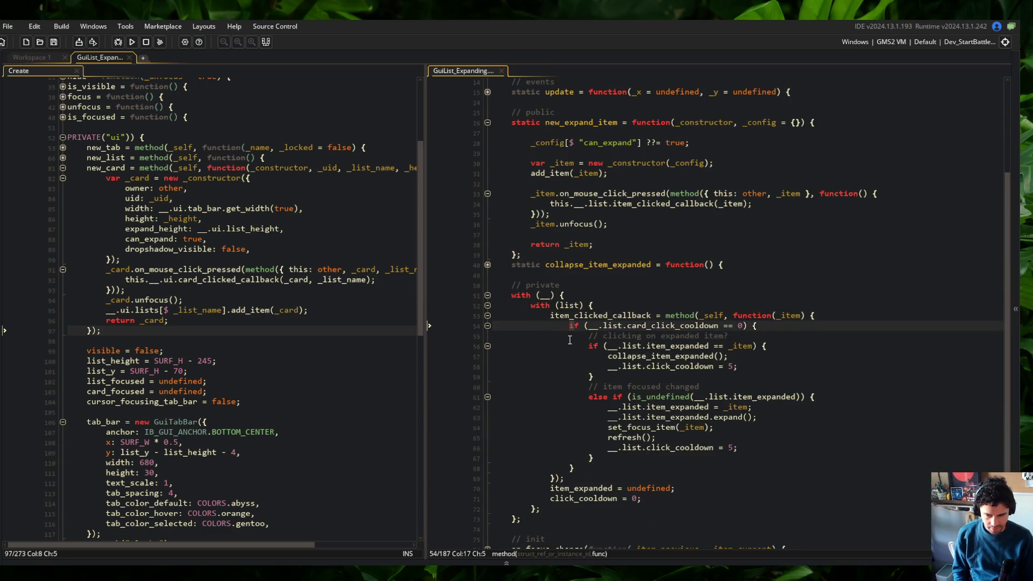
key(shift+Down)
key(shift+Down)
key(shift+Down)
key(shift+End)
key(Delete)
click(771, 268)
key(shift+Home)
key(ctrl+v)
key(ctrl+s)
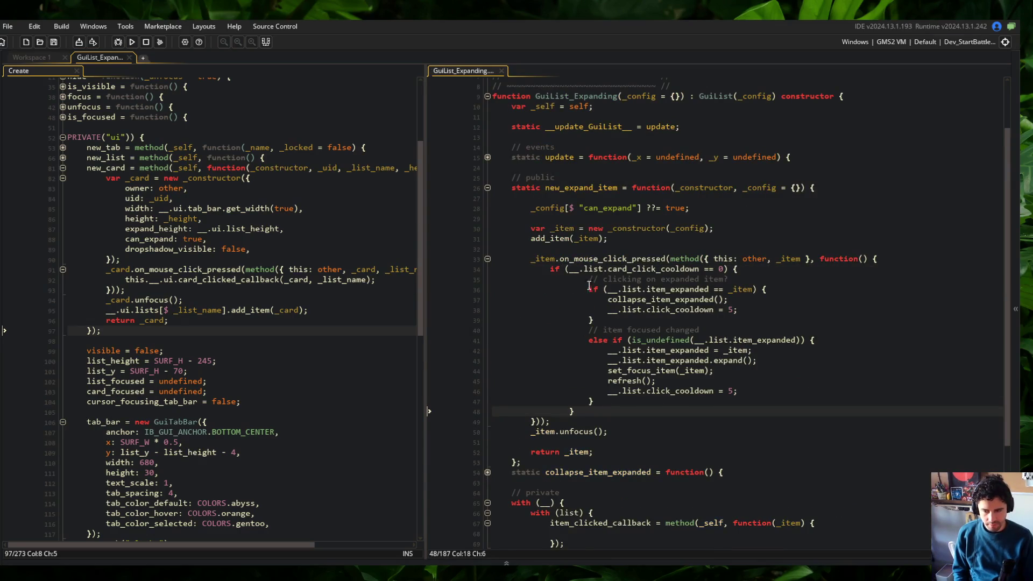
Step: Delete the item_clicked_callback block from GuiList_Expanding
click(654, 293)
scroll(573, 502, down, 2)
drag(550, 458, 550, 489)
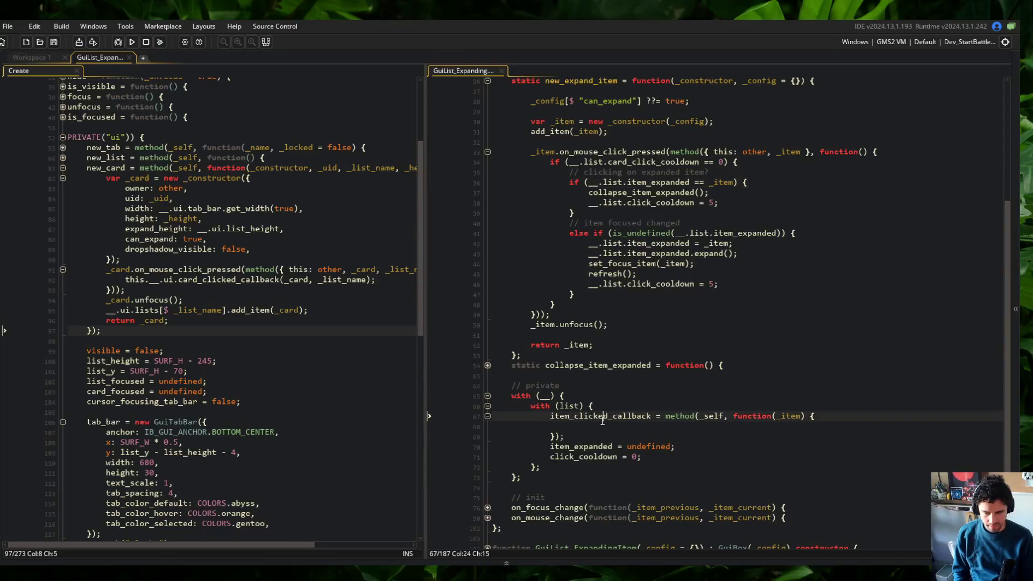
key(Delete)
Step: Review the can_expand default, click cooldown condition and collapse call in GuiList_Expanding
click(618, 387)
scroll(690, 346, up, 3)
click(765, 228)
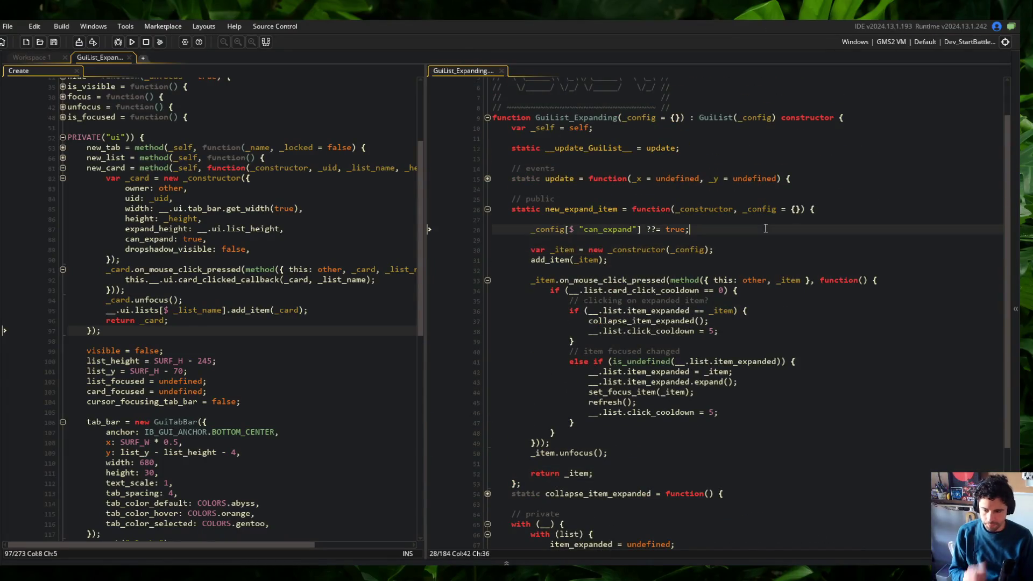
click(593, 290)
click(758, 322)
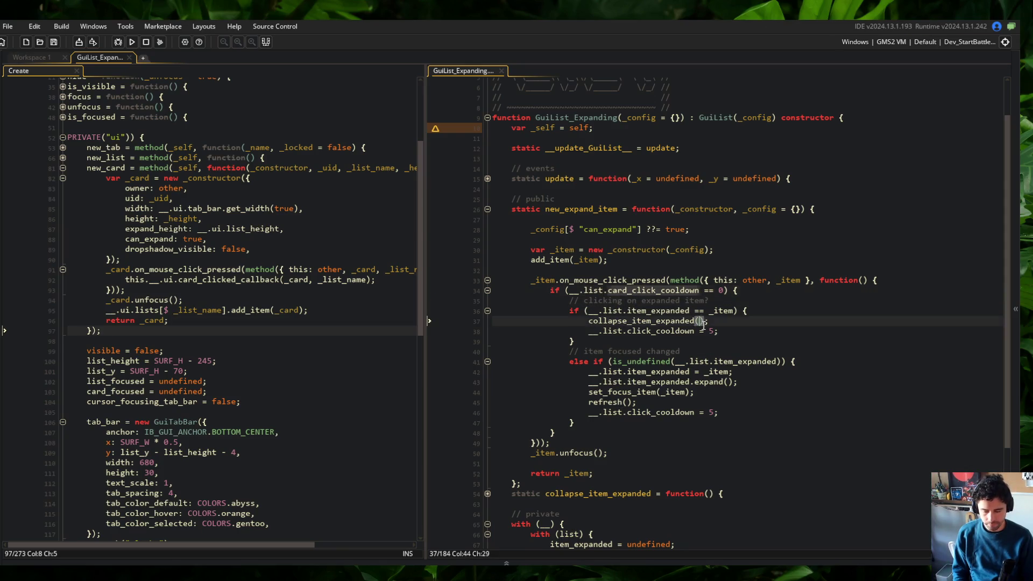
text())
scroll(769, 350, down, 2)
Step: Inspect the Create event's card settings and click handler, then widen its code pane
click(323, 259)
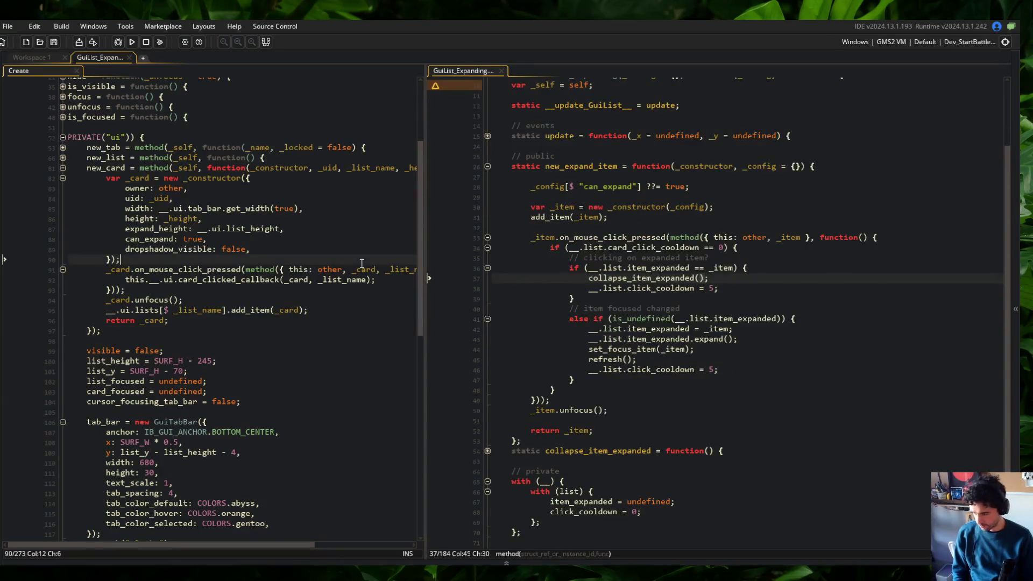
scroll(325, 341, down, 2)
scroll(324, 341, up, 2)
scroll(631, 344, down, 3)
click(632, 340)
scroll(632, 345, up, 3)
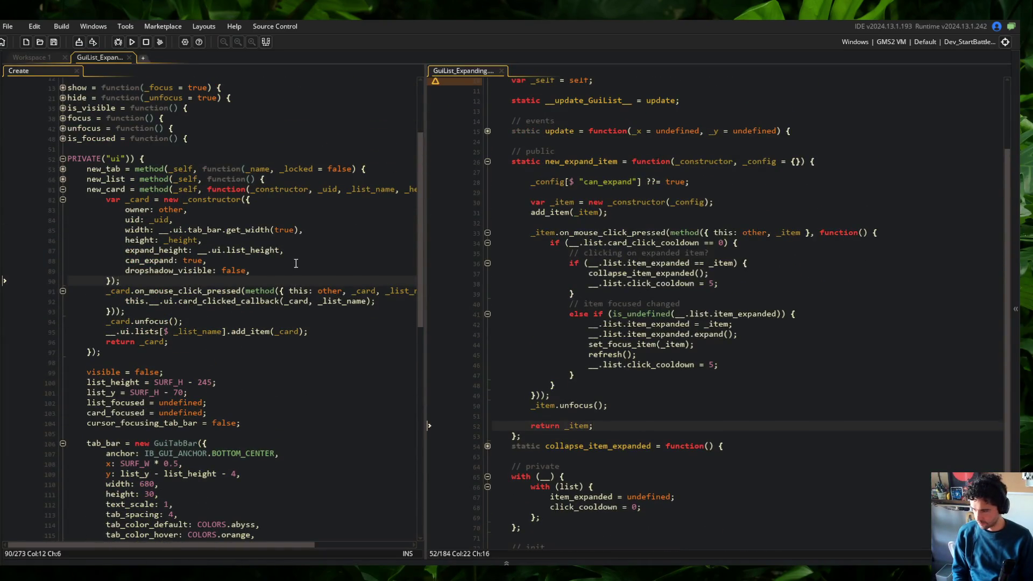
scroll(295, 265, down, 1)
click(162, 229)
click(135, 269)
drag(426, 252, 547, 250)
click(500, 168)
Step: Copy the add_item line into a new line inside new_card and save
key(Down)
key(Down)
key(Down)
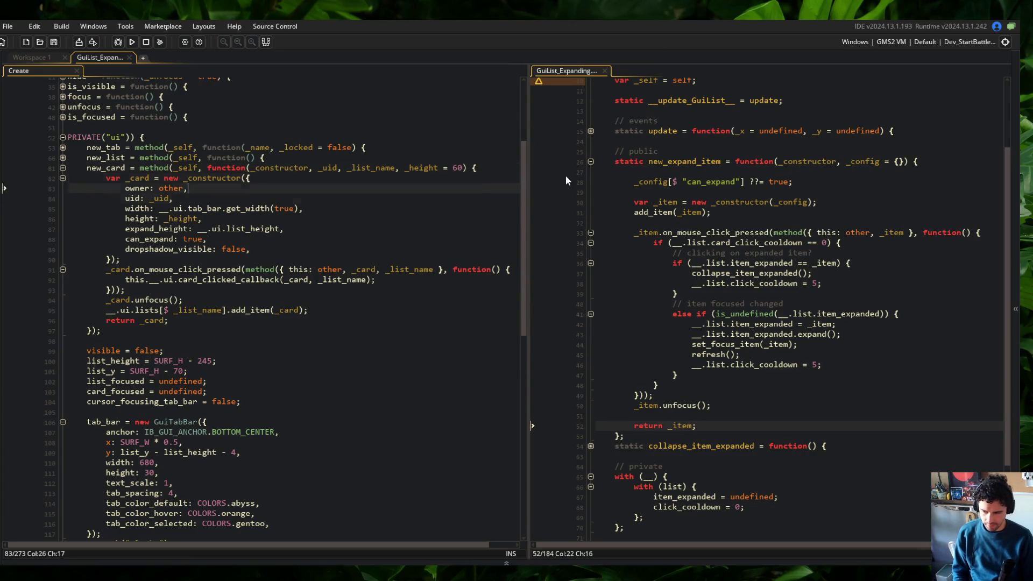
key(Home)
key(Up)
key(Up)
key(Up)
key(End)
key(Return)
text(__.ui.lists[$ _list_name].add_item(_card);)
key(ctrl+s)
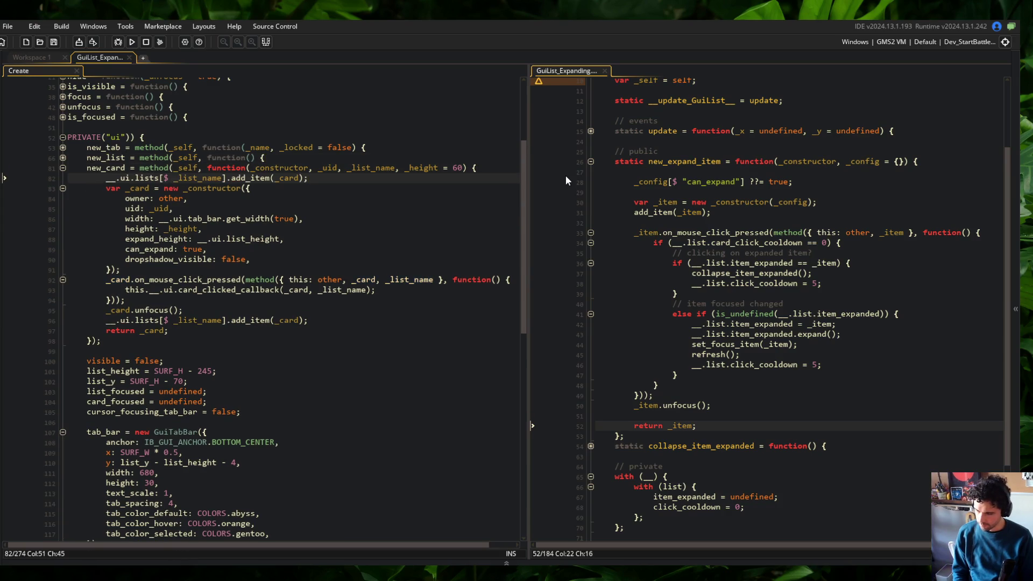
Step: Turn the pasted line into a new_expand_item(_constructor, { }); call on the list
key(BackSpace)
key(BackSpace)
key(BackSpace)
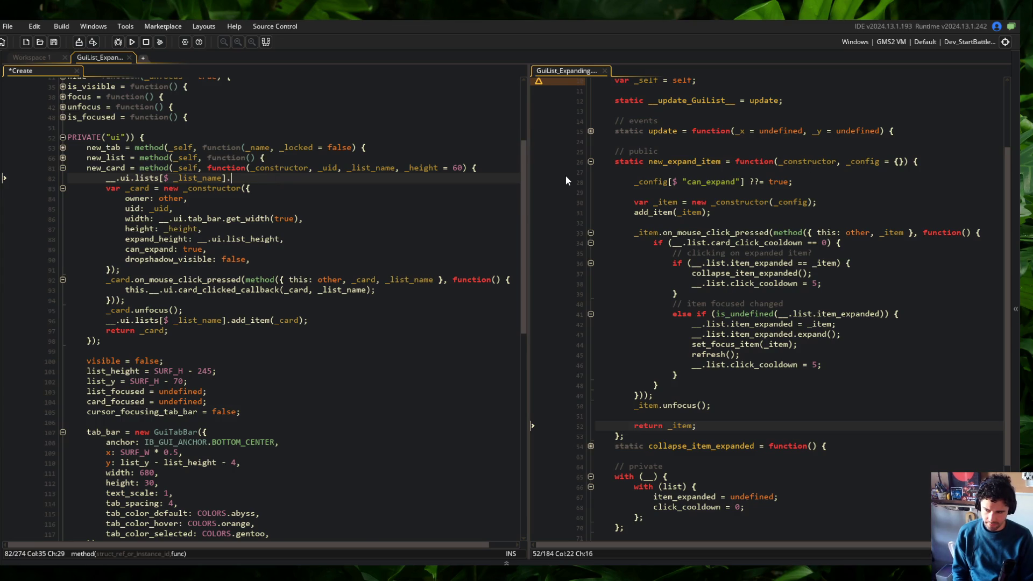
text(new_expand_)
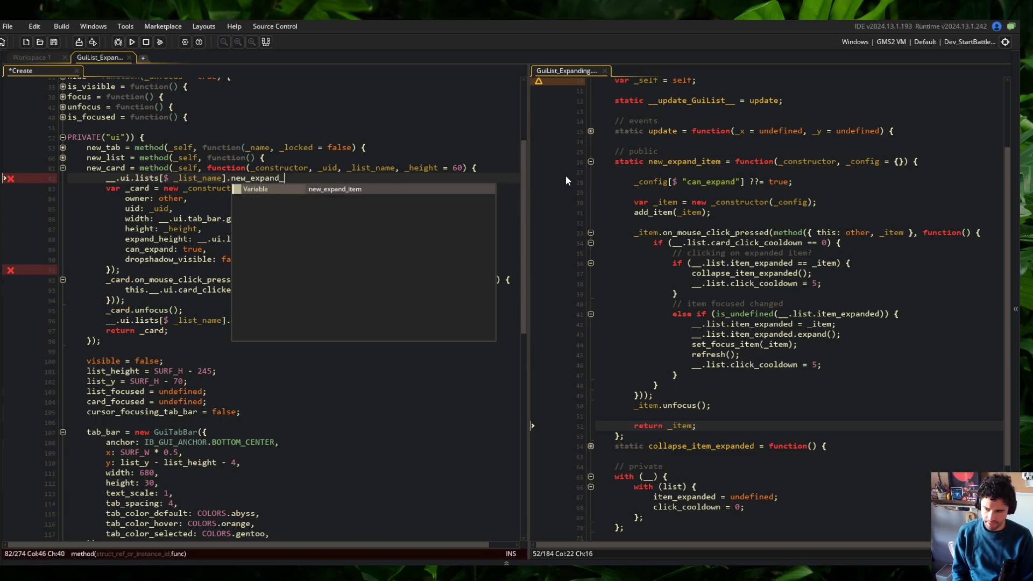
text(item(_constructor)
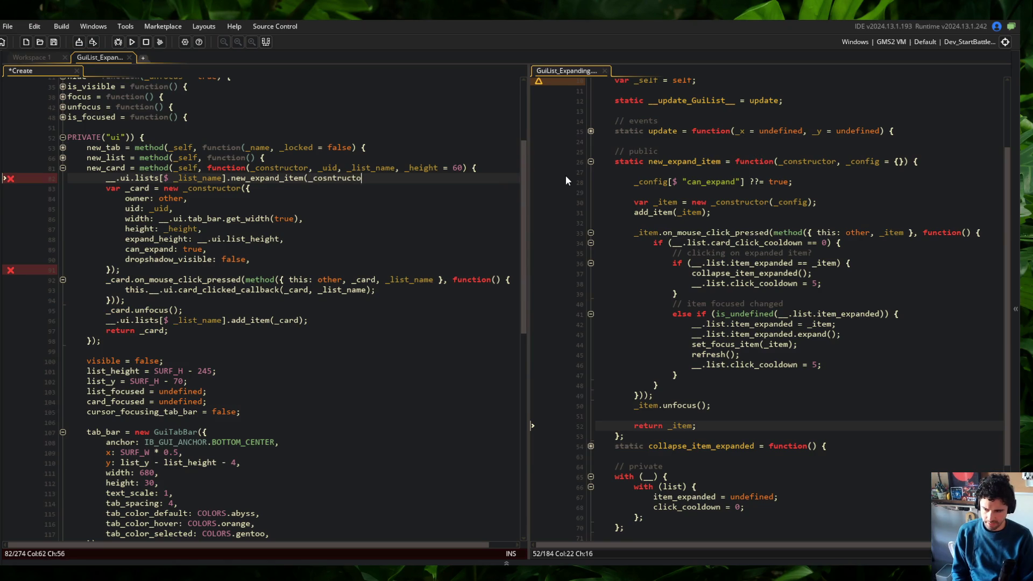
key(ctrl+BackSpace)
text(_constructor, )
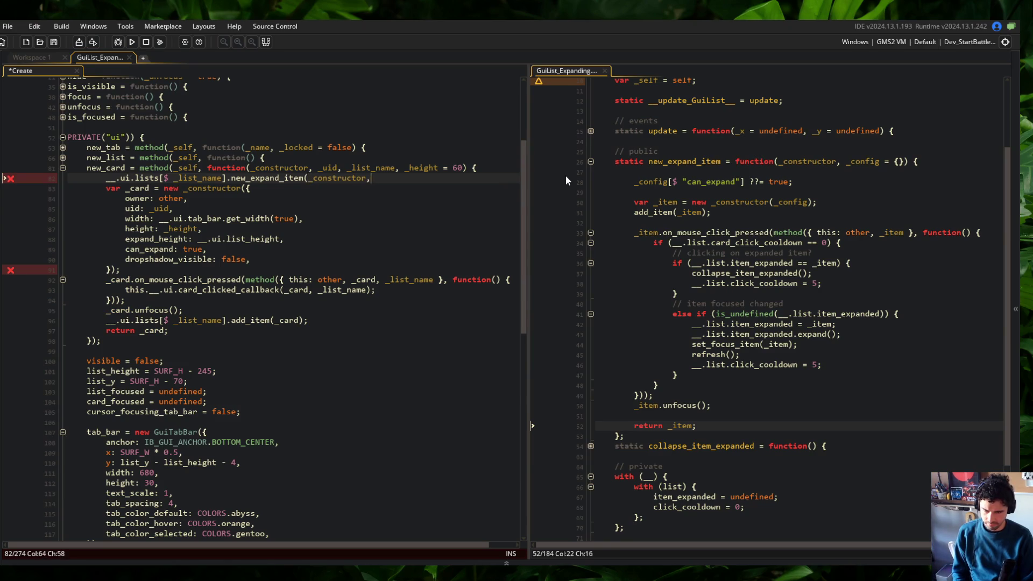
text({)
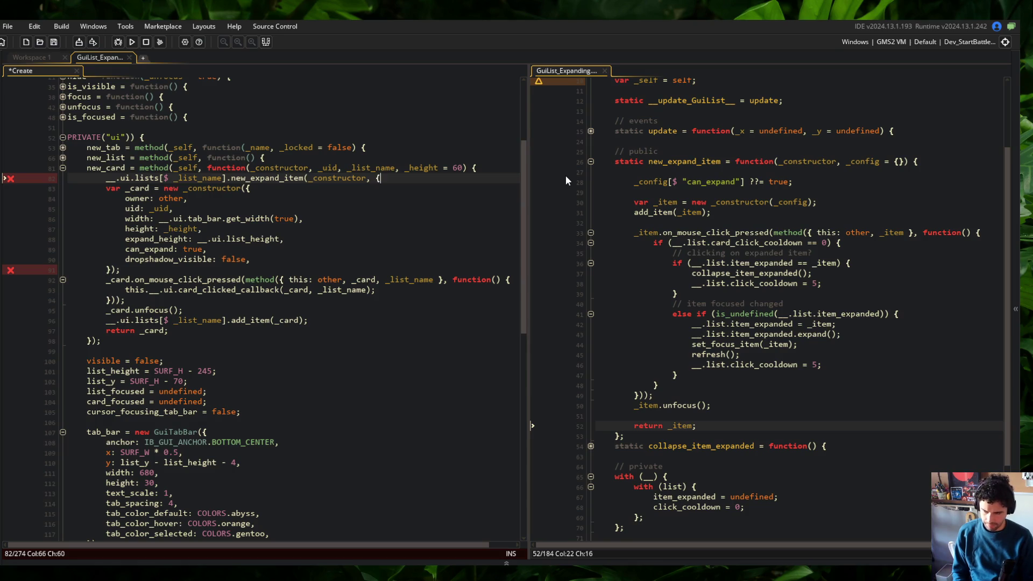
key(Return)
key(Return)
text(});)
Step: Move the card settings into the new struct, remove the var _card wrapper and click handler
key(Down)
key(Down)
key(shift+Down)
key(shift+Down)
key(shift+Down)
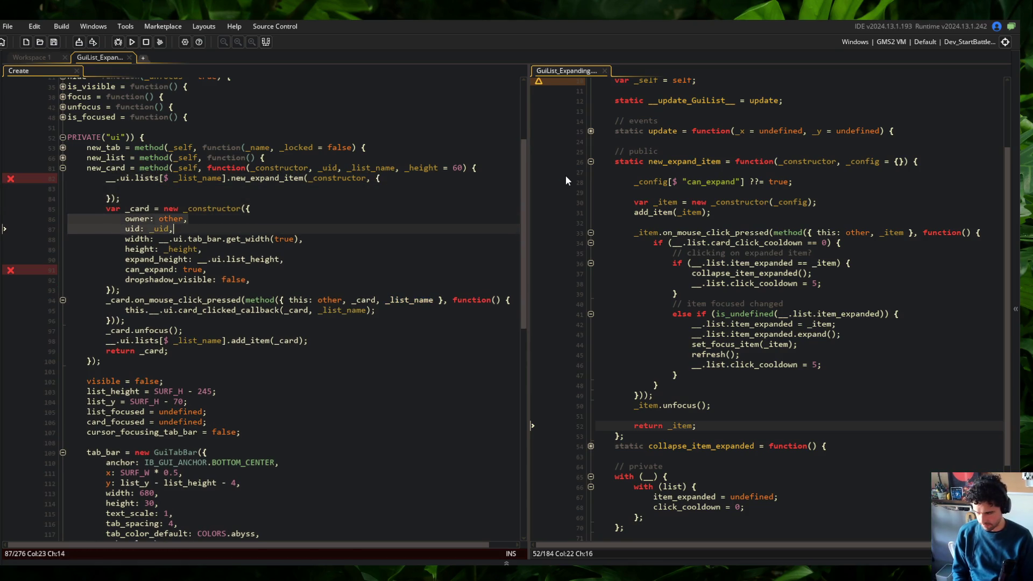
key(shift+End)
key(ctrl+x)
key(Up)
key(Up)
key(Up)
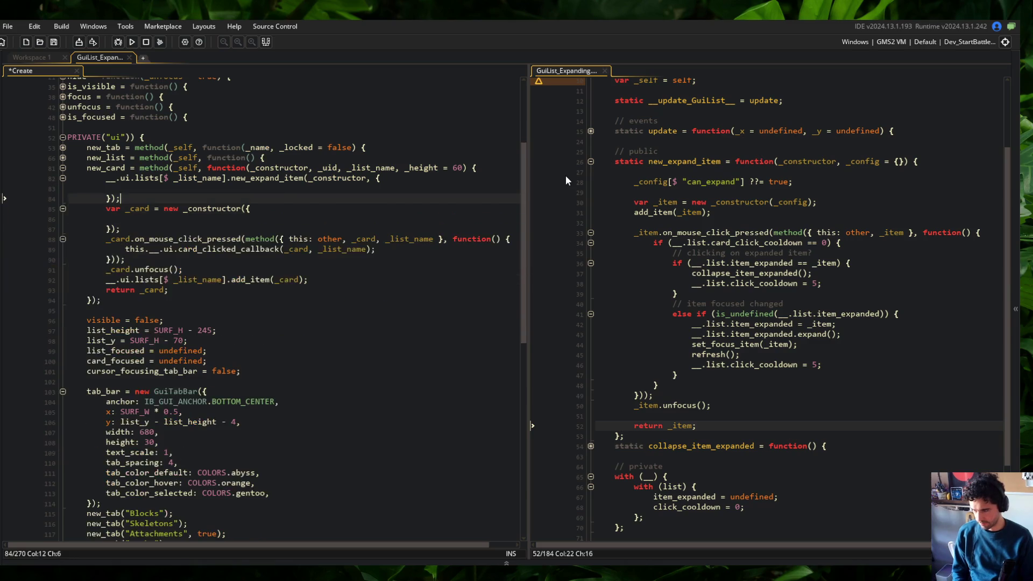
key(ctrl+v)
key(shift+Down)
key(shift+Down)
key(shift+Down)
key(Delete)
key(ctrl+d)
key(ctrl+d)
key(ctrl+d)
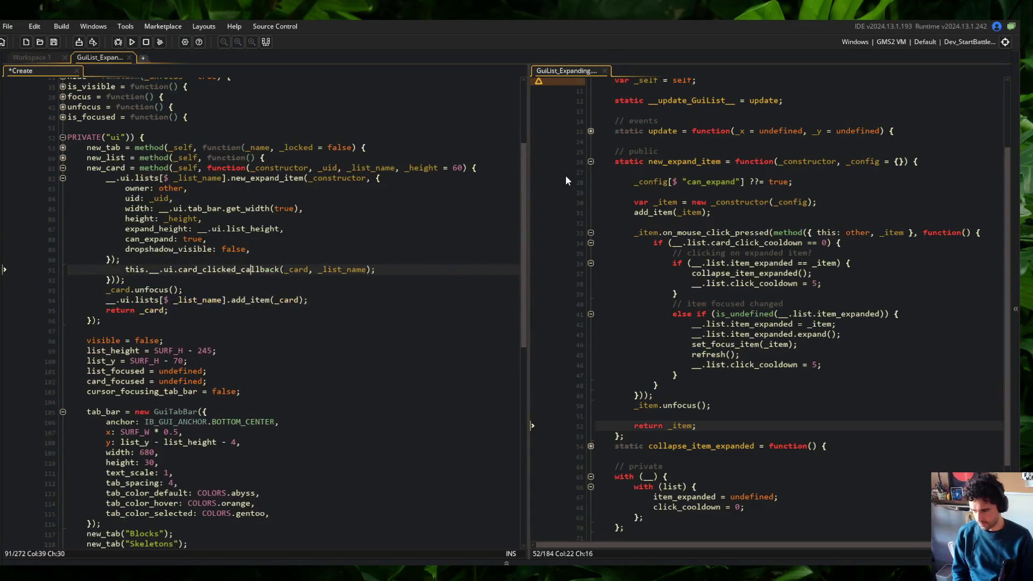
key(ctrl+s)
Step: Delete the old add_item line, prefix the call with return, and remove return _card
key(ctrl+d)
key(Up)
key(Up)
key(Up)
key(Up)
key(Up)
key(Up)
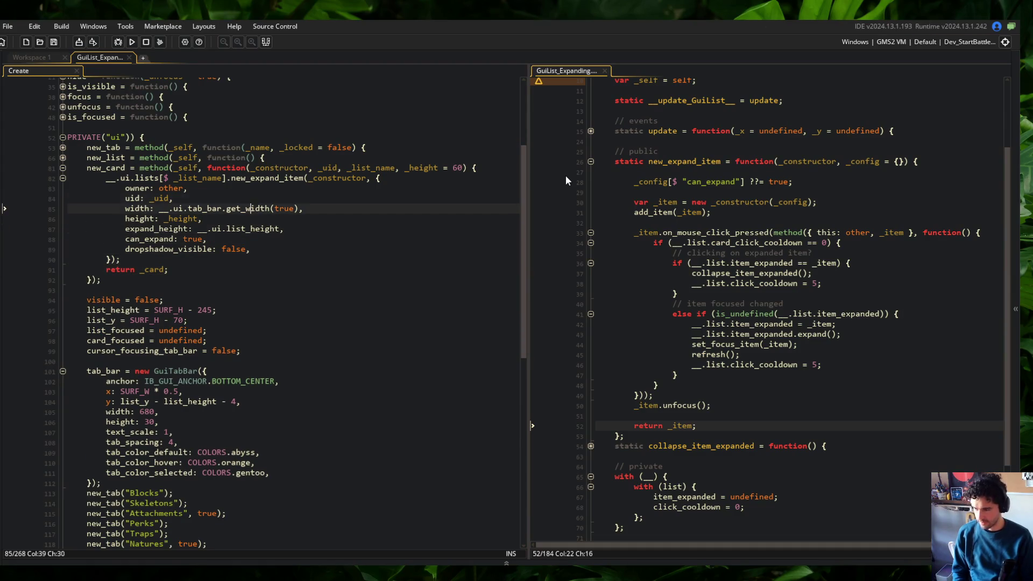
key(Home)
text(re turn)
key(ctrl+Left)
key(BackSpace)
key(ctrl+Right)
key(Down)
key(Down)
key(Down)
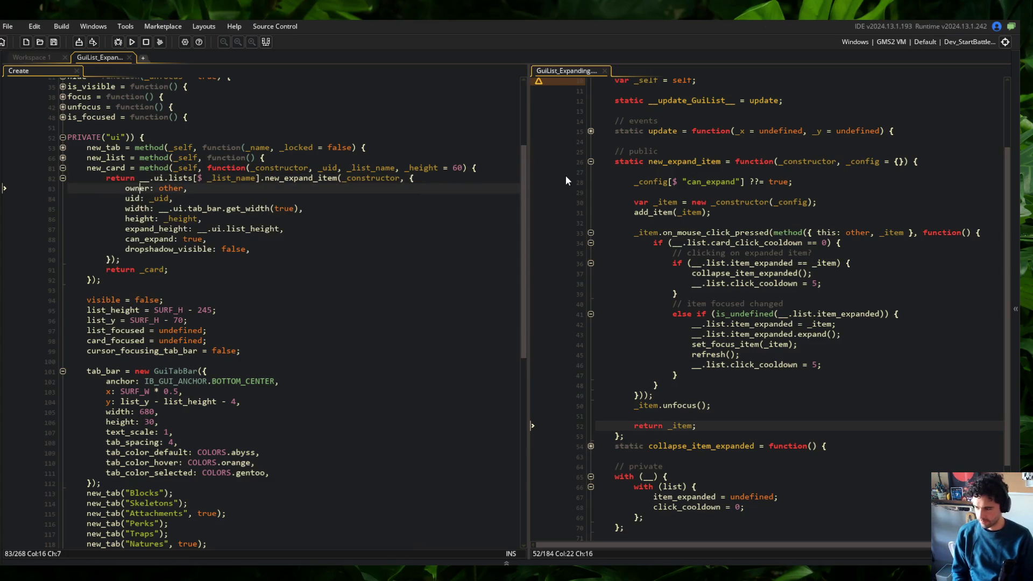
key(ctrl+d)
key(Up)
key(Up)
Step: Review the new_card settings in the Create event, folding and unfolding its body
click(505, 312)
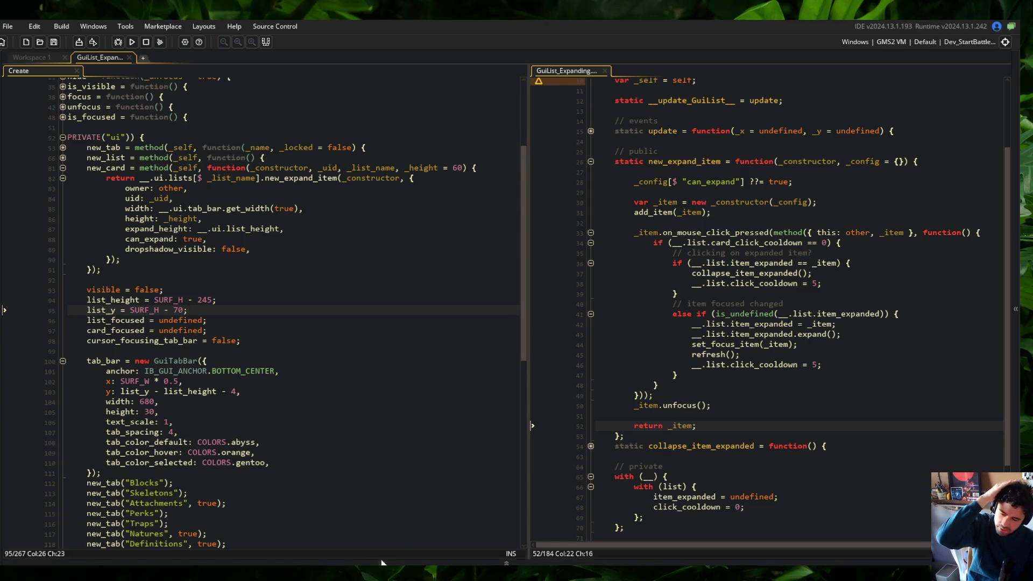
mouse_move(379, 562)
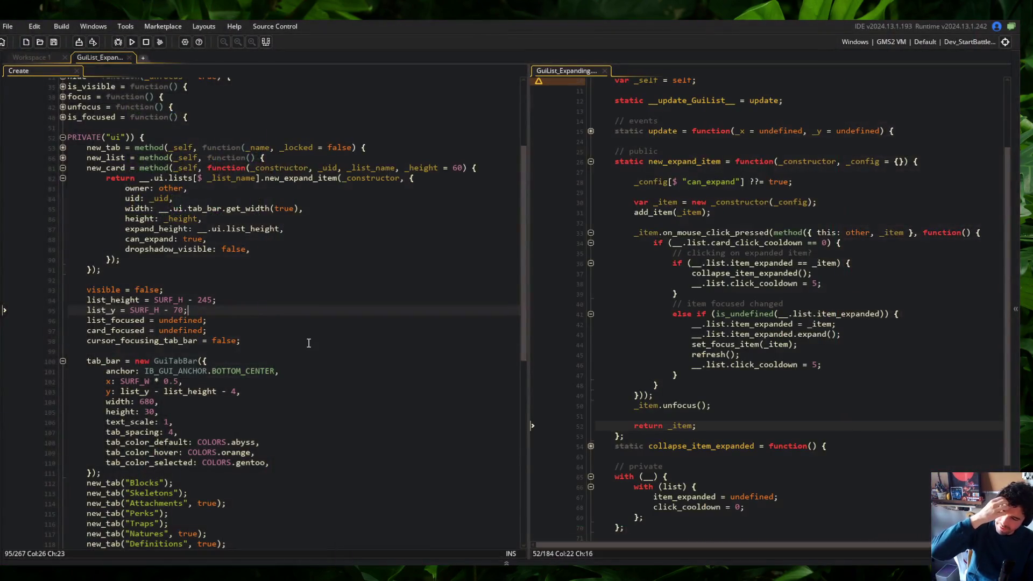
click(309, 340)
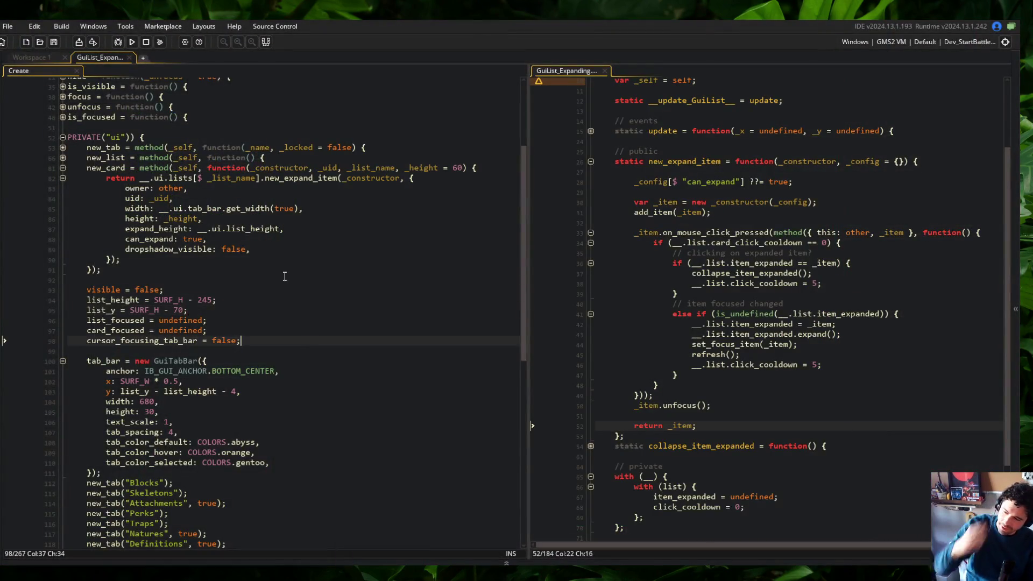
click(290, 208)
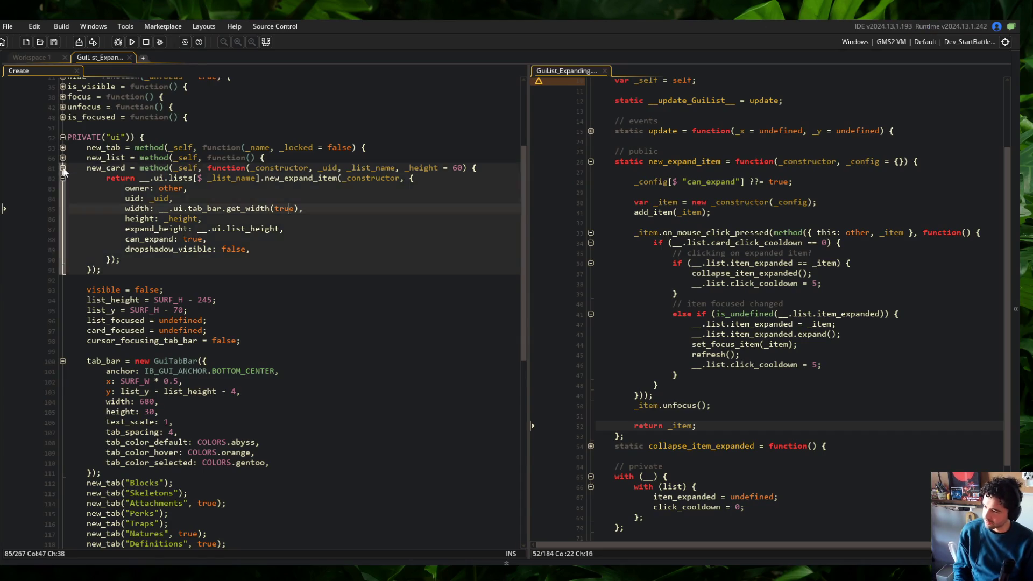
click(63, 169)
click(63, 168)
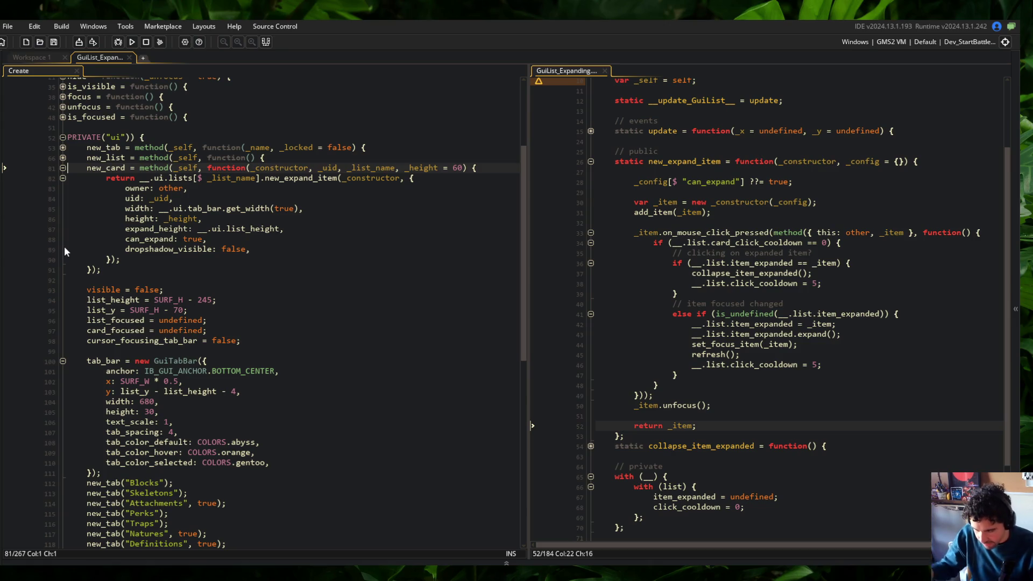
Step: Check the brackets of the new_expand_item call and the card_focused references in new_card
click(168, 168)
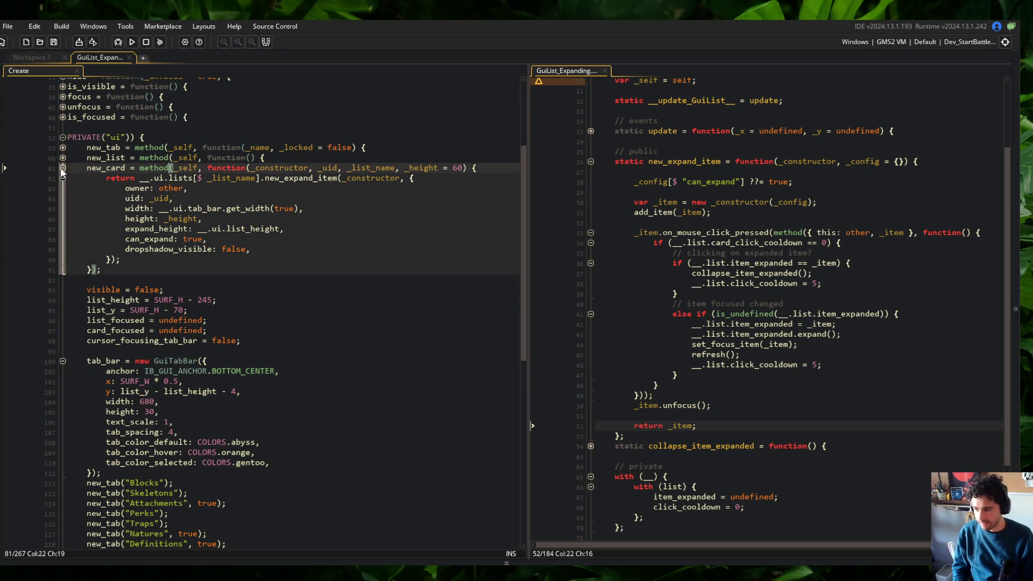
click(230, 178)
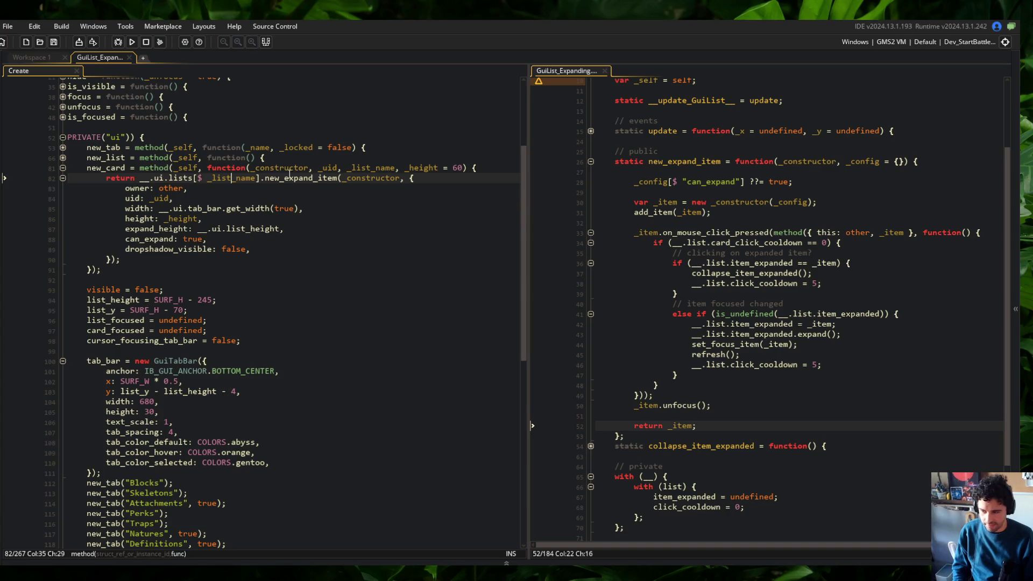
click(379, 198)
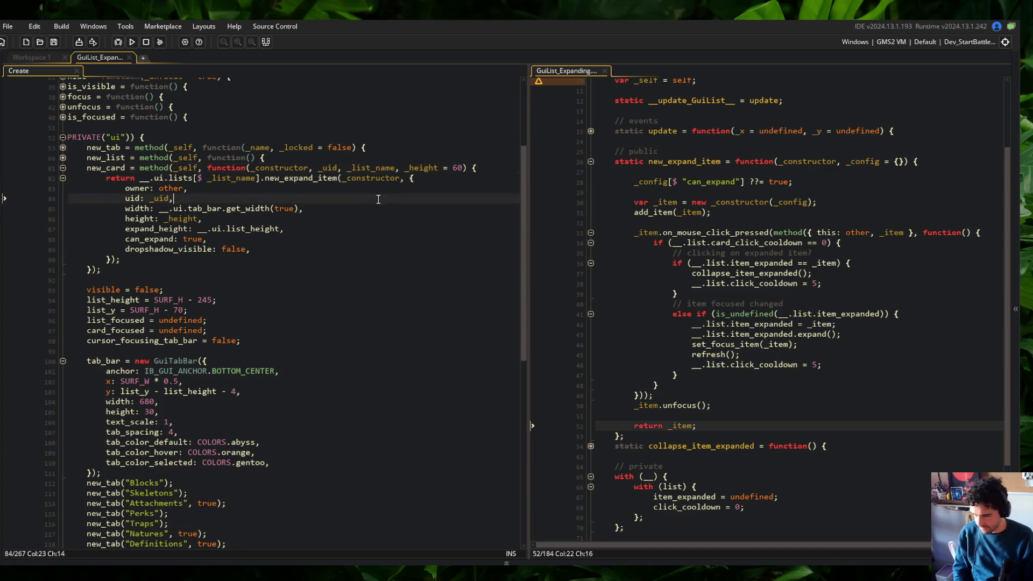
click(339, 178)
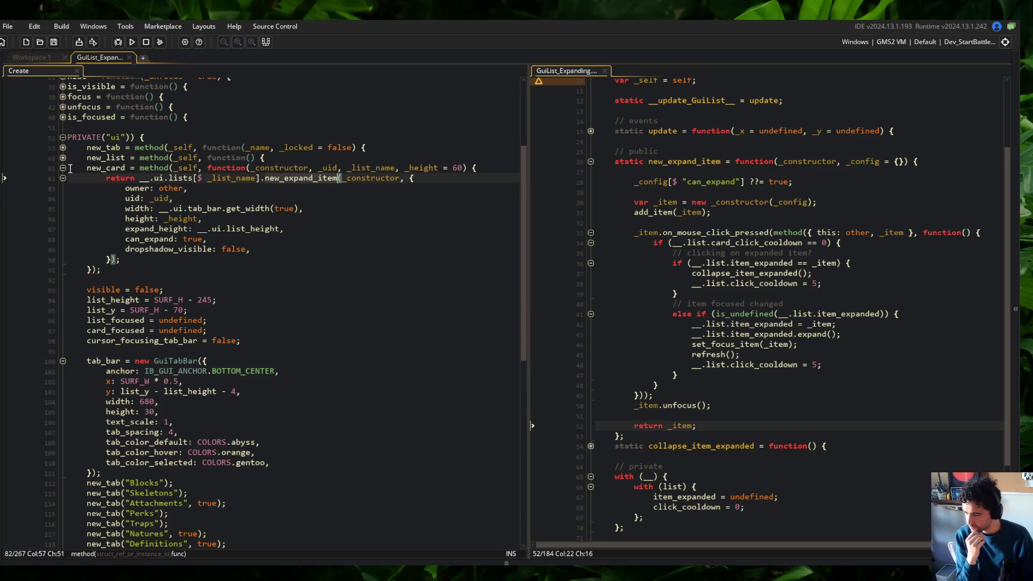
click(121, 329)
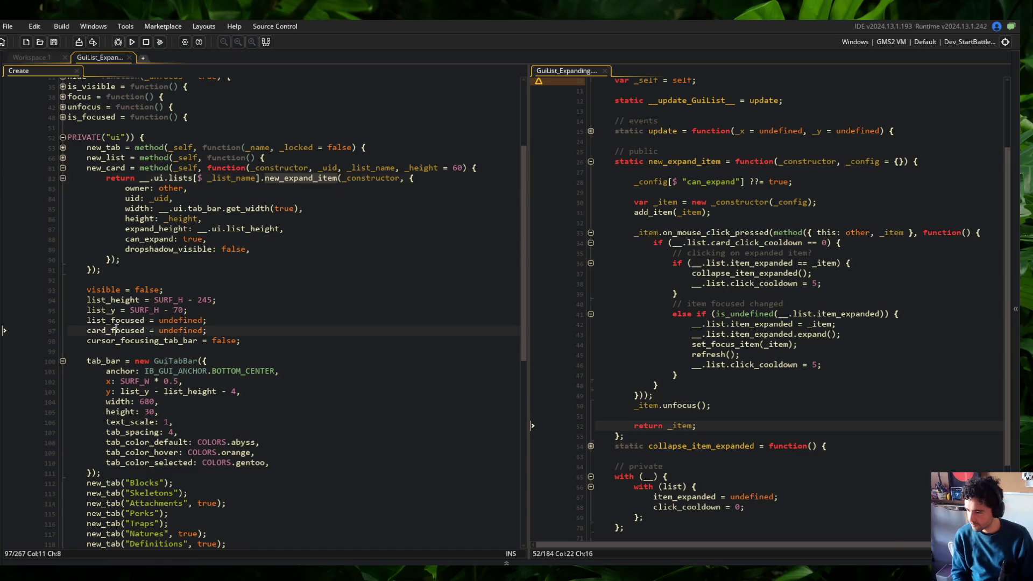
click(229, 326)
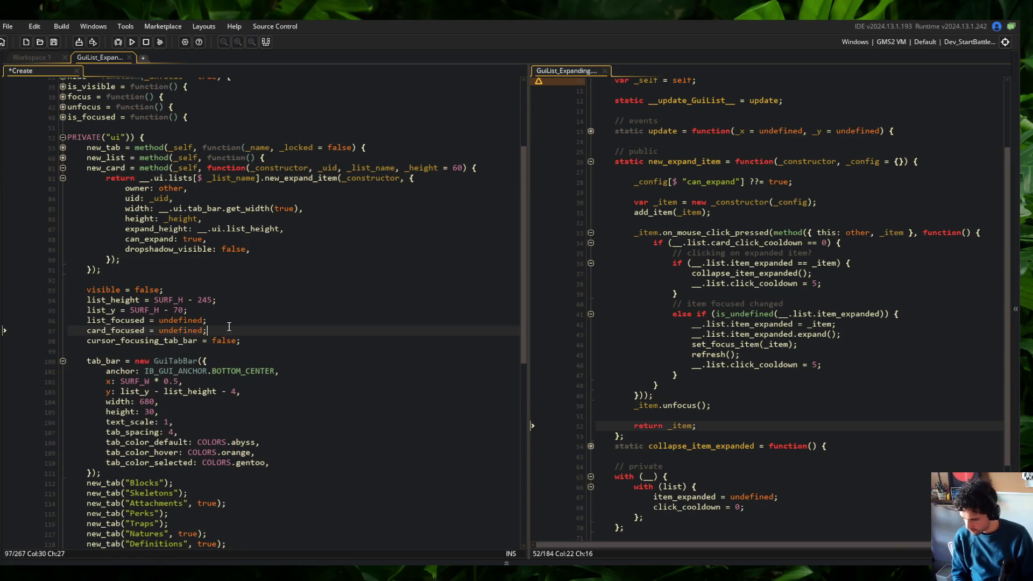
click(107, 270)
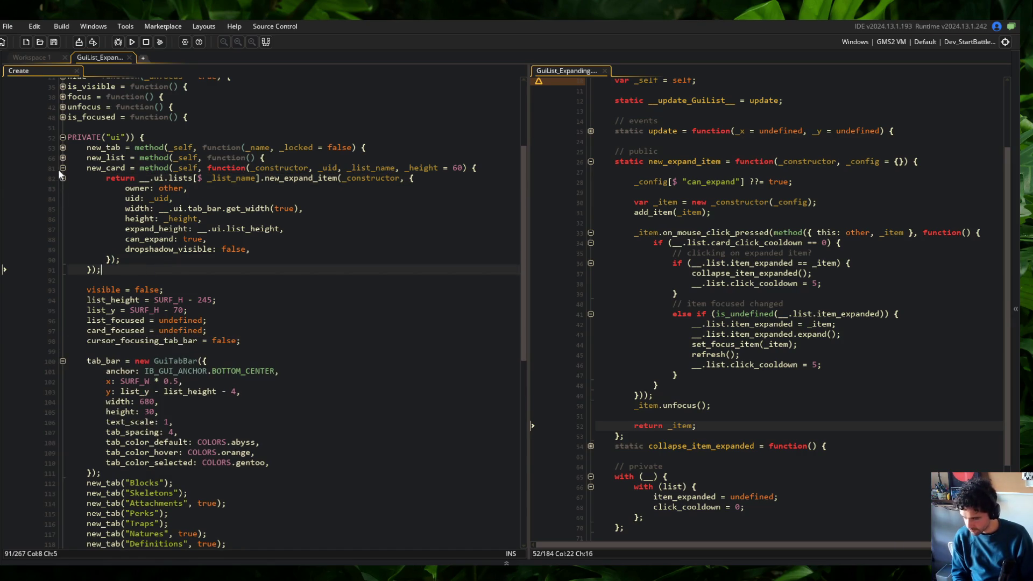
Step: Unfold collapse_item_expanded to review it, then search the Create event for card_focused
click(659, 233)
scroll(721, 293, down, 4)
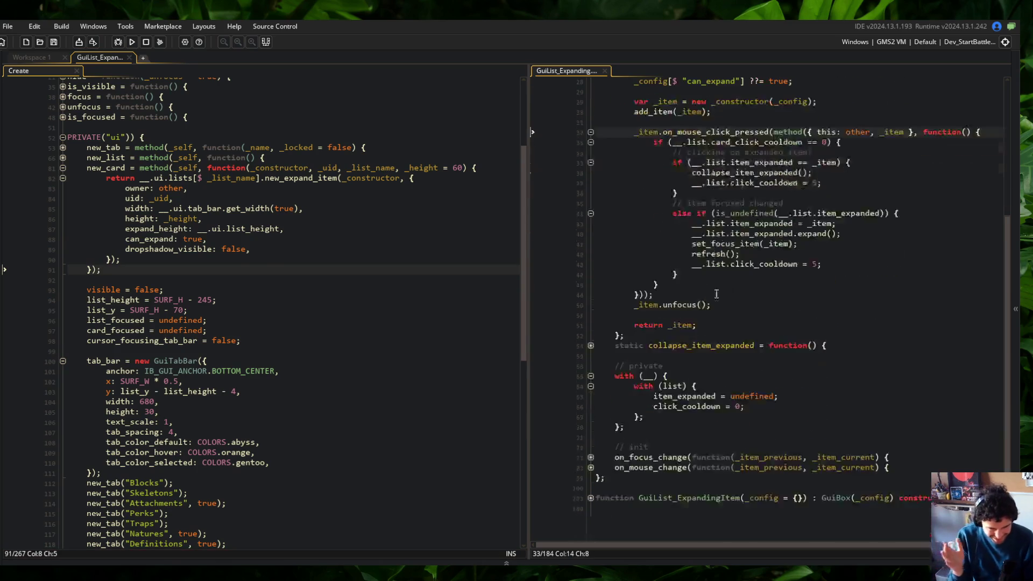
click(591, 345)
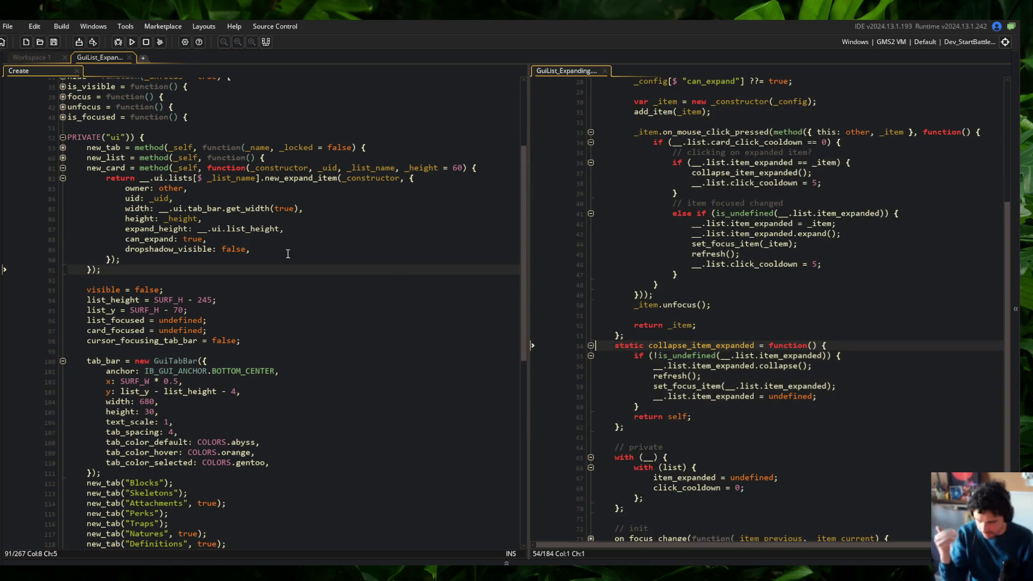
drag(311, 261, 107, 177)
scroll(162, 243, up, 10)
click(138, 245)
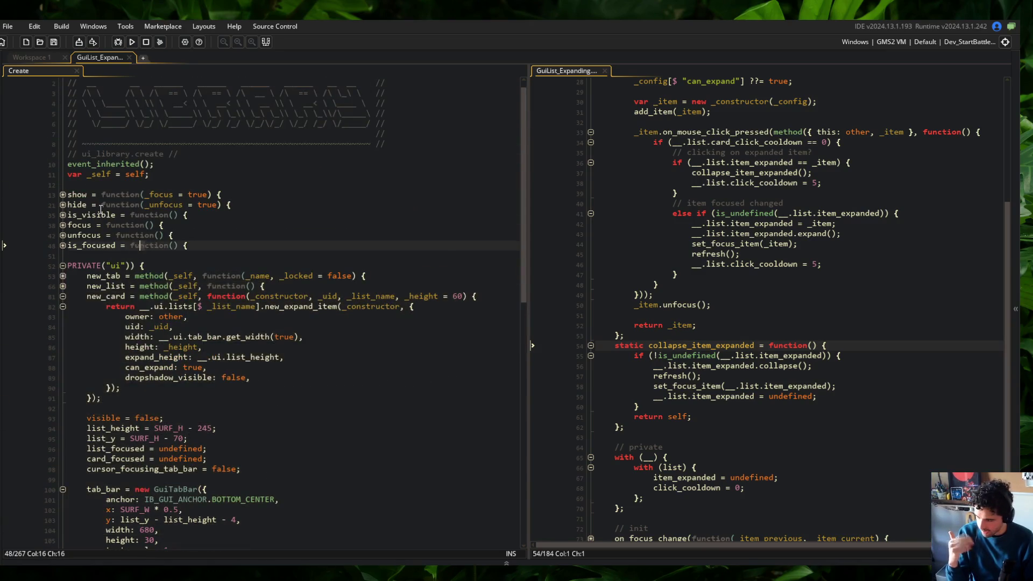
double_click(111, 459)
key(ctrl+f)
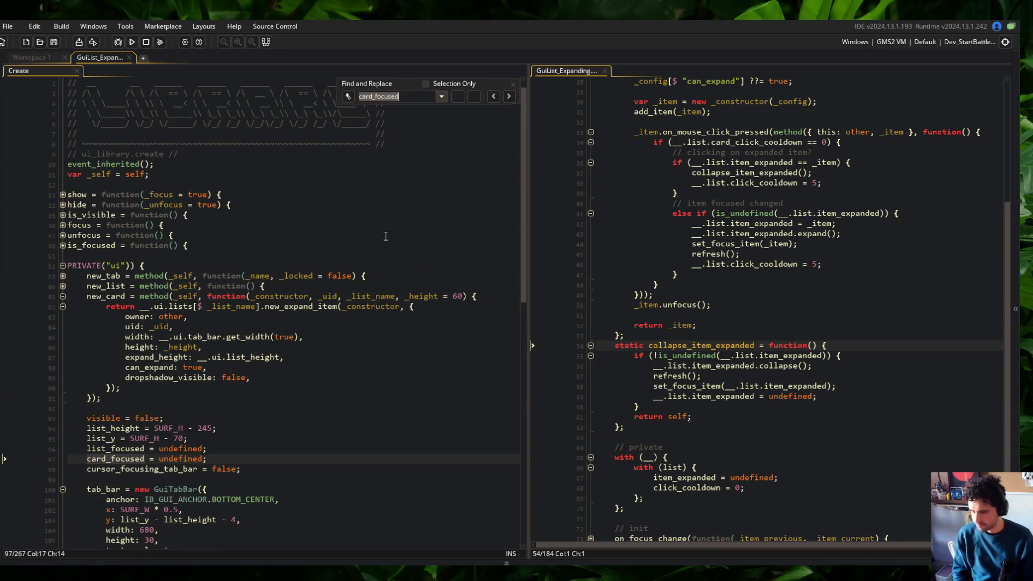
Step: Fold the new_expand_item and collapse_item_expanded functions in GuiList_Expanding
click(508, 97)
click(840, 204)
scroll(840, 221, up, 5)
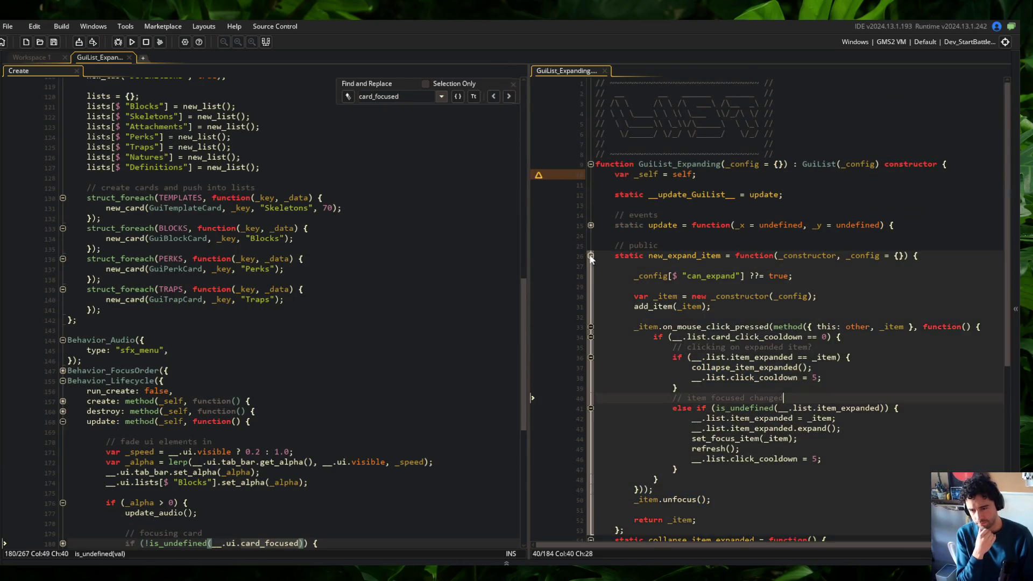
click(590, 256)
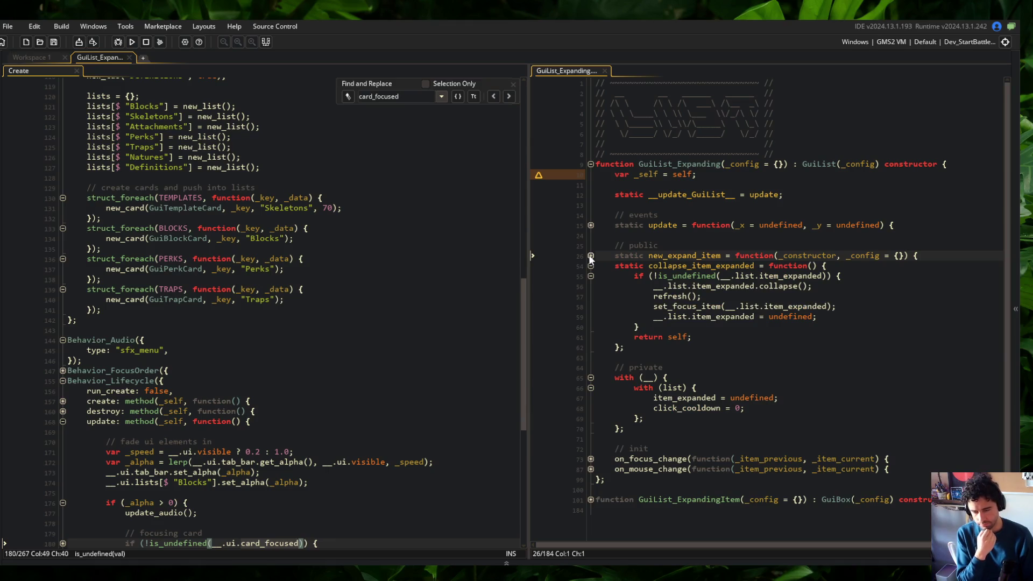
click(590, 266)
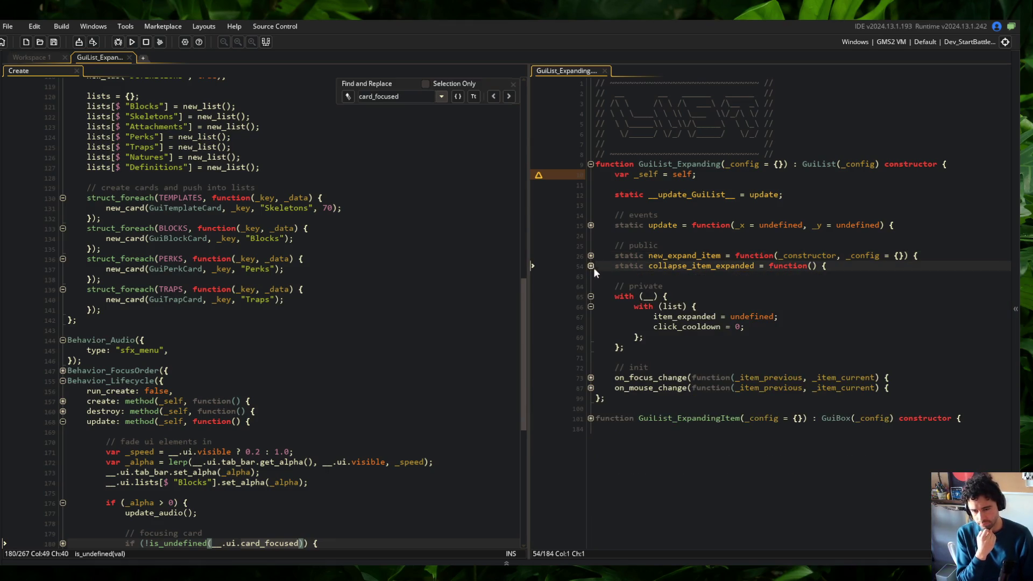
click(823, 257)
click(848, 257)
Step: Add static get_item_expanded = function() returning __.list.item_expanded, and save
key(Down)
key(Return)
text(static get_item_expanedd =)
key(BackSpace)
key(BackSpace)
key(BackSpace)
text(ded = function() {)
key(Return)
text(return __.list.item_expanded;)
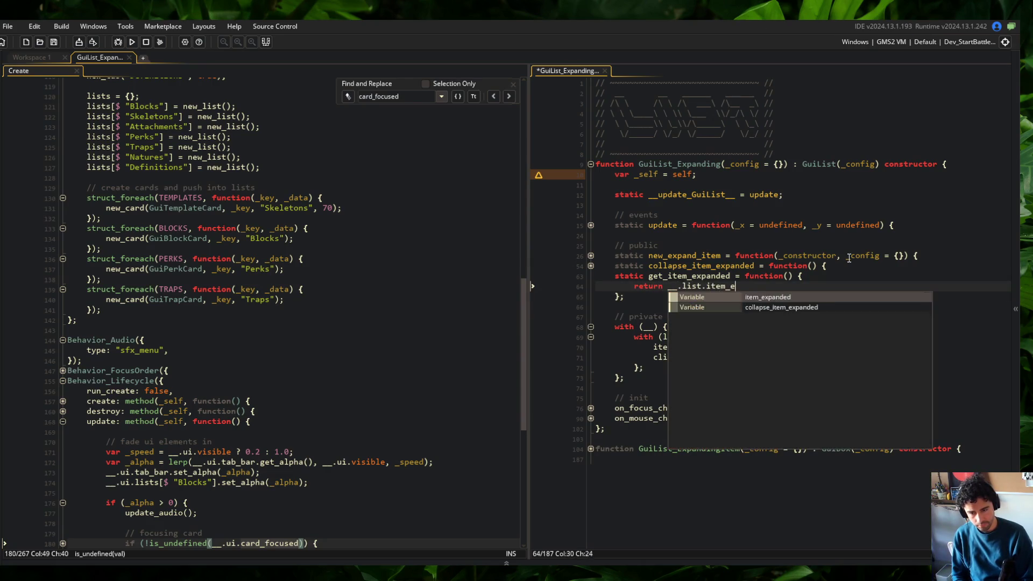
key(ctrl+s)
Step: Fold the new get_item_expanded function
key(Up)
key(Up)
key(Down)
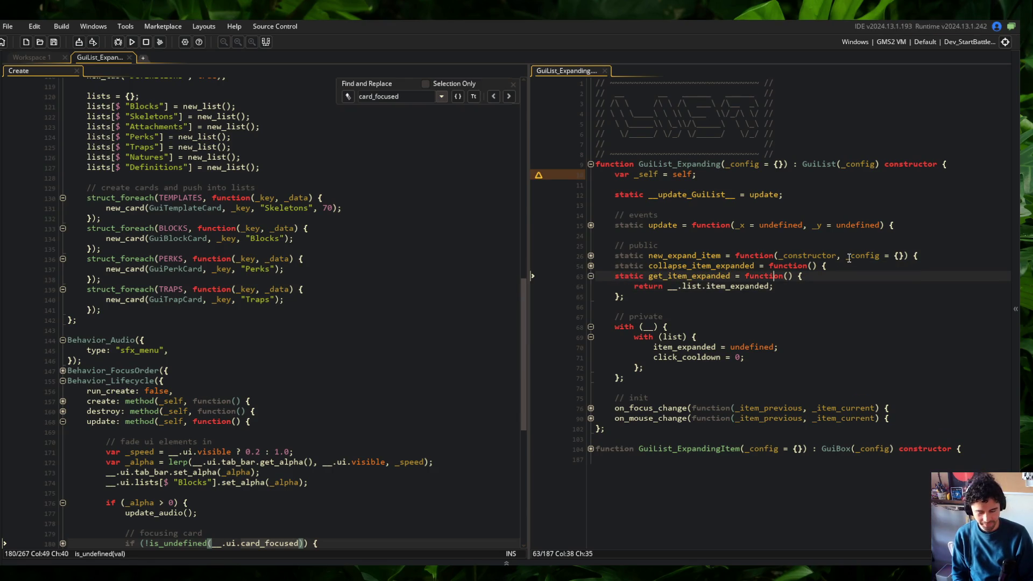
key(End)
key(ctrl+shift+bracketleft)
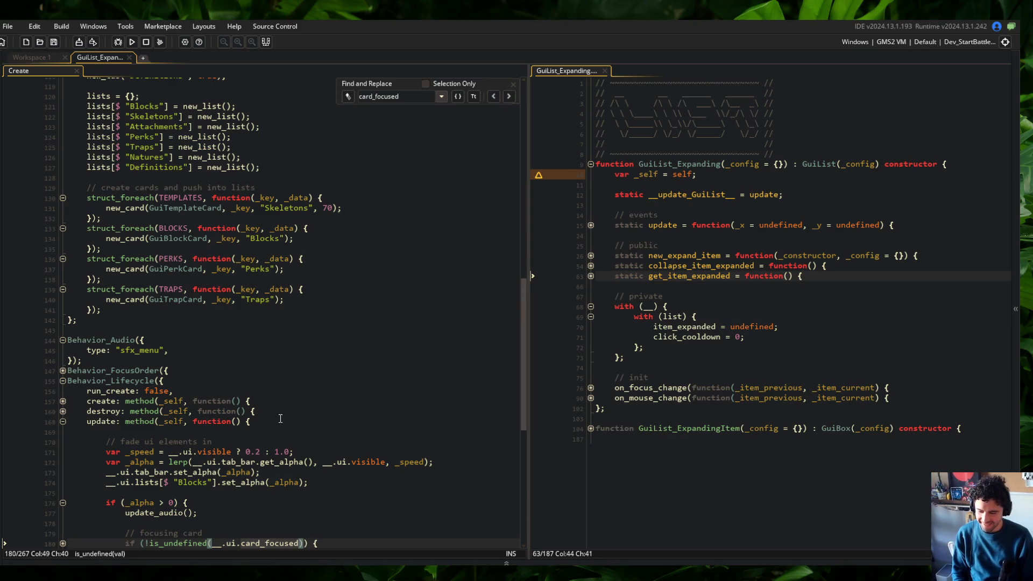
Step: Check get_item_expanded and the with blocks in GuiList_Expanding by folding and unfolding them
mouse_move(279, 575)
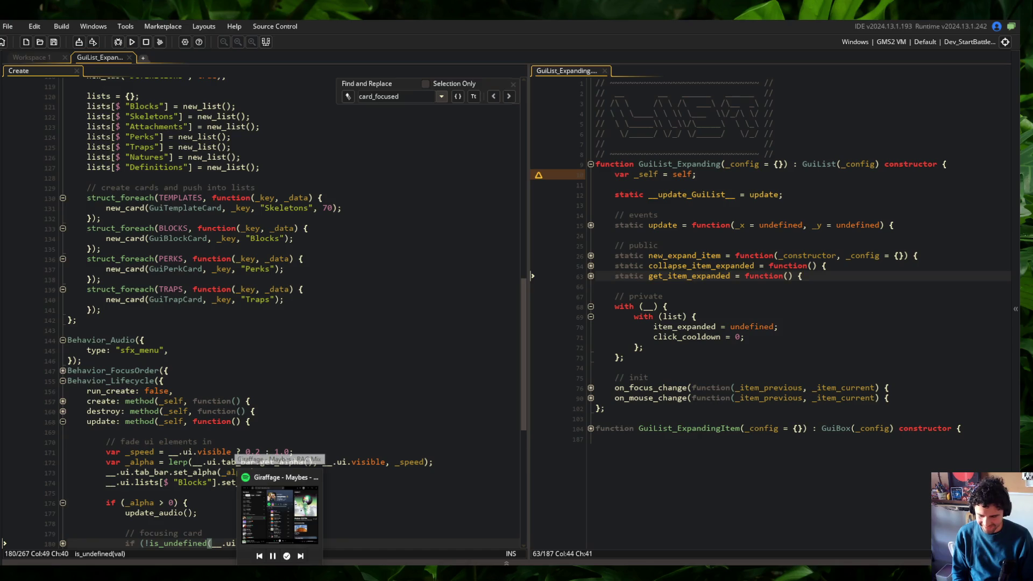
click(323, 258)
click(590, 276)
click(590, 276)
click(591, 317)
click(591, 317)
click(590, 307)
click(591, 307)
click(696, 306)
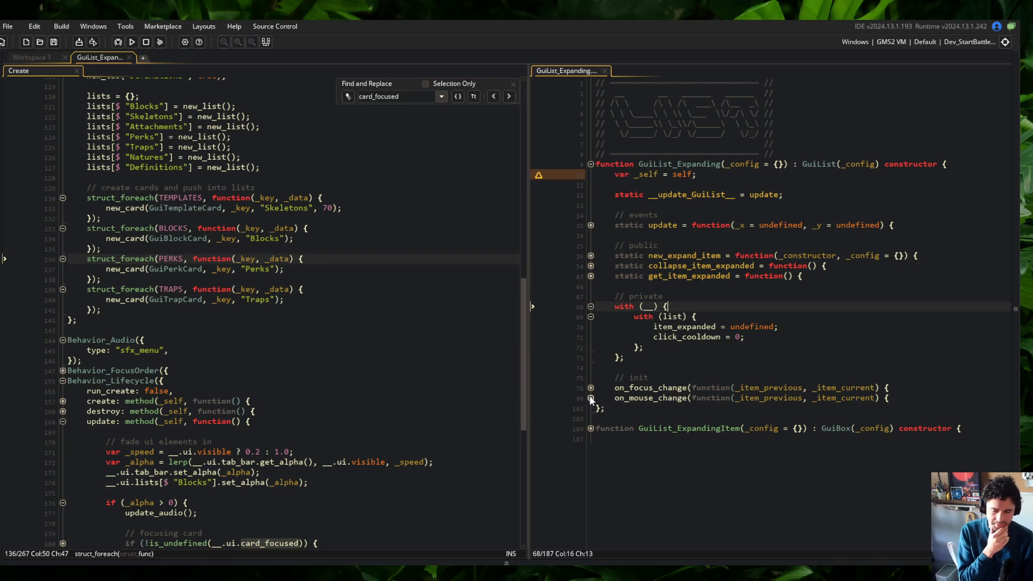
Step: Widen the GuiList_Expanding code pane and close the card_focused search
drag(521, 248, 466, 248)
click(458, 84)
click(476, 102)
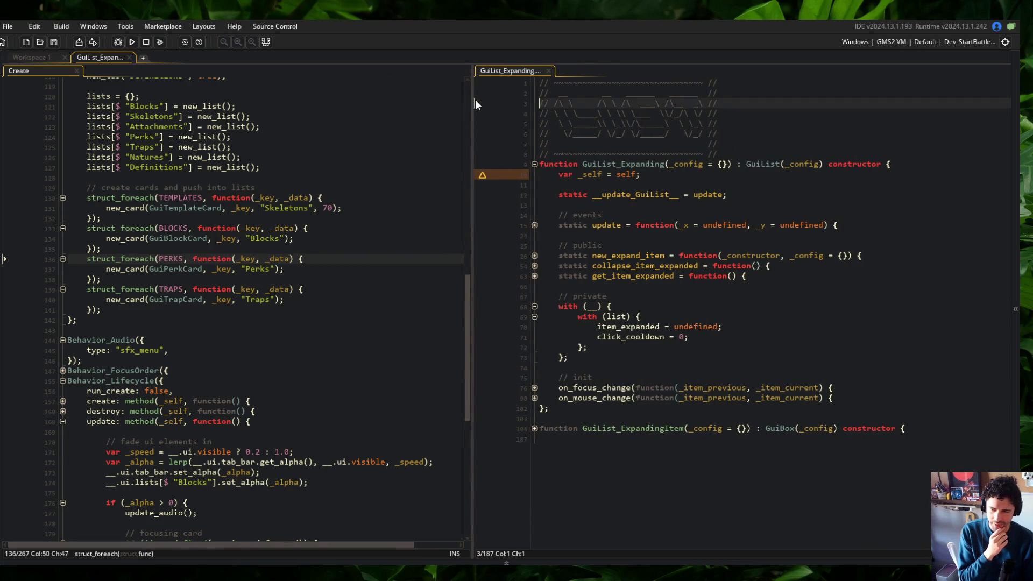
drag(476, 100, 479, 101)
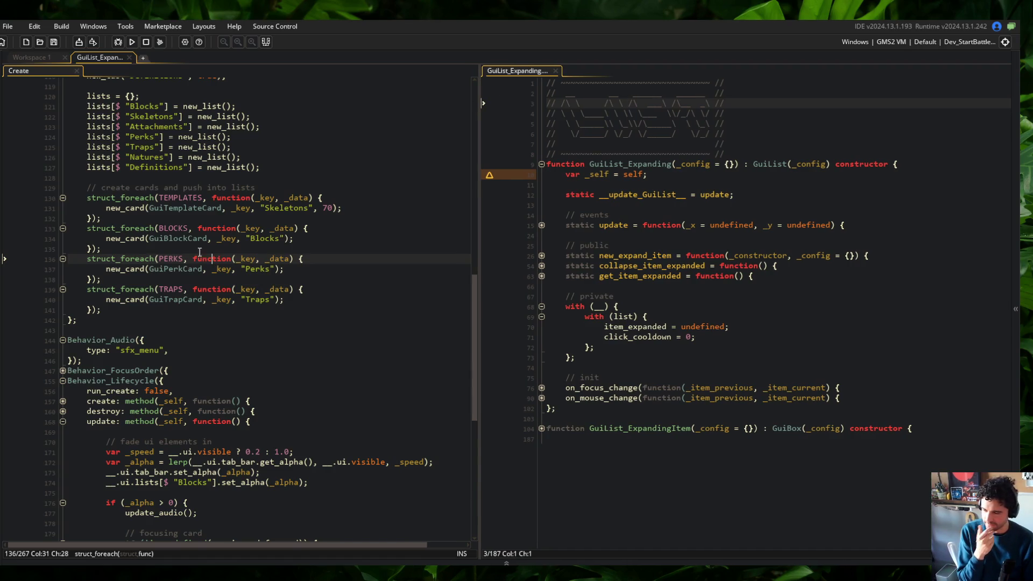
Step: Fold the TEMPLATES, BLOCKS, PERKS and TRAPS card-creation loops in the Create event
click(62, 198)
click(63, 208)
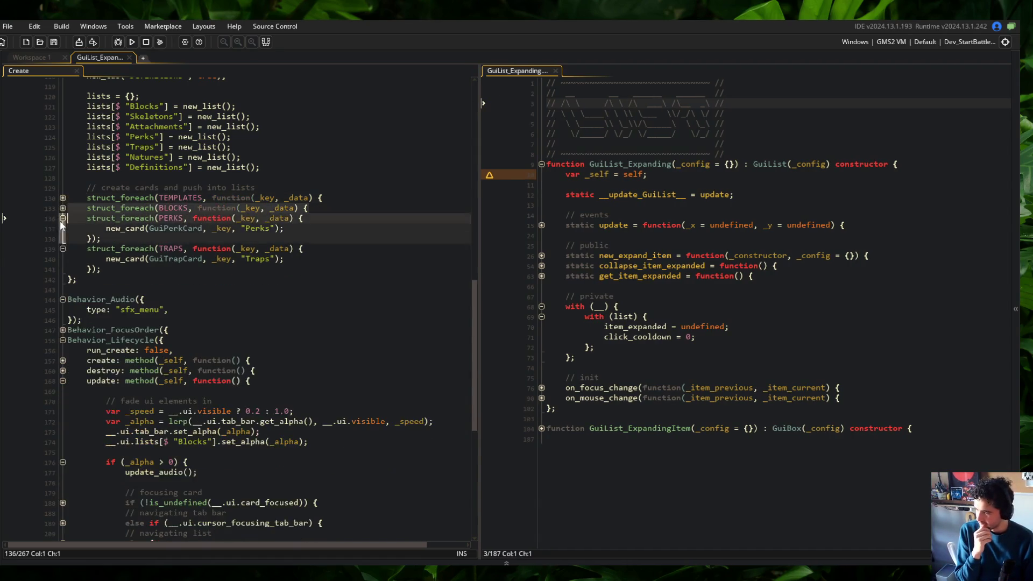
click(63, 218)
click(63, 228)
click(112, 247)
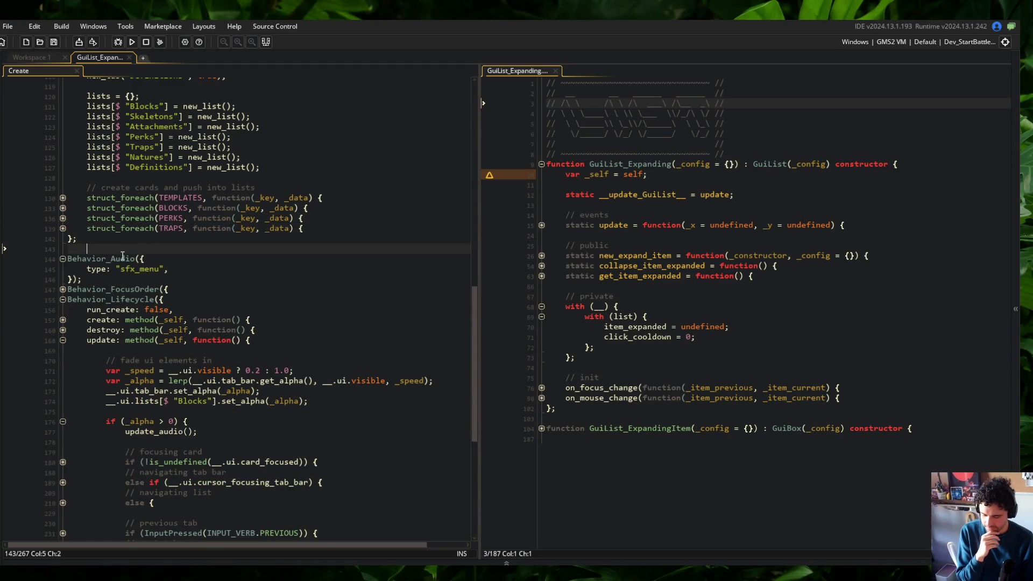
scroll(319, 456, down, 3)
scroll(318, 456, down, 3)
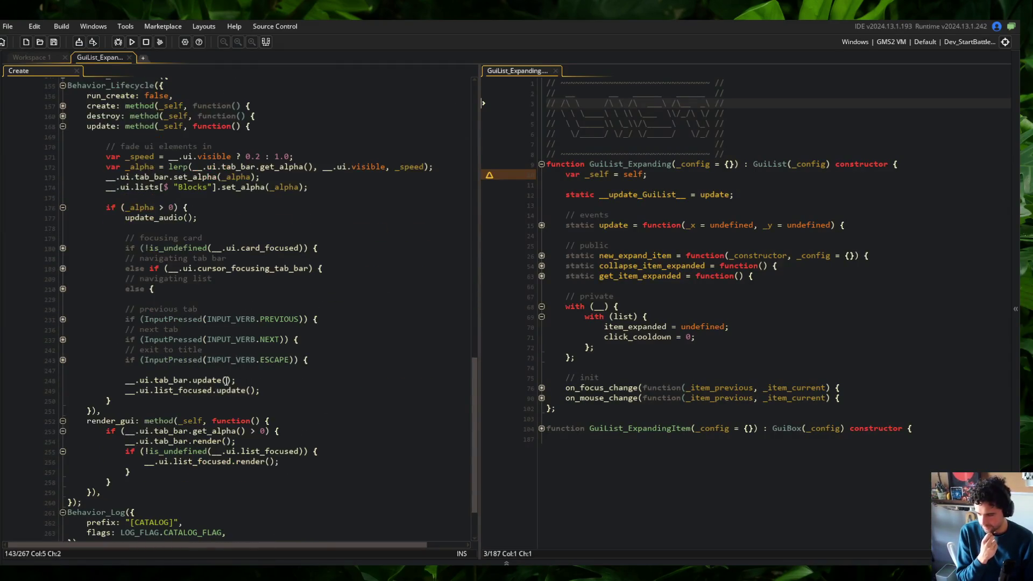
Step: Fold the update, render_gui, Behavior_Log and Behavior_Lifecycle blocks
click(63, 126)
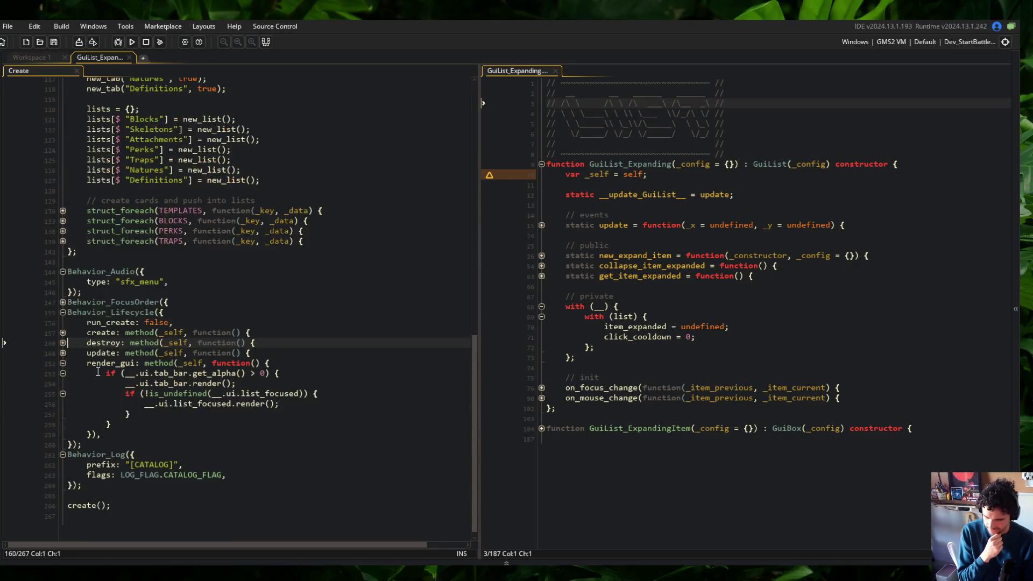
click(63, 357)
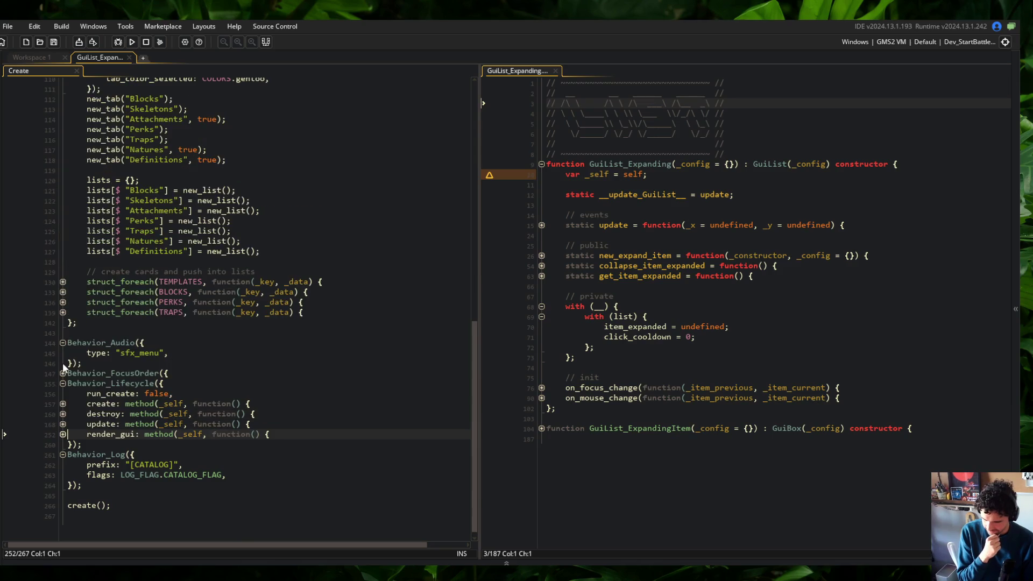
click(63, 455)
click(63, 414)
scroll(226, 388, up, 3)
scroll(226, 388, up, 5)
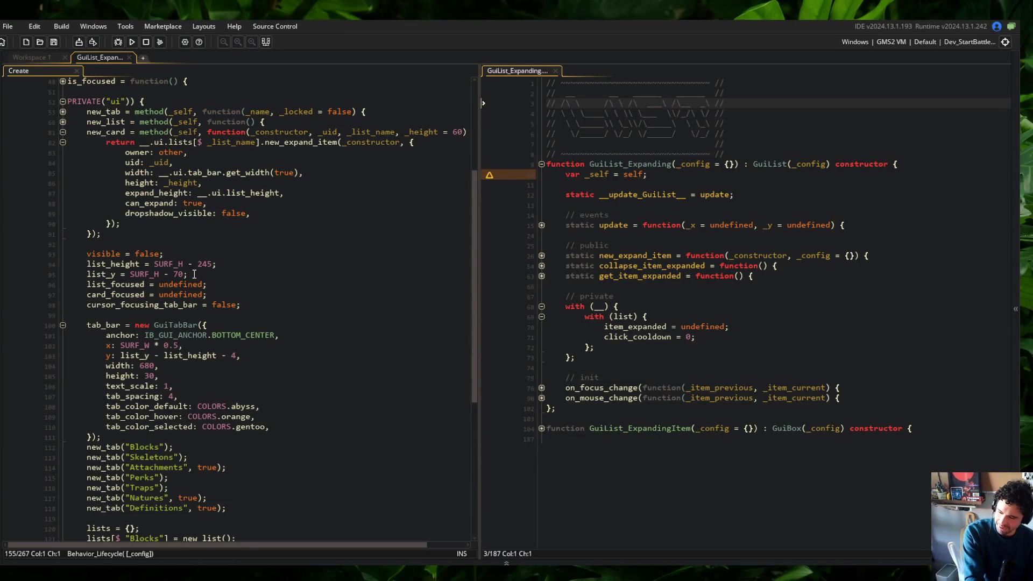
click(117, 294)
Step: Search the code and step through every use of card_focused
double_click(117, 294)
key(ctrl+f)
click(461, 97)
click(460, 96)
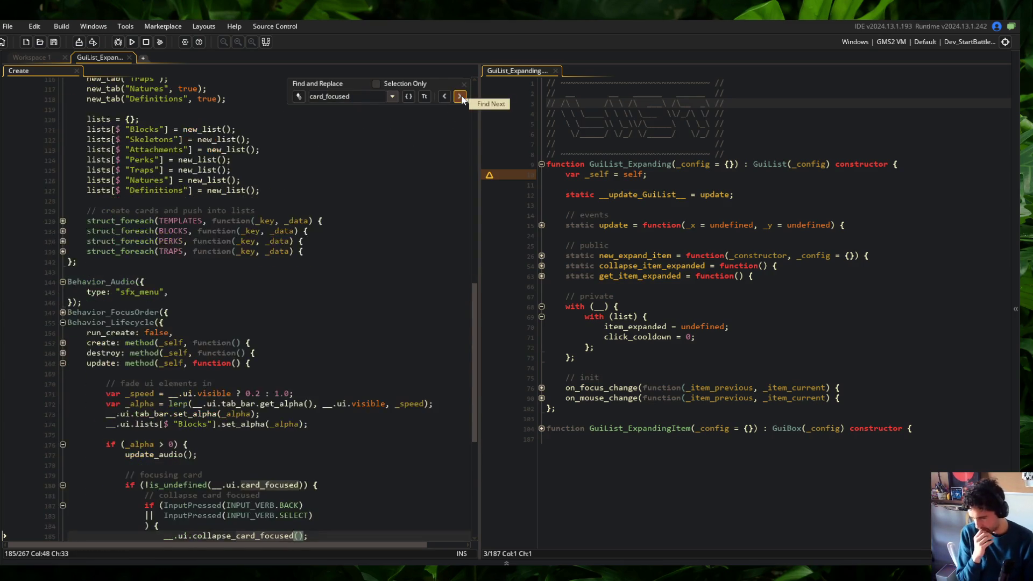
click(460, 96)
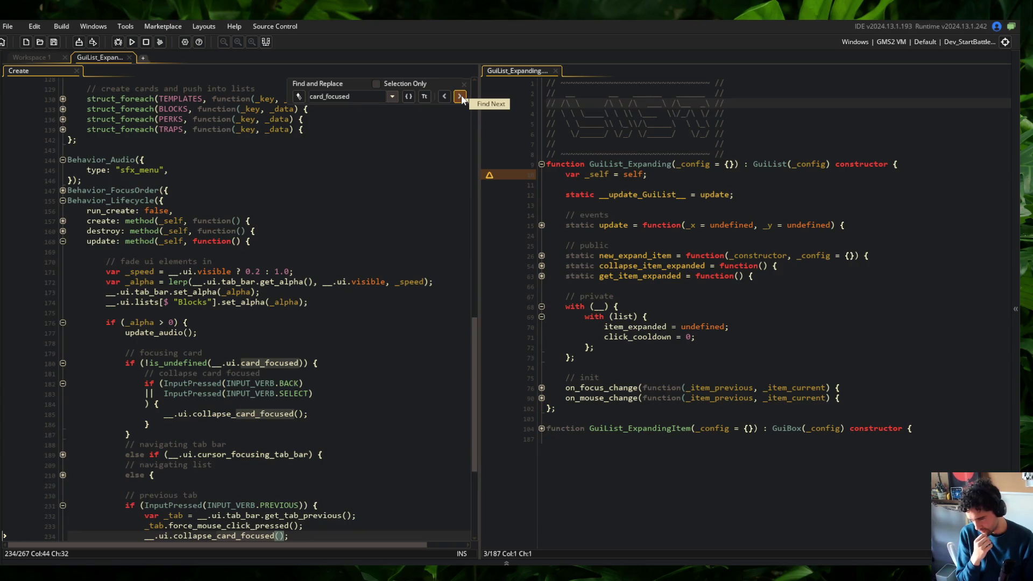
click(461, 97)
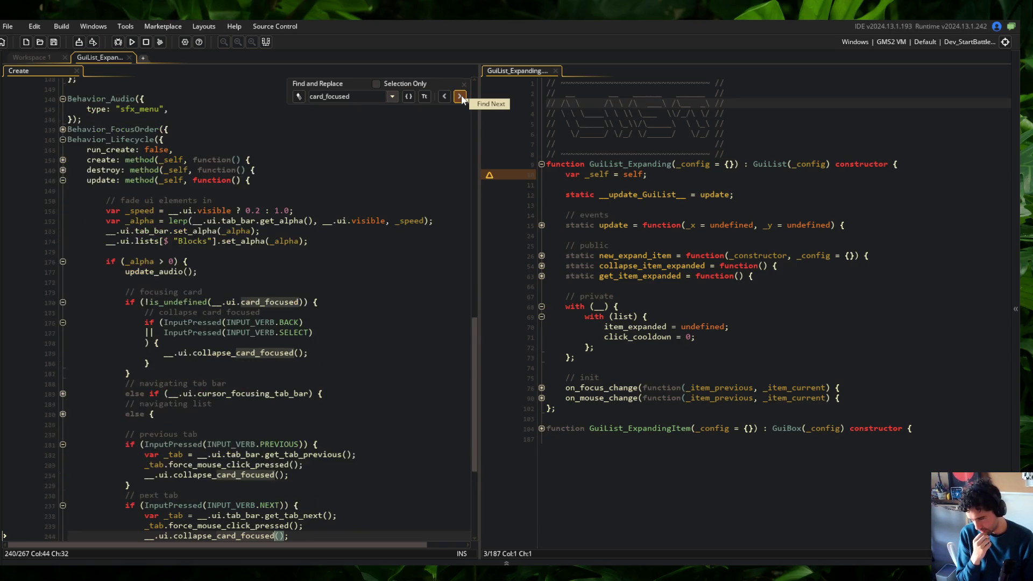
click(460, 97)
click(460, 96)
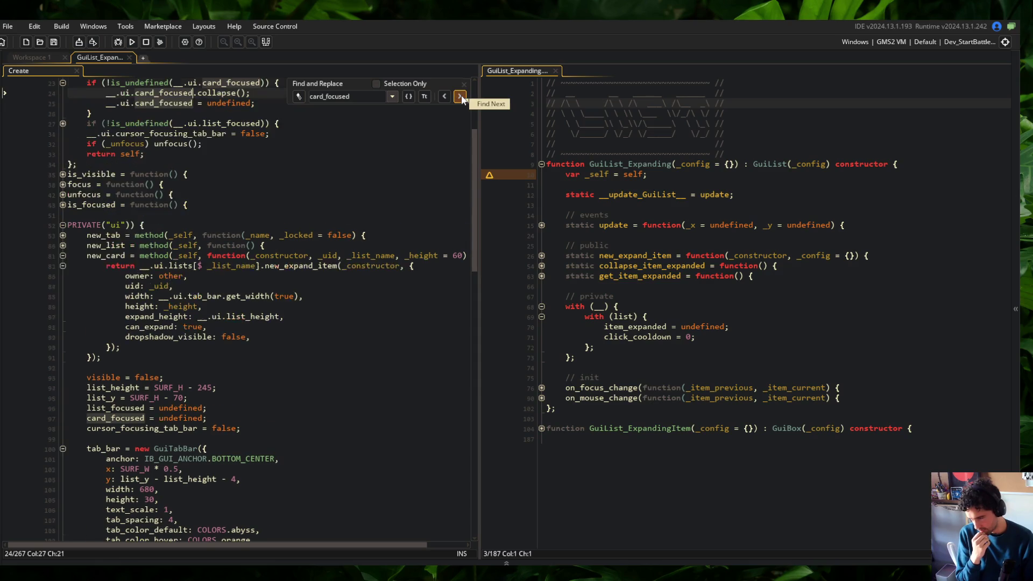
click(460, 96)
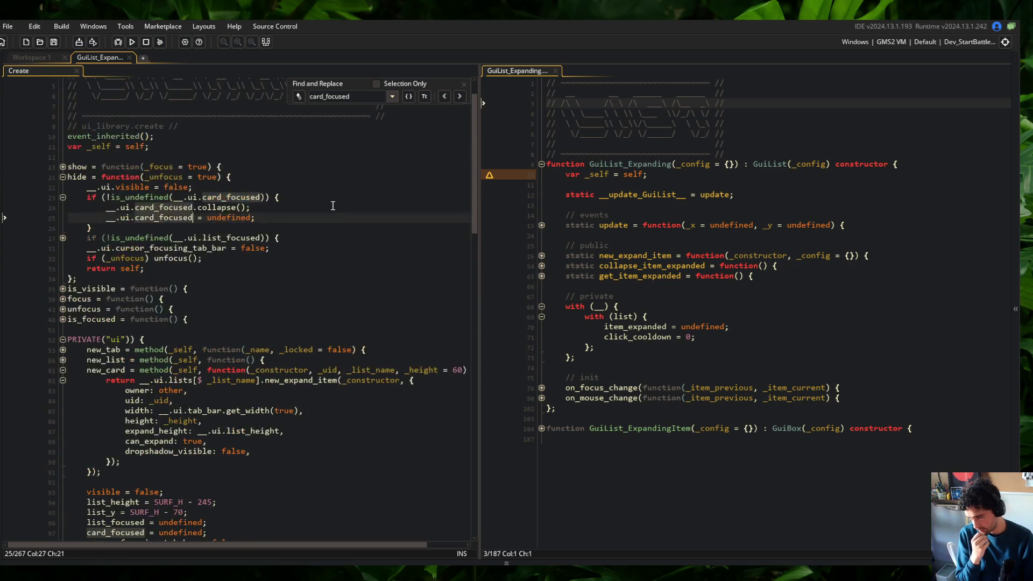
scroll(336, 177, up, 3)
Step: Widen the Create event code pane, unfold the show function, and close the search
drag(479, 170, 568, 170)
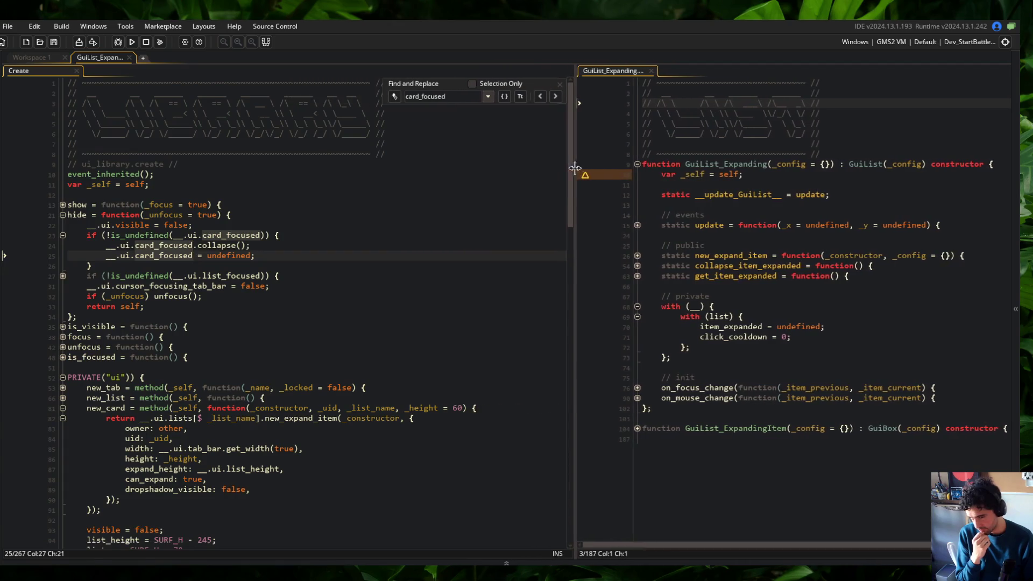
click(414, 205)
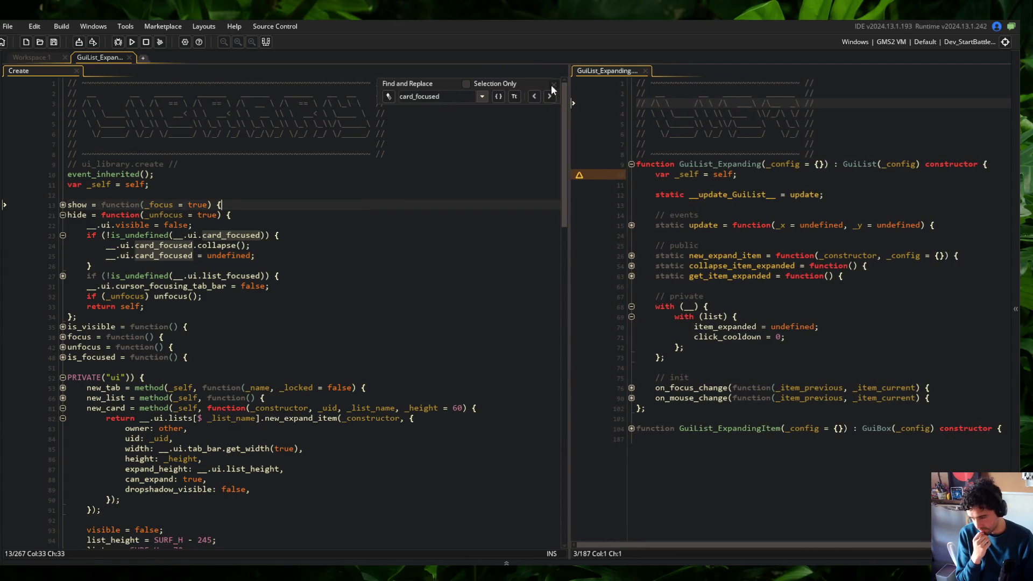
key(Down)
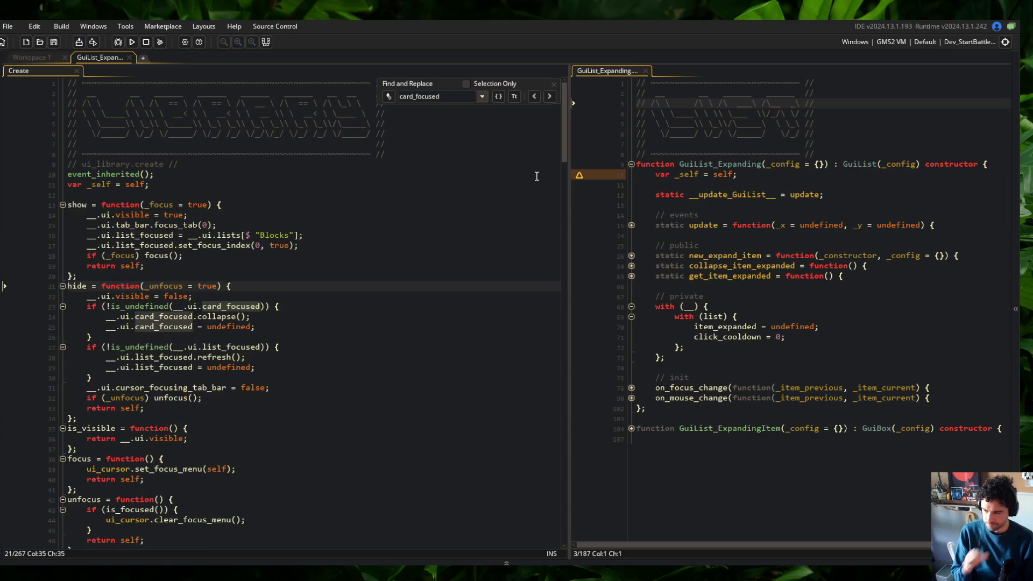
click(554, 84)
click(439, 196)
Step: Delete the unused 'var _self = self;' line from GuiList_Expanding
click(699, 226)
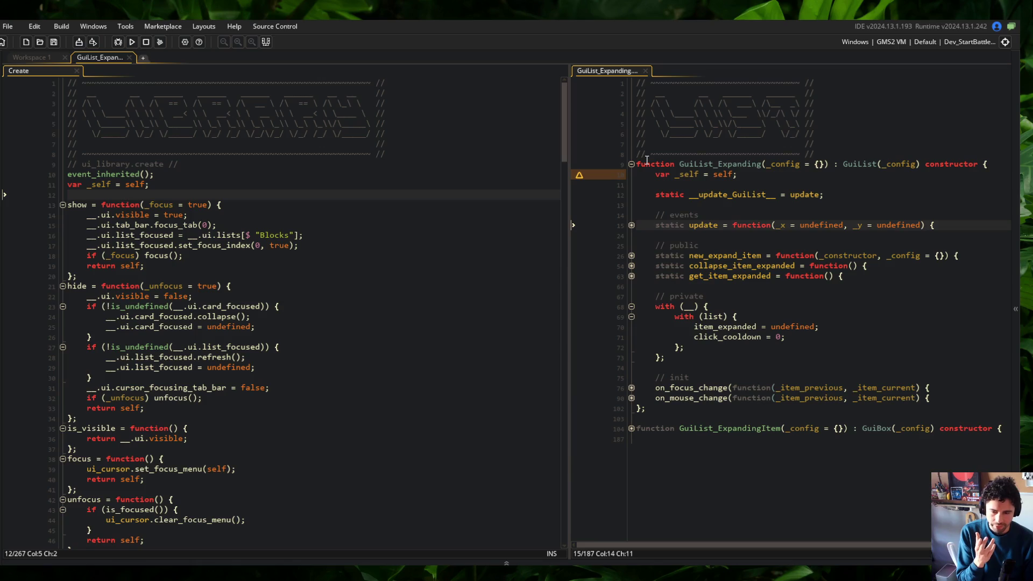
triple_click(686, 174)
key(BackSpace)
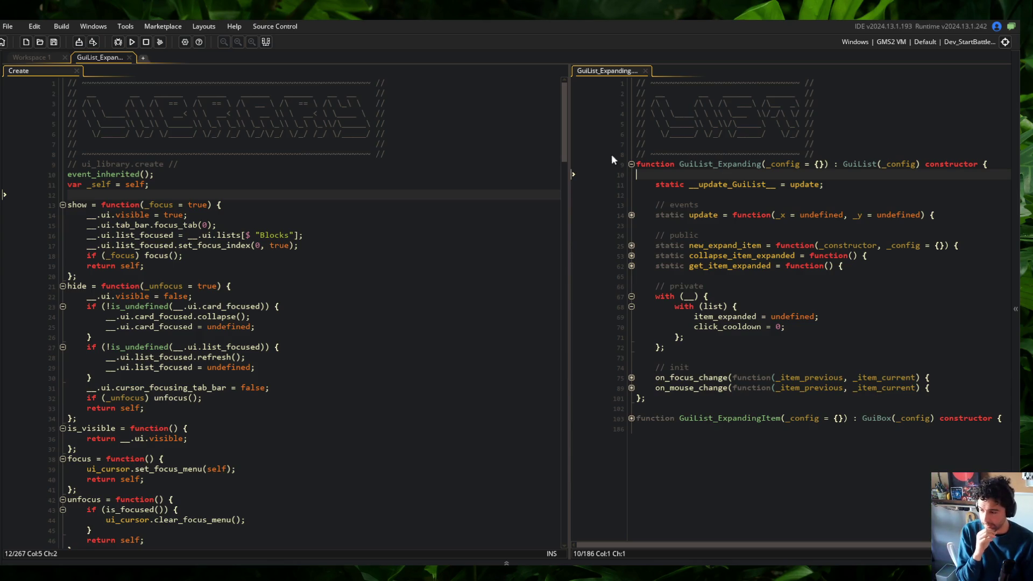
Step: Review and fold the show function, then inspect hide's card_focused cleanup block
click(158, 236)
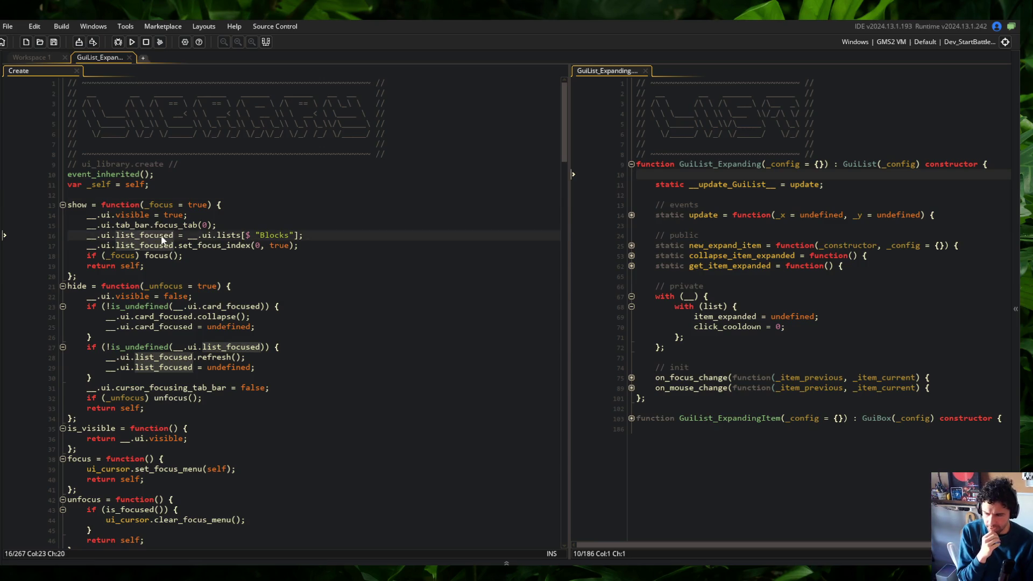
click(282, 226)
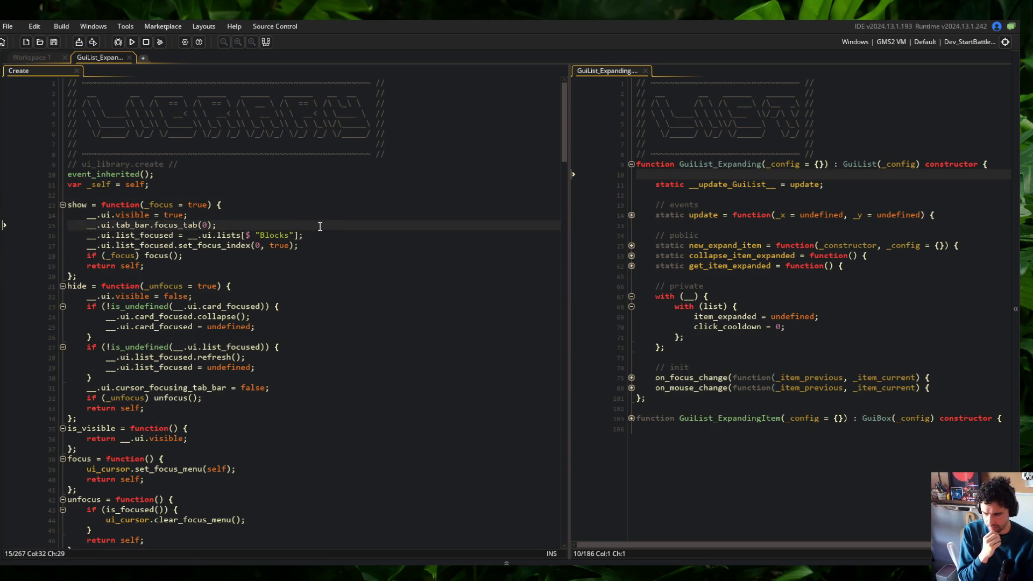
click(63, 204)
click(93, 216)
drag(86, 235, 94, 306)
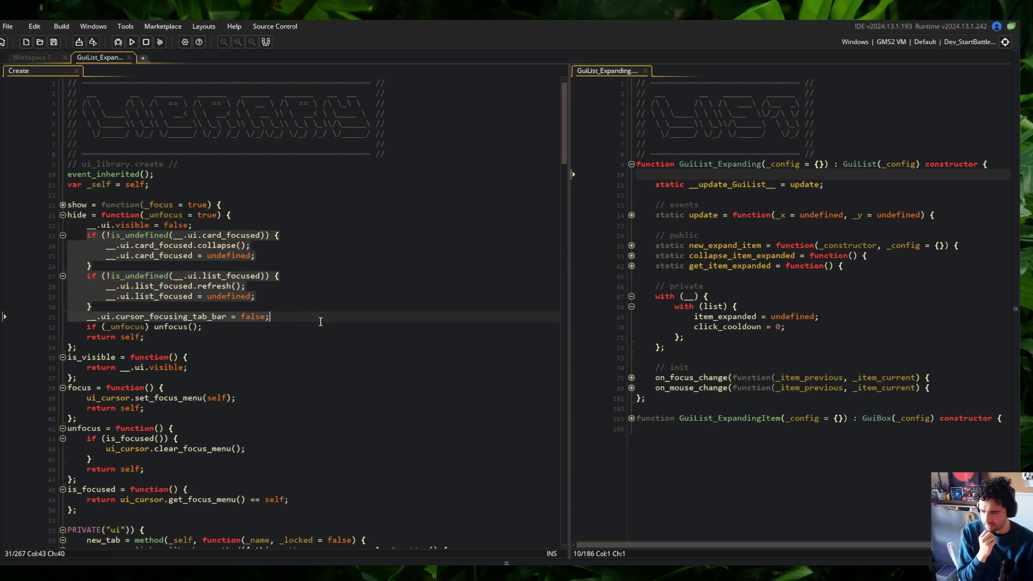
click(318, 309)
double_click(227, 234)
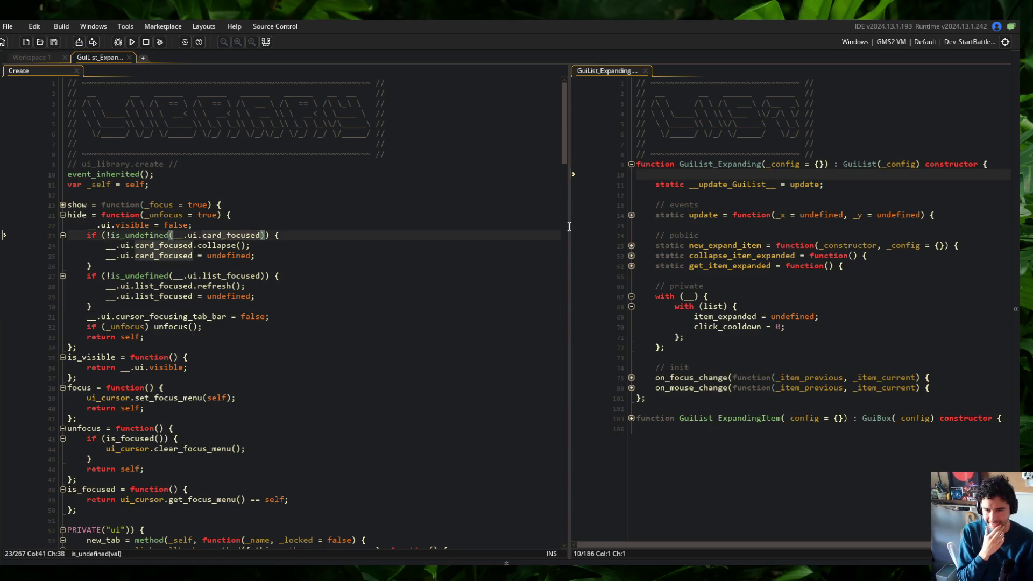
Step: Widen the GuiList_Expanding pane beside the Create event code
drag(679, 144, 752, 418)
drag(567, 192, 504, 192)
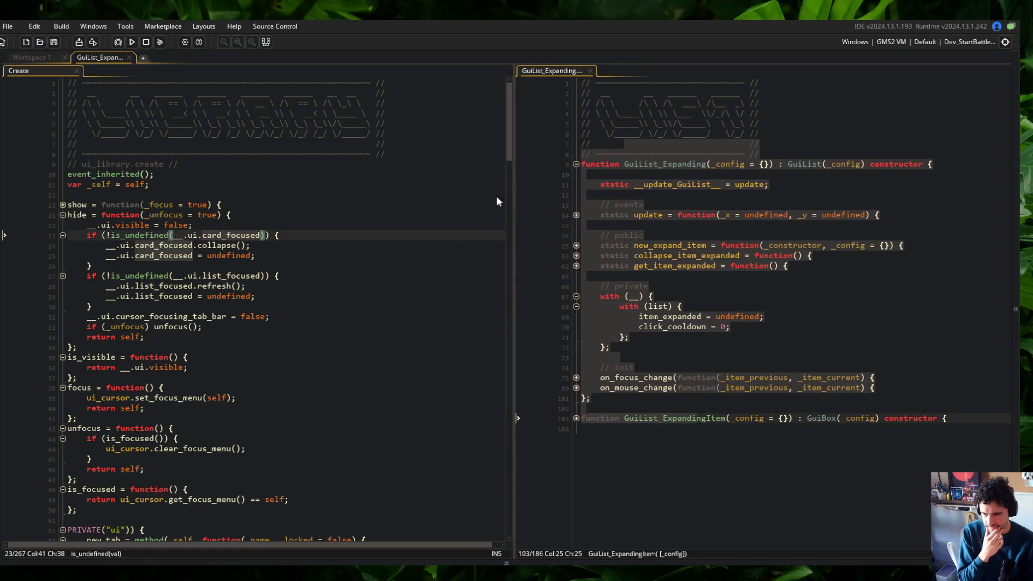
click(502, 205)
click(660, 400)
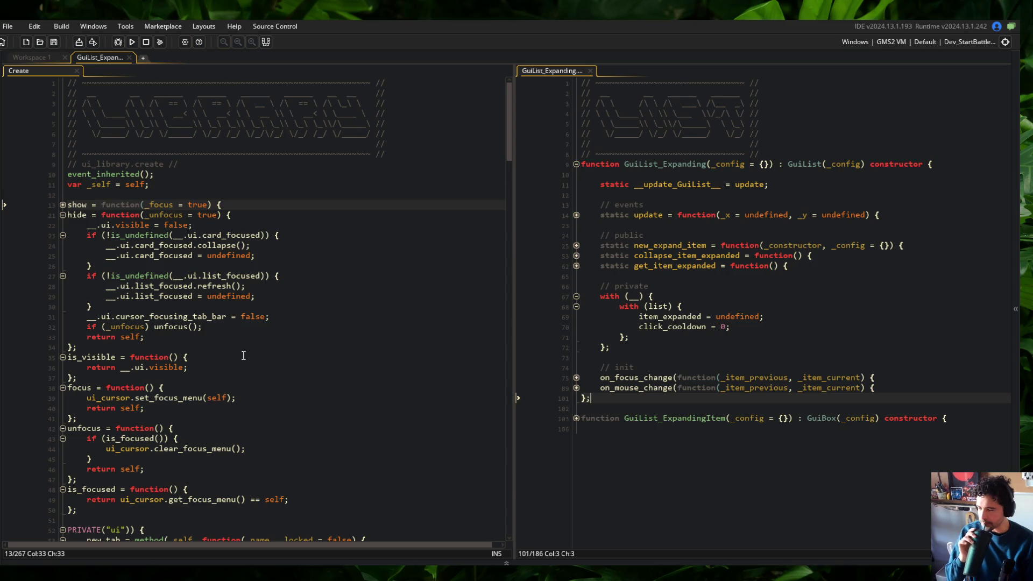
click(243, 247)
Step: Add 'static __refresh_GuiList__ = refresh;' below the stored update line and save
key(Up)
key(Down)
key(Down)
key(Down)
click(697, 266)
click(662, 215)
click(800, 184)
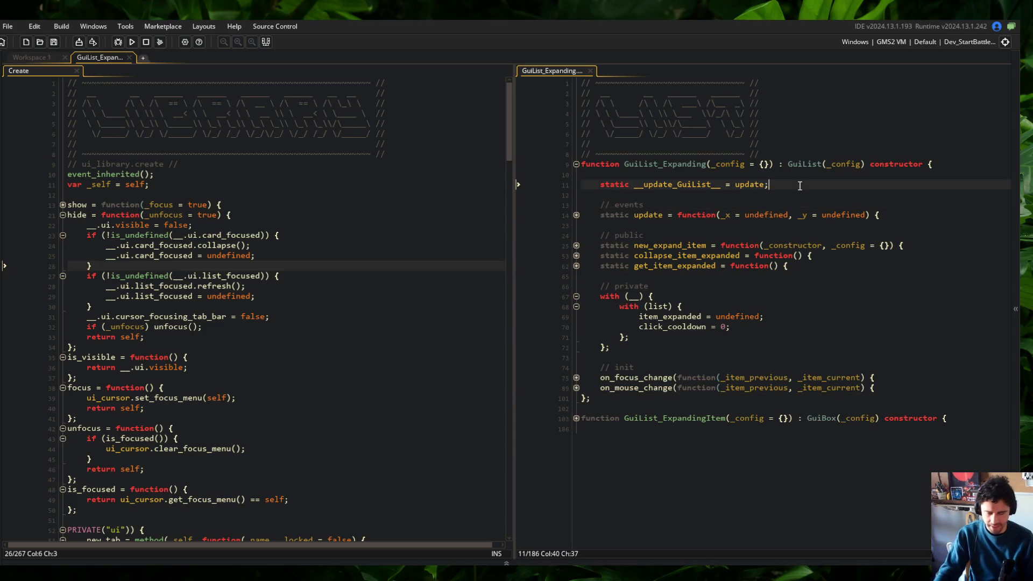
key(Return)
text(static __refresh_GuiList__ = refresh;)
key(ctrl+s)
key(Down)
key(Down)
key(Down)
key(End)
Step: Declare an empty 'static refresh = function() {}' under // public and save
key(Down)
key(Down)
key(Return)
text(static refresh = function() {)
key(Return)
key(ctrl+s)
key(Up)
Step: Check the GuiList script for reference, then return to the empty refresh body
key(ctrl+t)
text(GuiList)
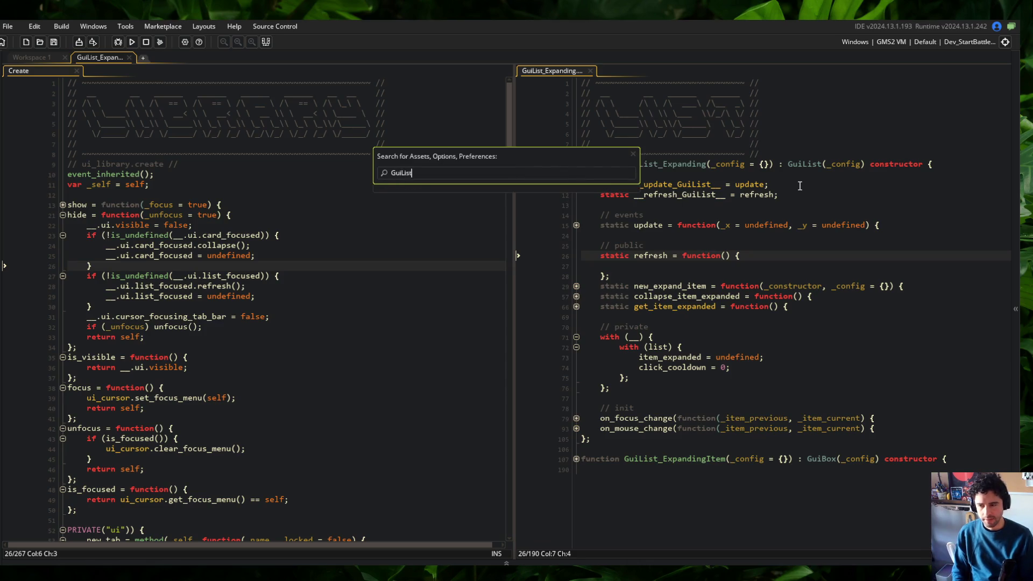
key(Return)
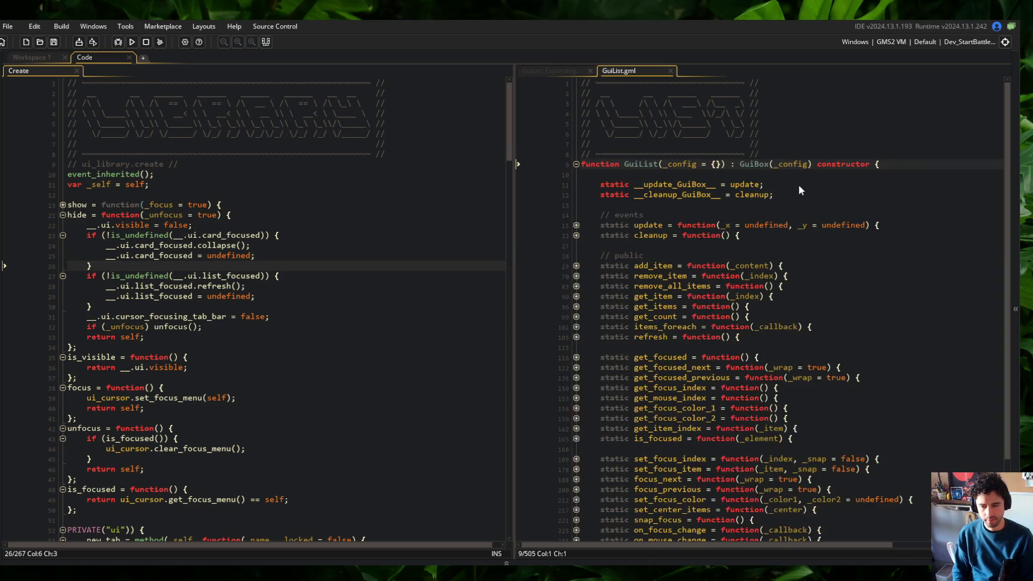
key(Down)
key(ctrl+w)
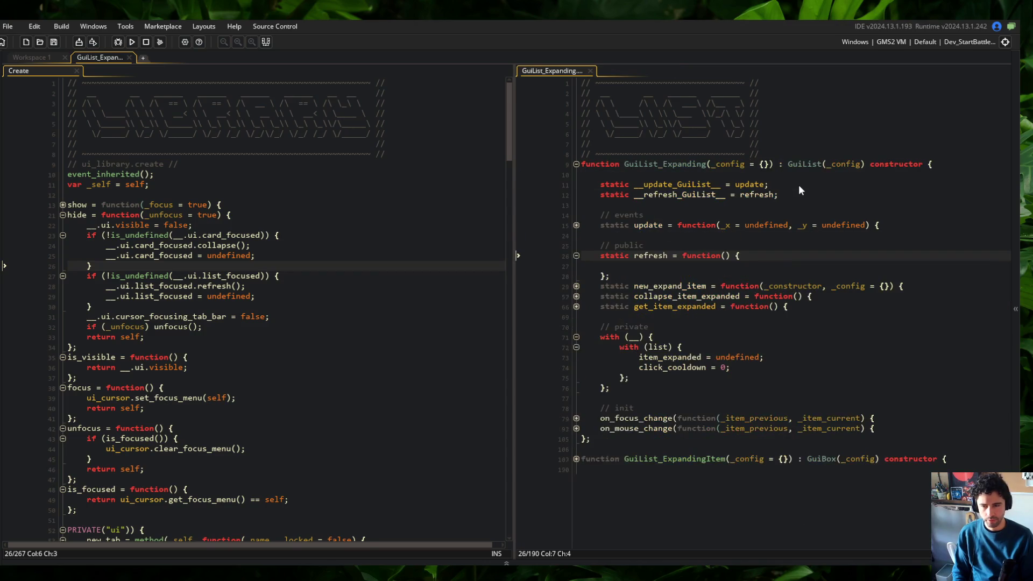
click(758, 264)
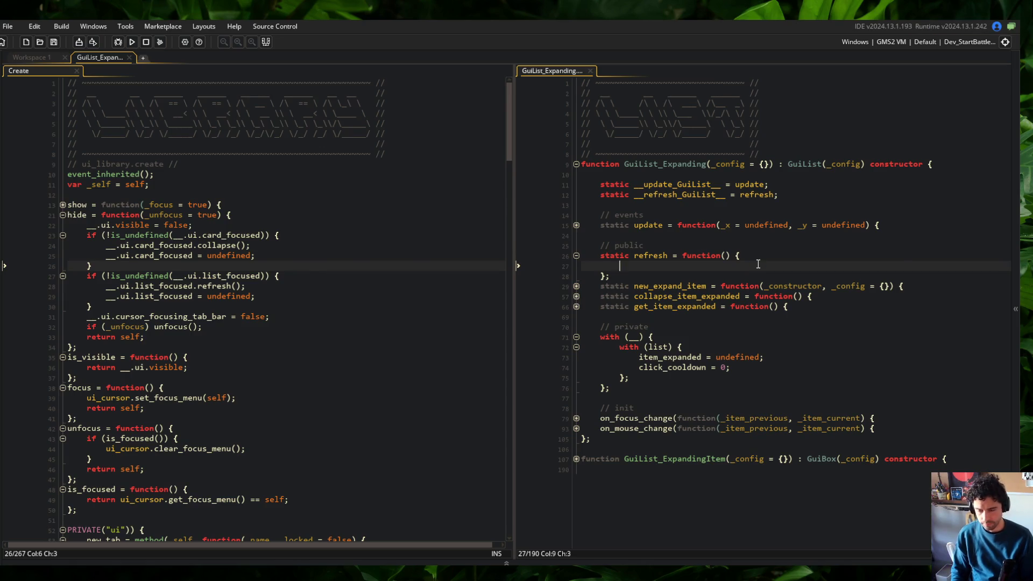
key(alt+Tab)
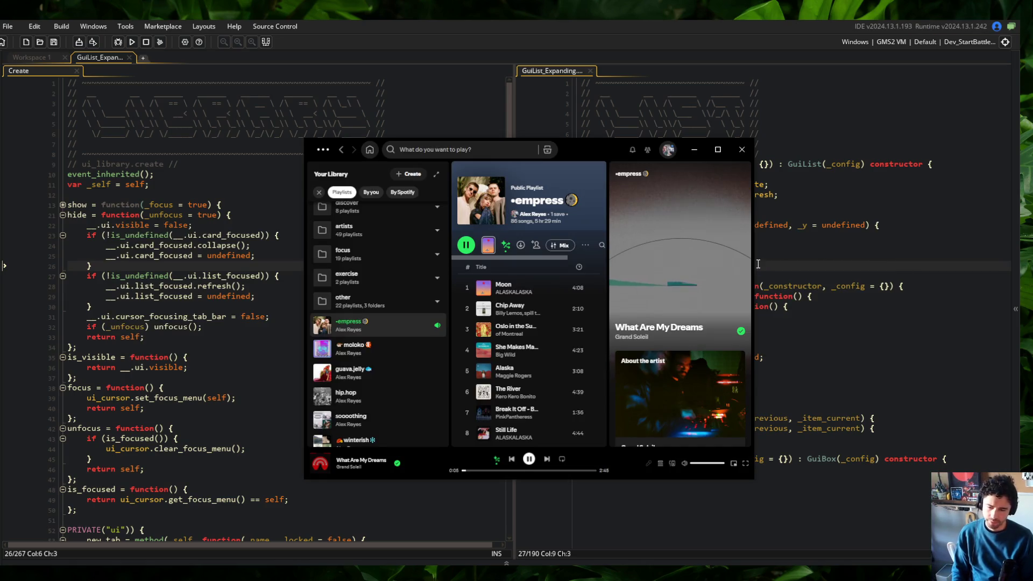
Step: In Streamlabs, unmute Desktop Audio and disable performance mode, then return to GameMaker
click(511, 459)
key(alt+Tab)
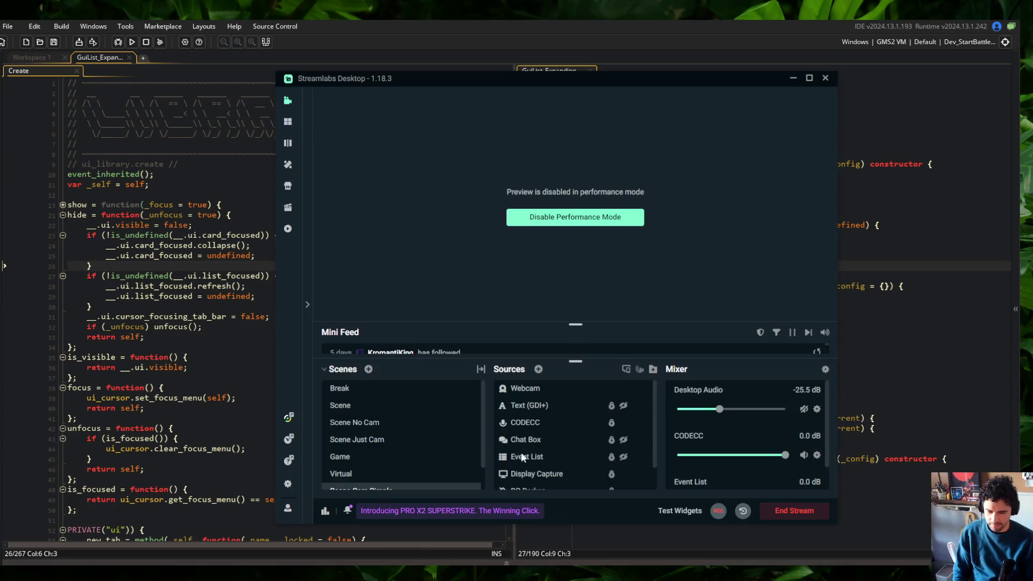
click(806, 409)
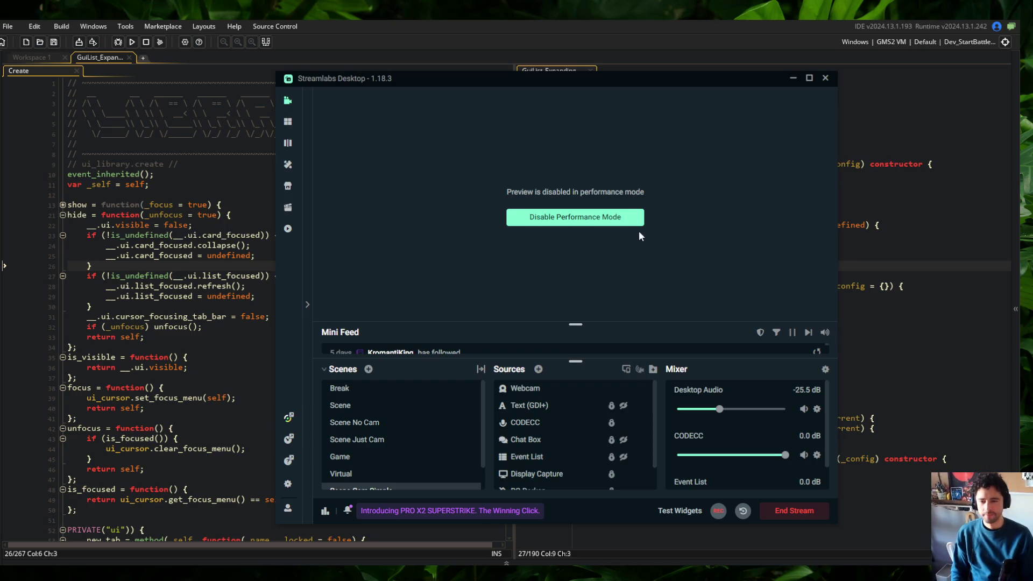
click(624, 216)
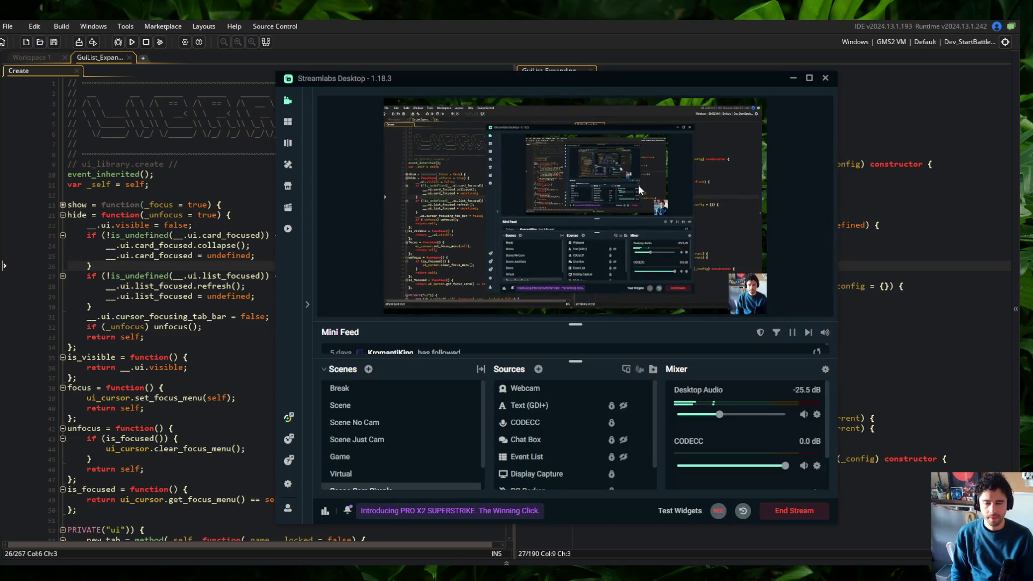
right_click(608, 184)
key(alt+Tab)
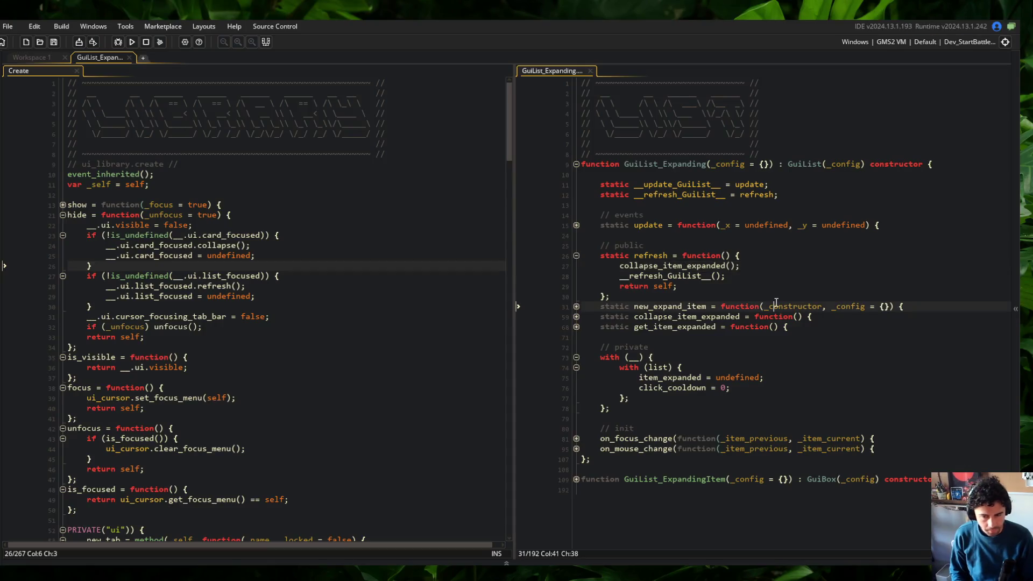
Step: Jump to the collapse_item_expanded definition and inspect its refresh call
click(674, 270)
key(F12)
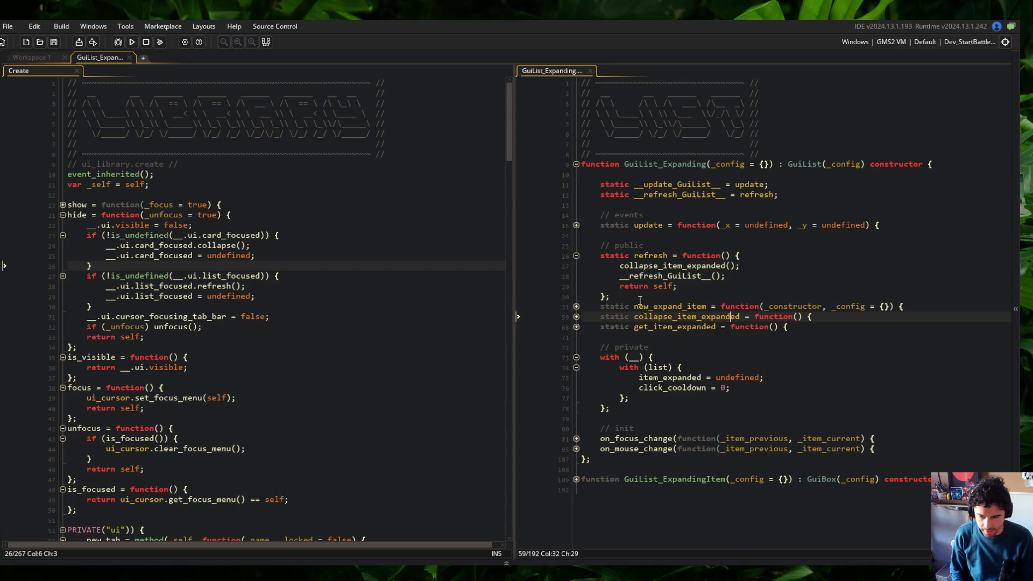
click(576, 316)
click(808, 327)
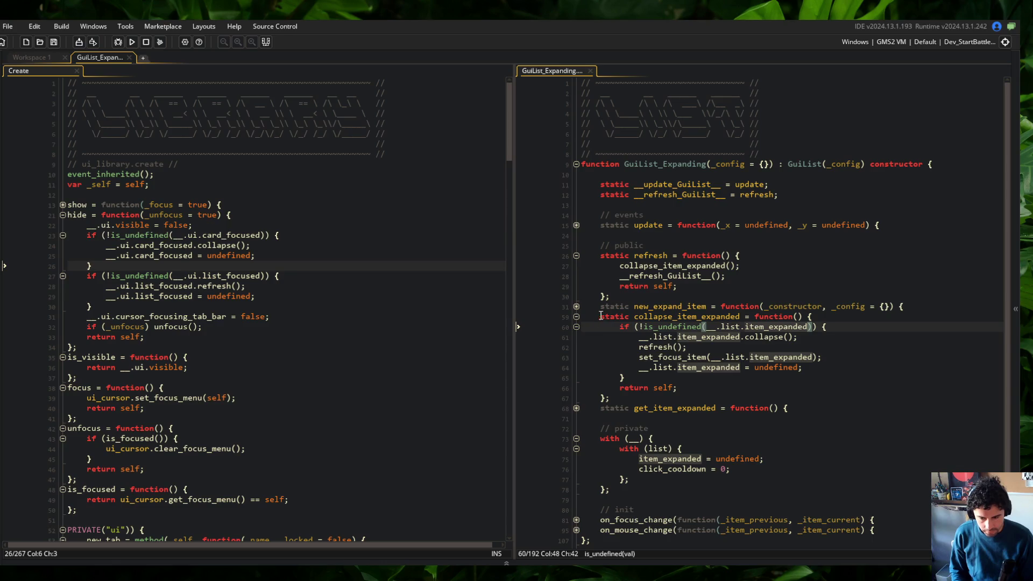
click(771, 349)
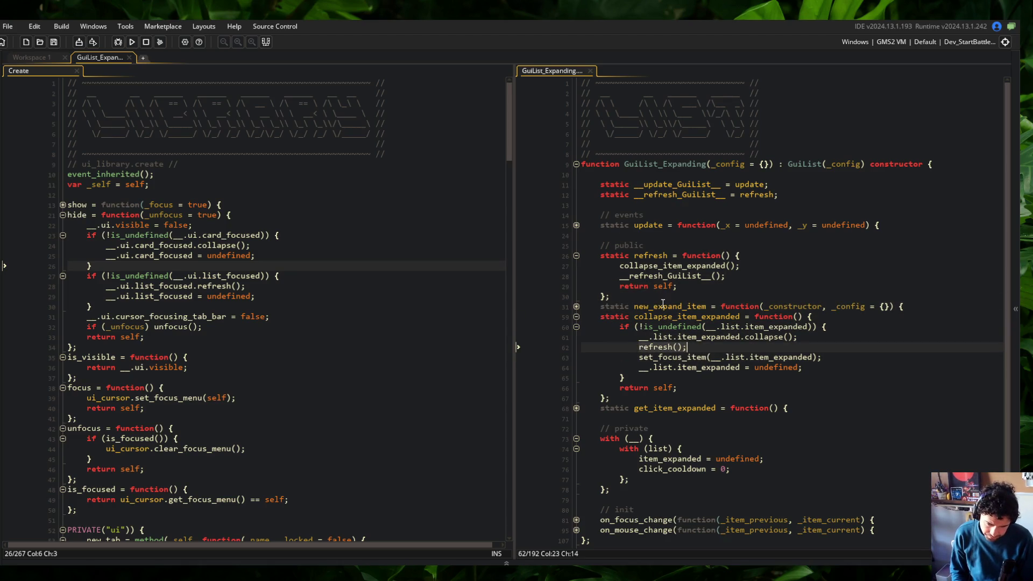
Step: Add a '_refresh = true' parameter and guard the call as 'if (_refresh) refresh();'
click(799, 318)
text(_refresh =)
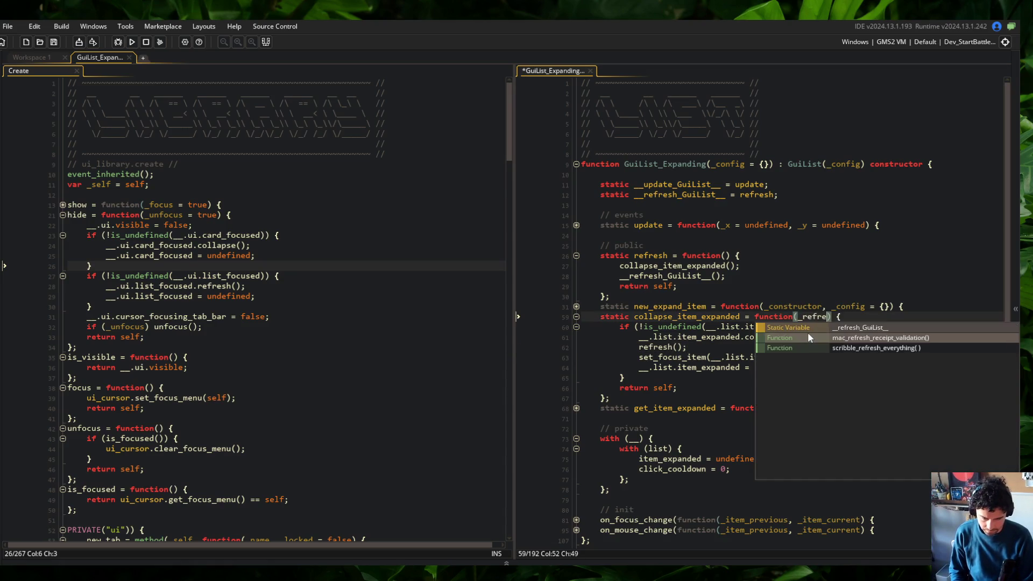
text( true)
key(Down)
key(Down)
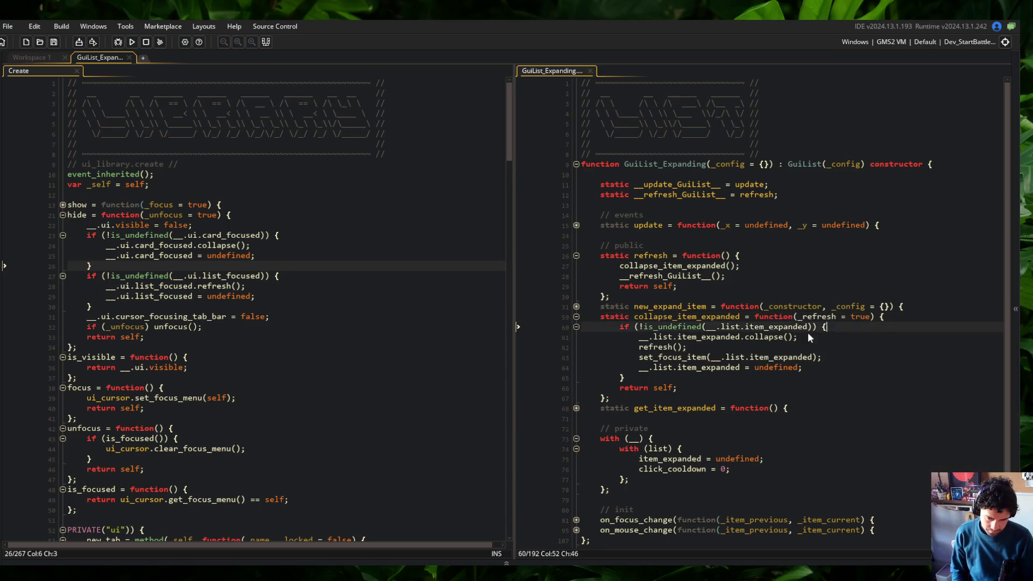
key(Return)
text(if (_refresh))
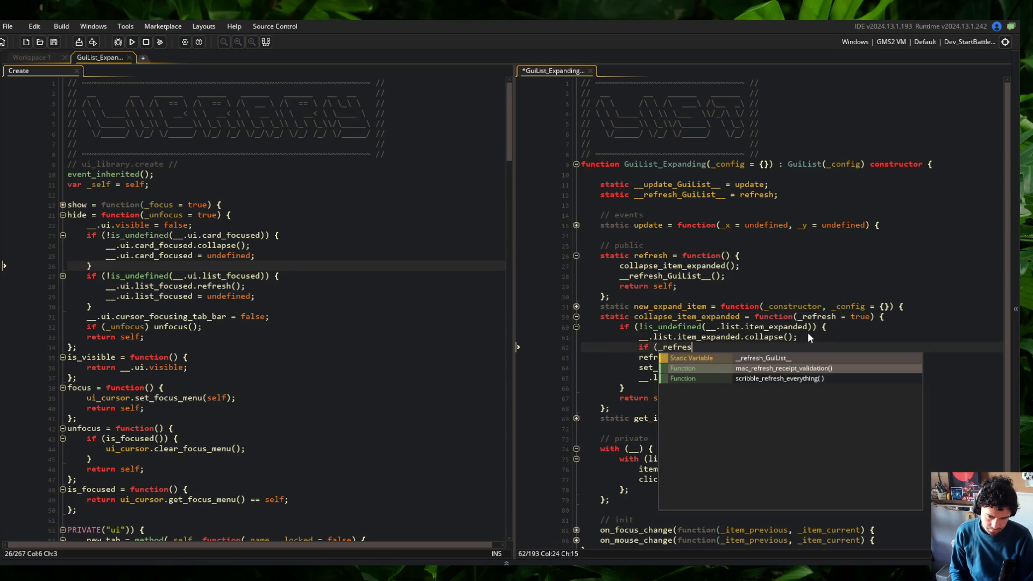
key(Down)
key(Home)
key(ctrl+s)
key(BackSpace)
key(ctrl+s)
Step: Make the refresh override call collapse_item_expanded(false) and save
key(Up)
key(Up)
key(Up)
key(Up)
key(Up)
key(End)
key(Left)
key(Left)
text(false)
key(ctrl+s)
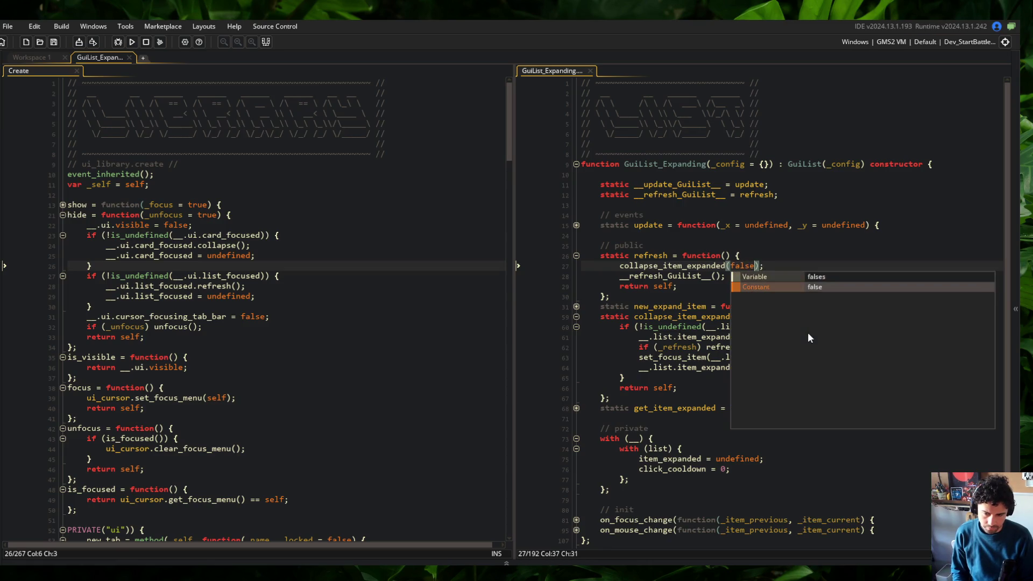
key(Escape)
key(Up)
key(Down)
key(Down)
key(Down)
key(ctrl+Left)
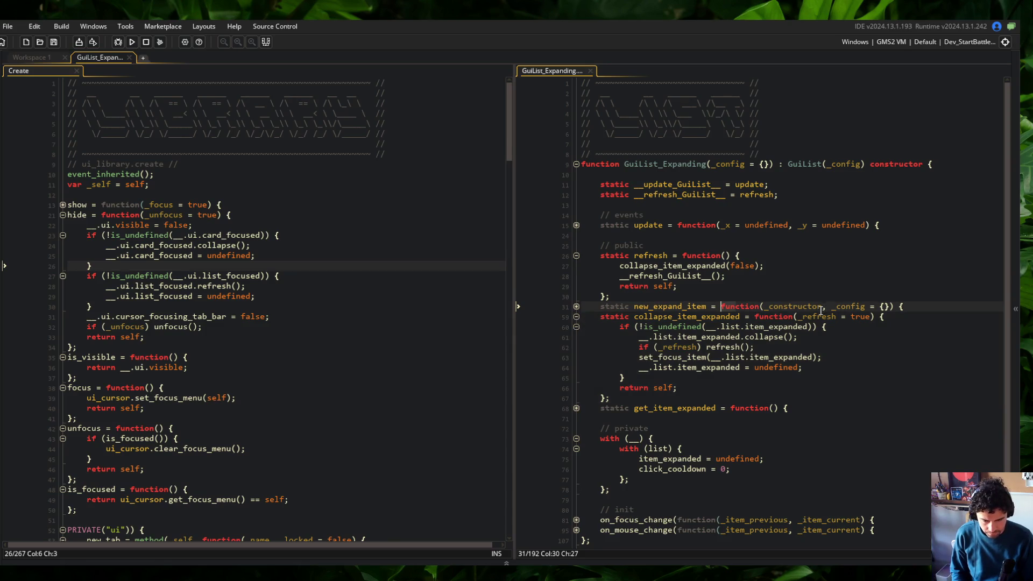
Step: Rename the parameter and its condition to _refresh_list, save, and recheck the function
click(837, 316)
text(list)
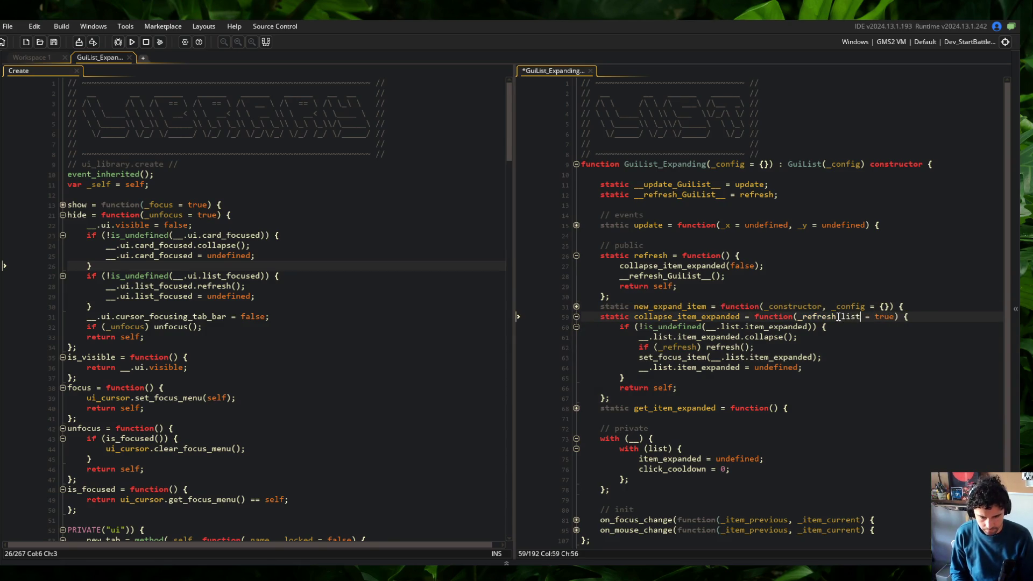
key(Down)
key(Down)
key(Down)
key(Home)
key(ctrl+Right)
key(ctrl+Right)
key(ctrl+Right)
text(_list)
key(Up)
key(Up)
key(Up)
key(End)
key(ctrl+s)
key(Up)
key(Up)
key(Up)
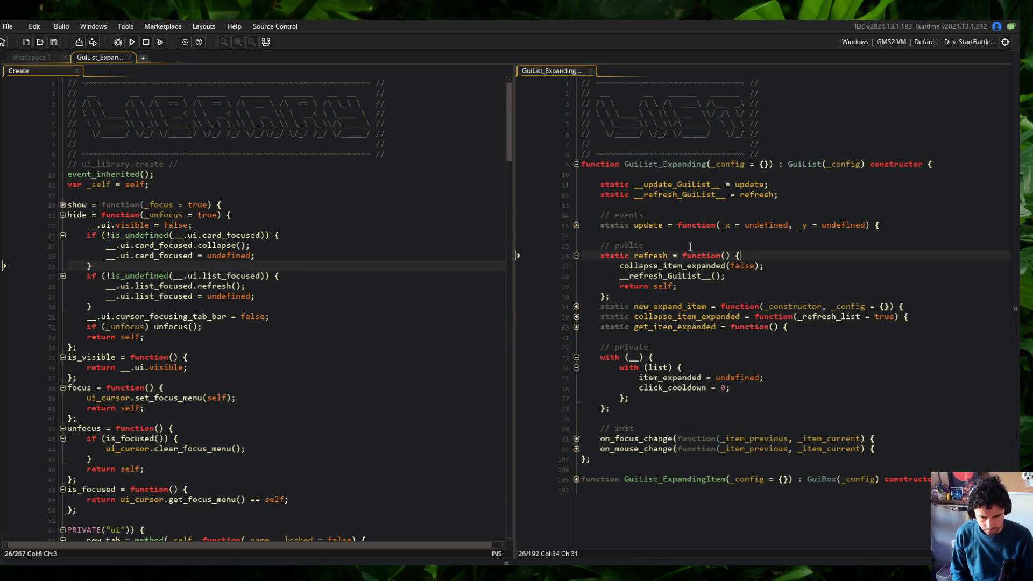
click(576, 316)
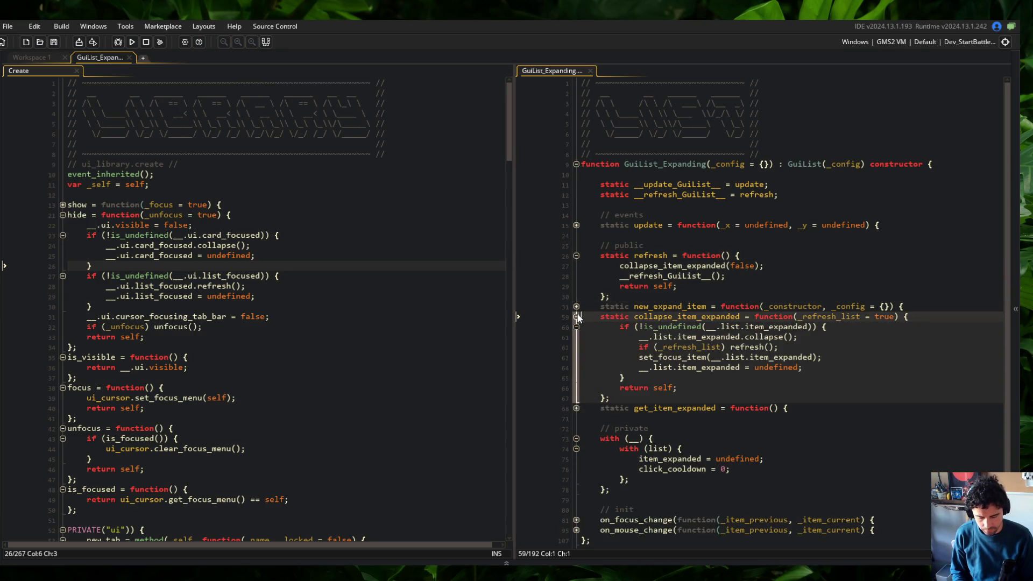
Step: Fold the refresh and collapse_item_expanded functions in GuiList_Expanding
click(576, 317)
click(730, 266)
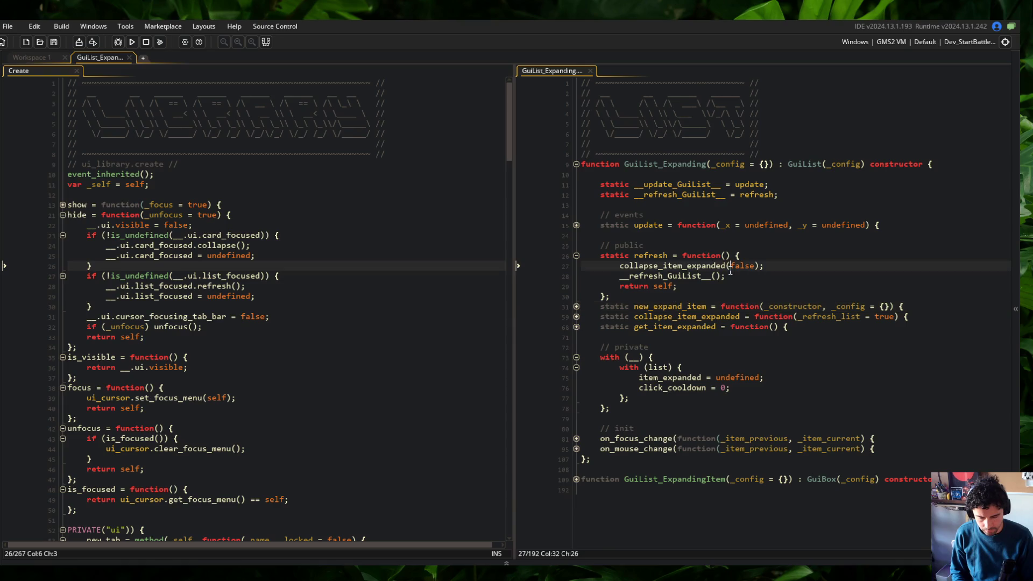
click(576, 255)
click(675, 237)
Step: Delete the card_focused if-block from the hide function in the Create event
click(185, 267)
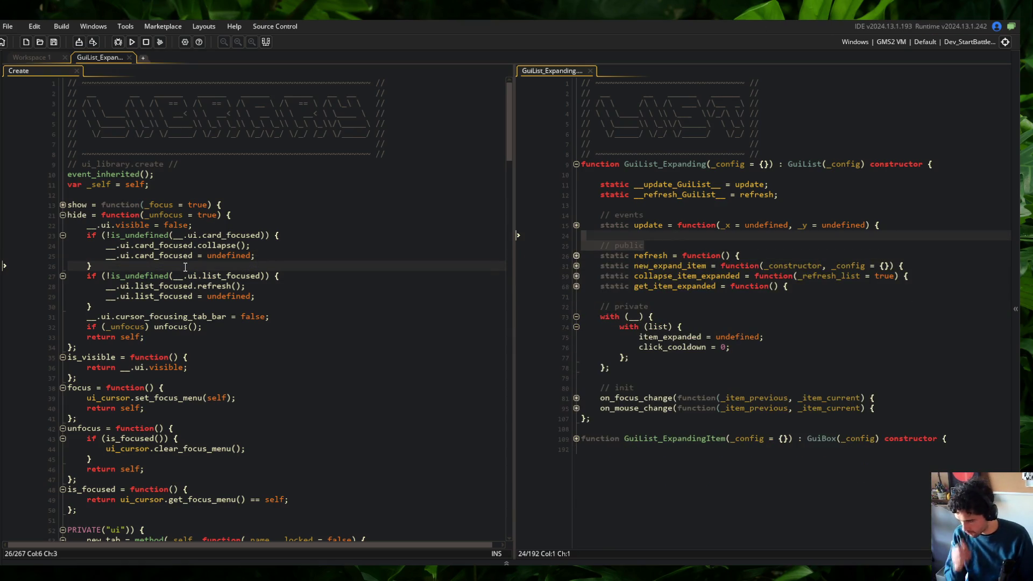
click(131, 276)
click(150, 275)
click(196, 236)
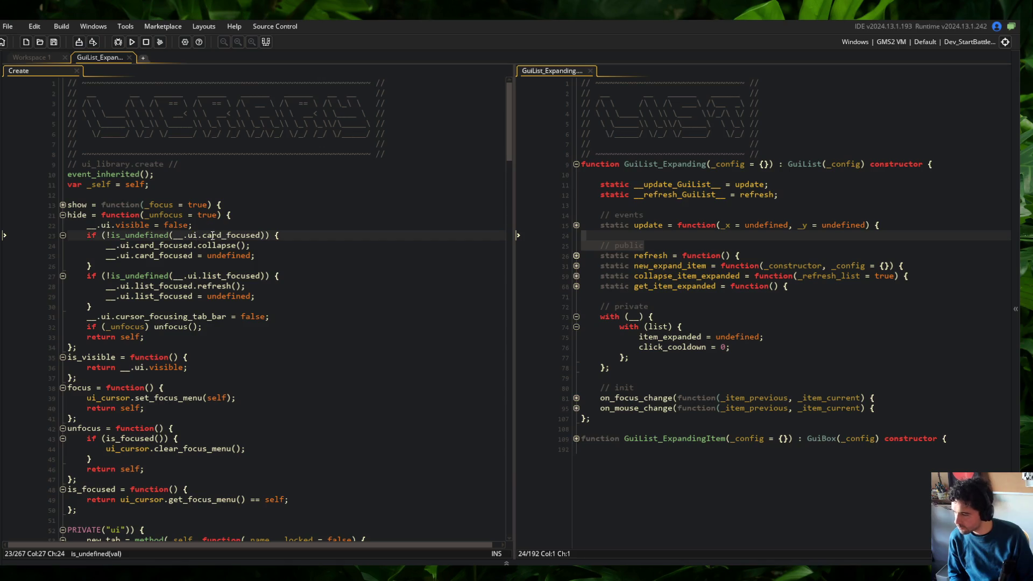
key(ctrl+d)
key(ctrl+d)
key(ctrl+d)
Step: Fold hide, is_visible, focus, unfocus and is_focused, then review the collapse_card_focused call
click(62, 215)
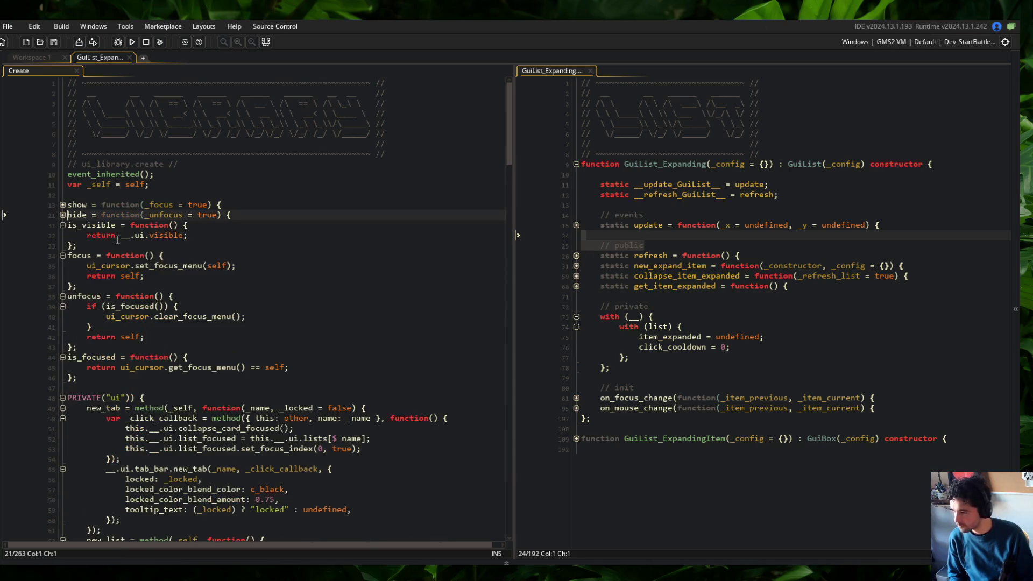
click(62, 225)
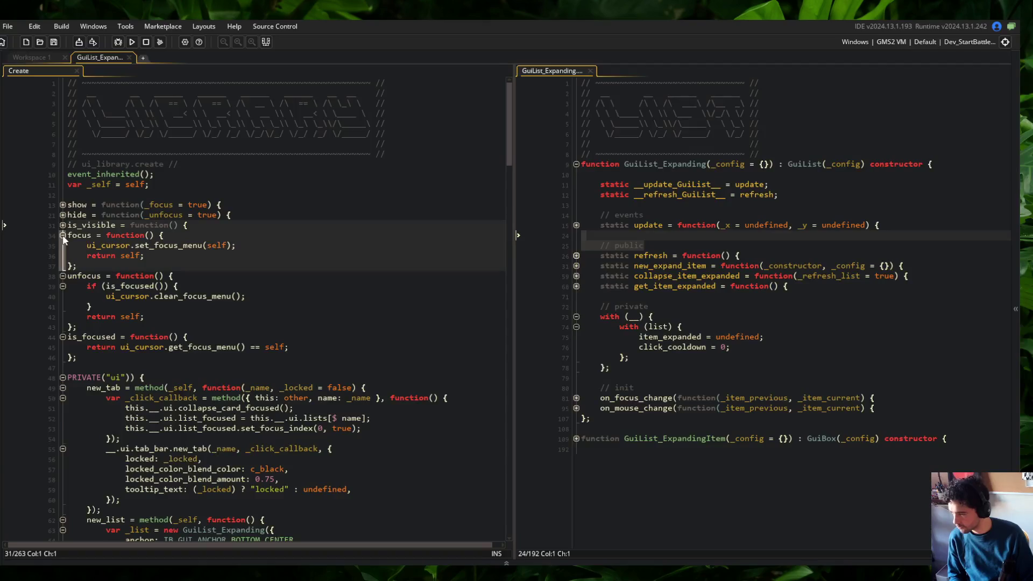
click(62, 235)
click(63, 245)
click(62, 256)
scroll(215, 269, down, 2)
click(160, 243)
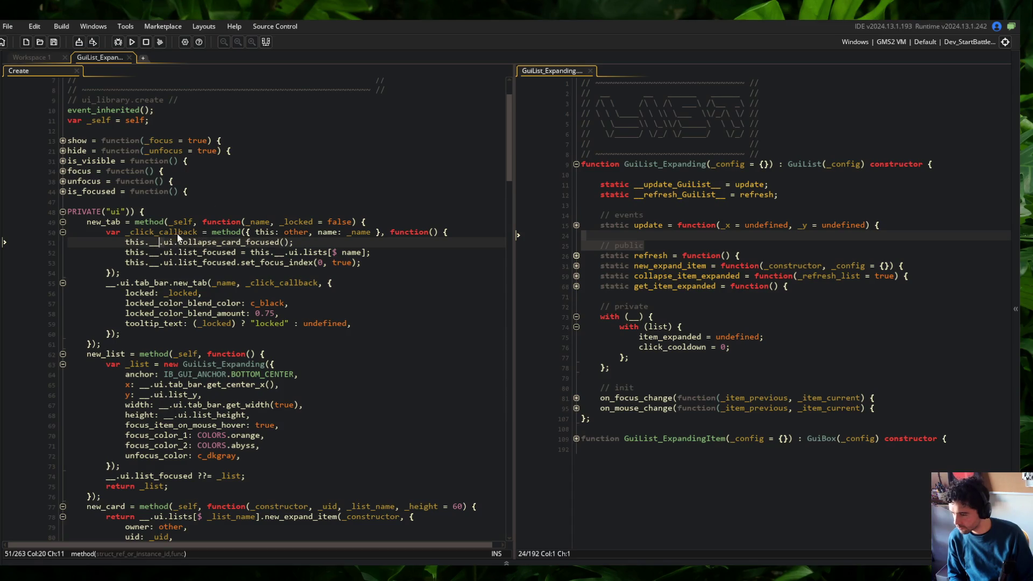
double_click(269, 232)
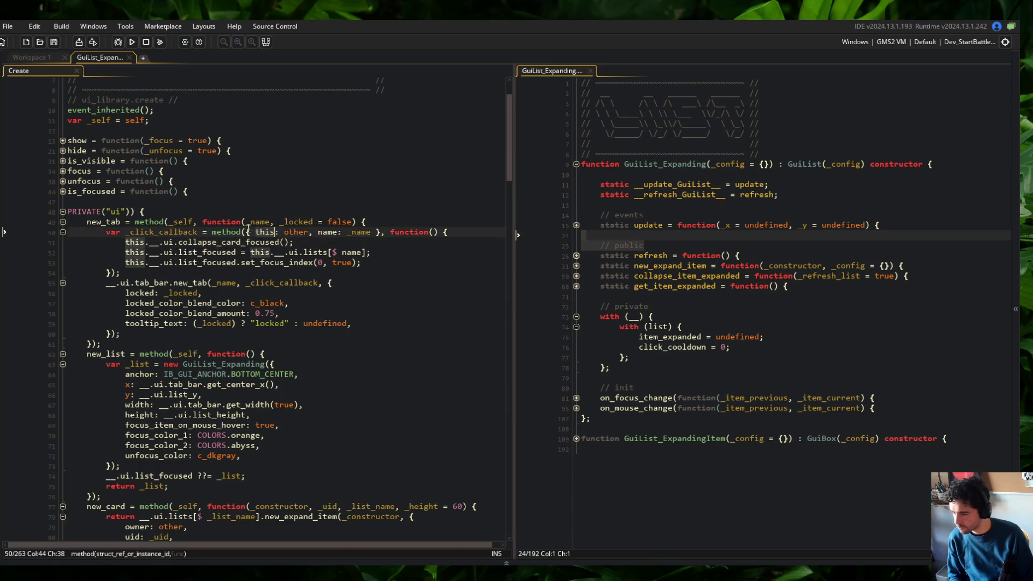
click(431, 241)
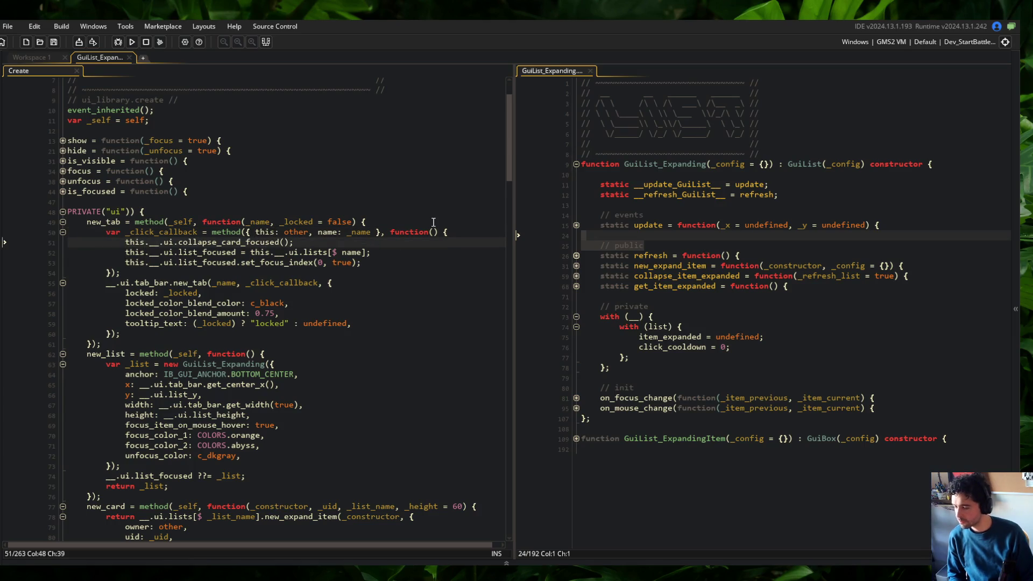
Step: Add an if (!is_undefined(list_focused)) guard that calls collapse_item_expanded() on the focused list
key(Down)
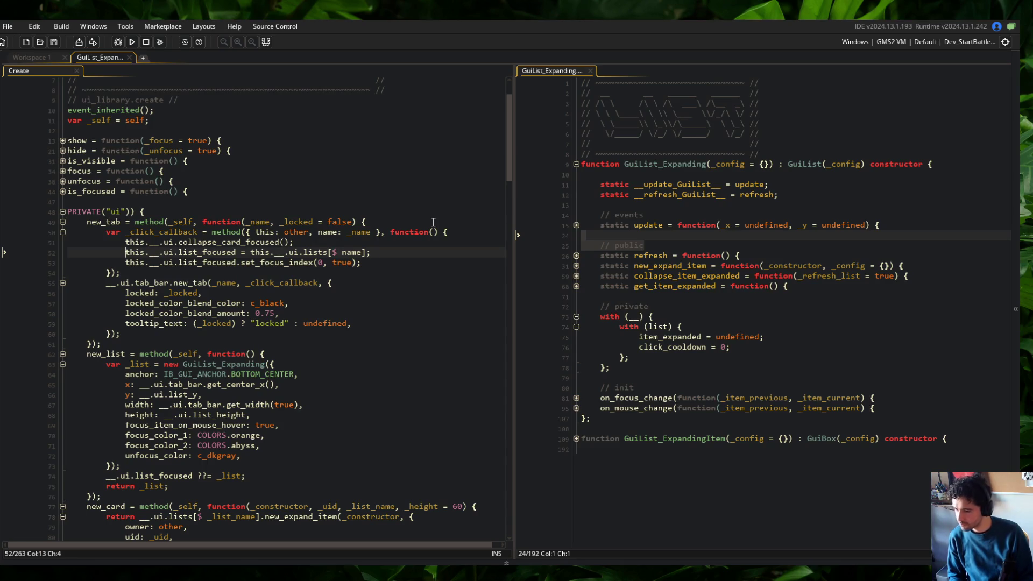
key(Up)
key(Up)
key(End)
key(Return)
text(if (!is_undefined()
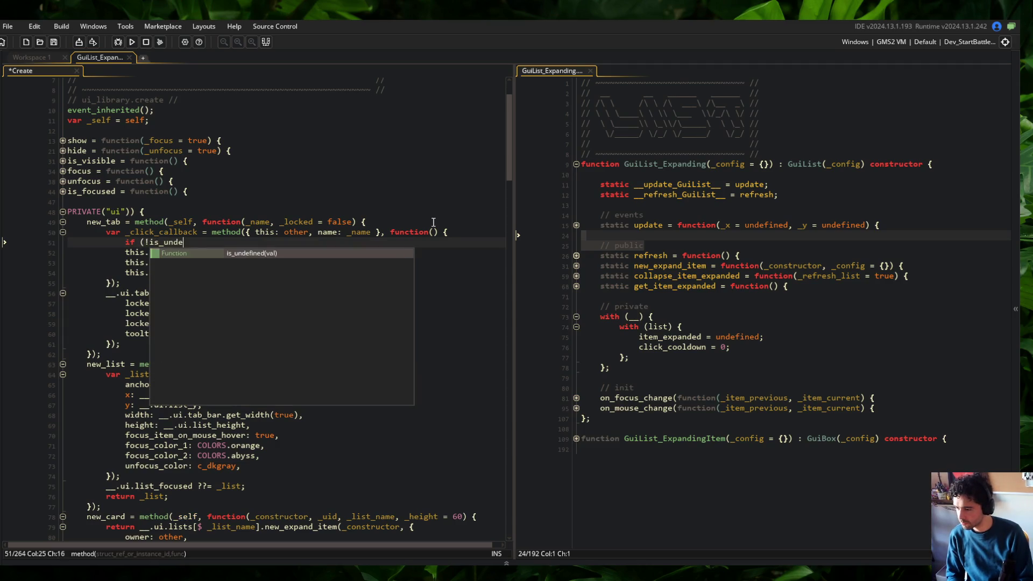
text(this.__.ui)
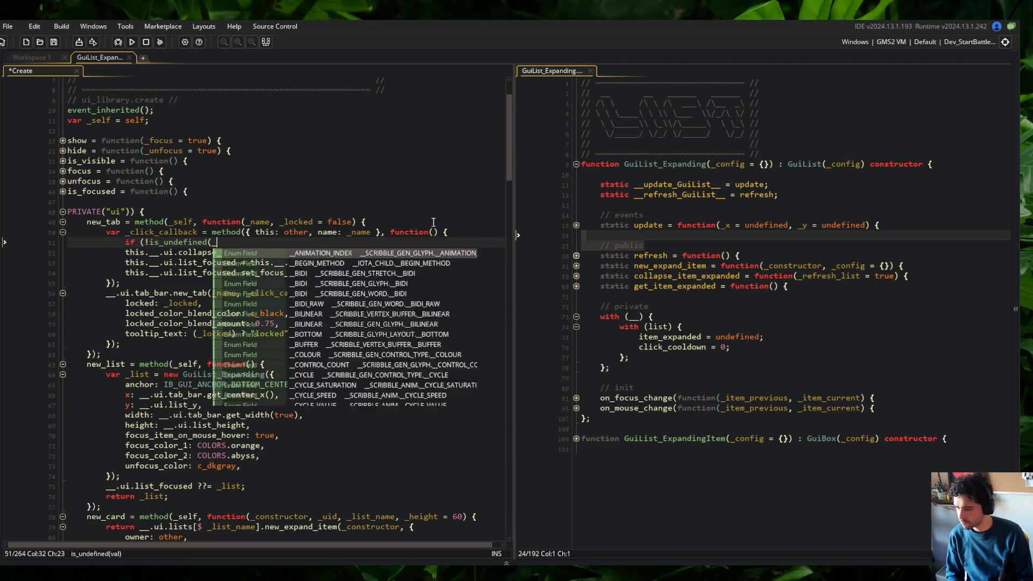
text(.list_focused)) {)
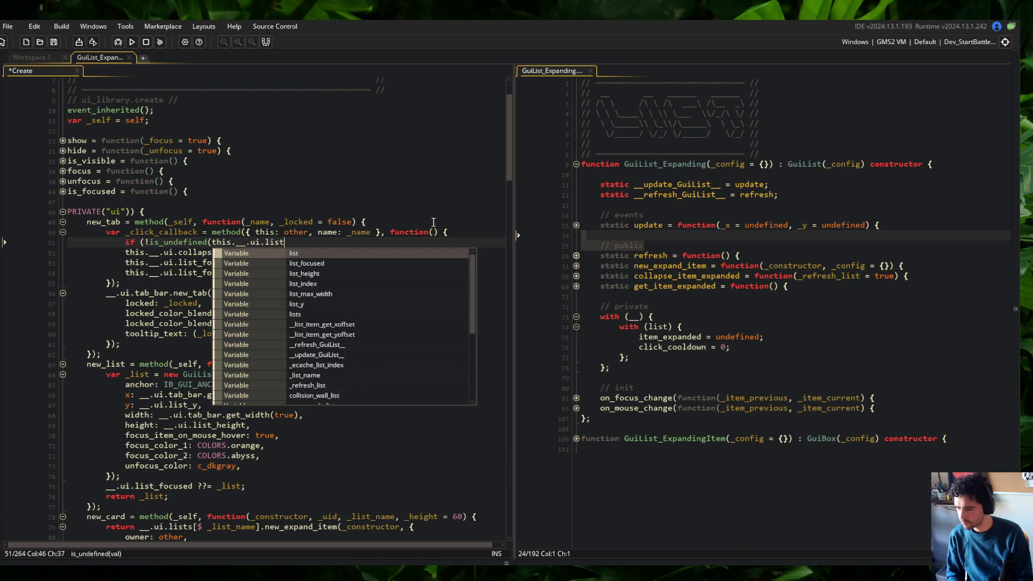
key(Return)
text(this.__ui.list_focused.)
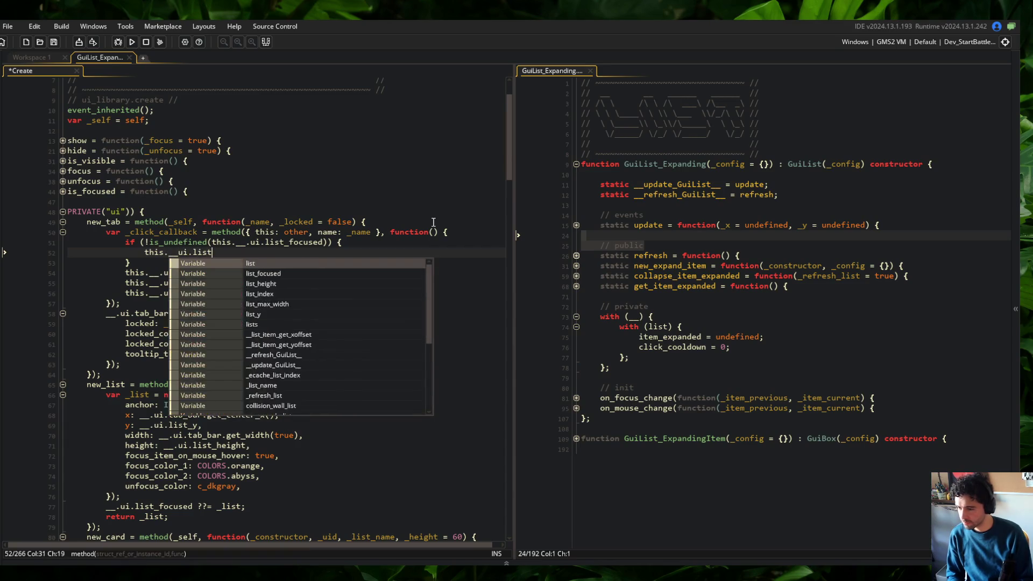
text(collap)
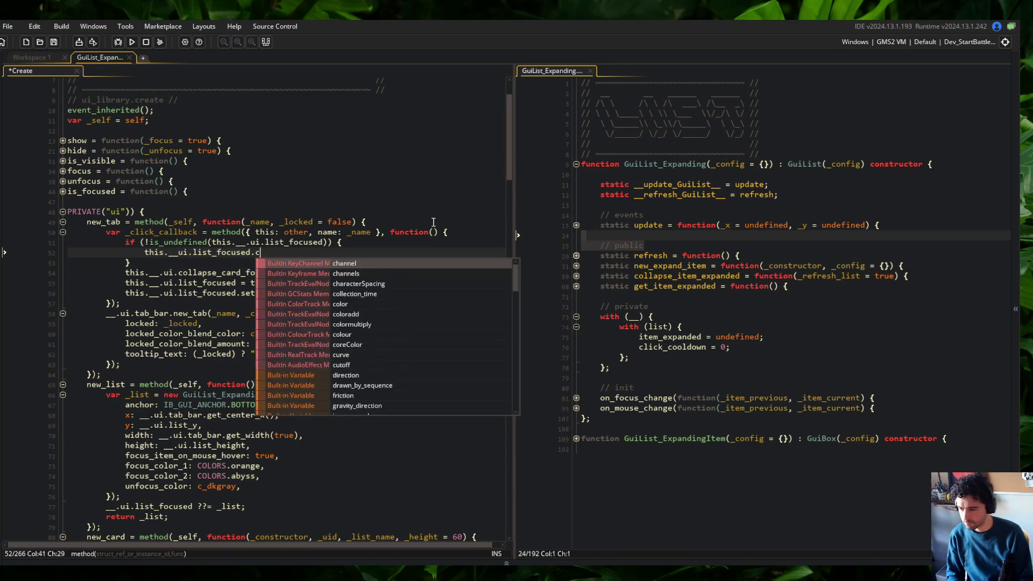
key(Down)
key(Down)
key(Return)
text(();)
Step: Delete the old collapse_card_focused() call and save the Create event
key(Down)
key(Down)
key(ctrl+d)
key(Up)
key(Up)
key(Up)
key(ctrl+s)
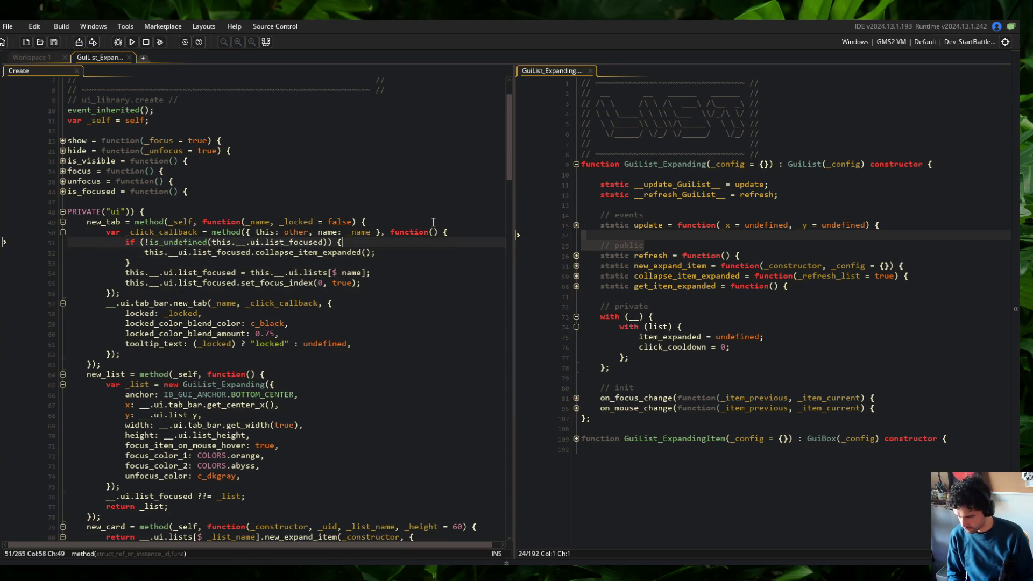
Step: Fold the new list_focused if-block
key(Left)
key(Left)
key(Left)
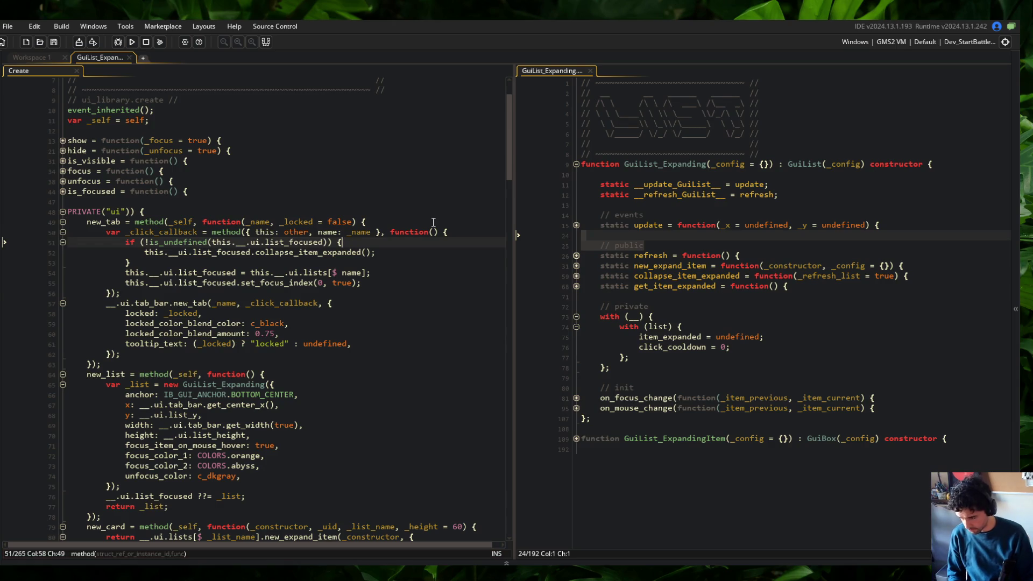
key(ctrl+Left)
key(Down)
key(Up)
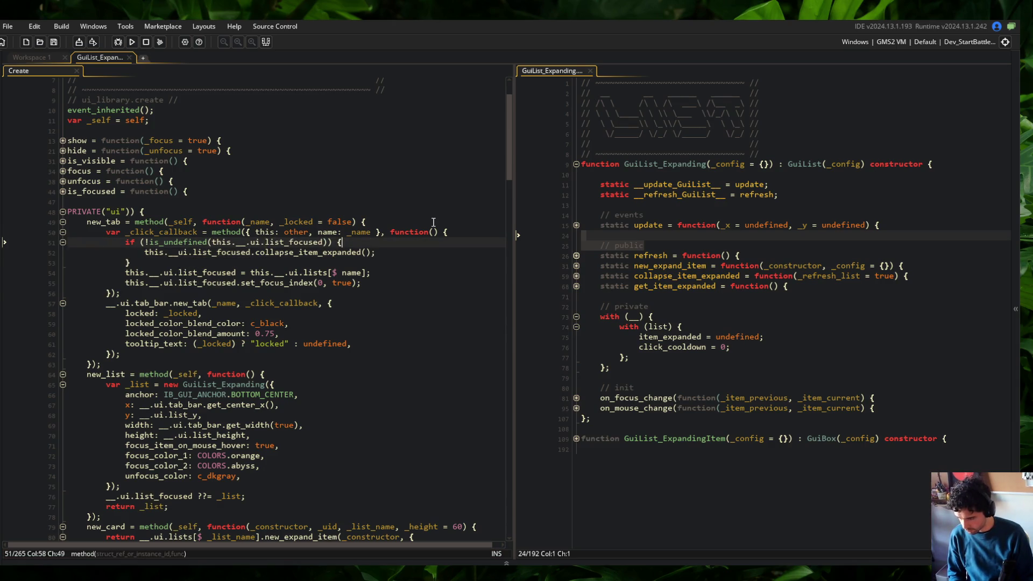
key(ctrl+m)
key(Down)
Step: Fold the click callback, the new_tab method and the new_list method
key(Up)
key(Up)
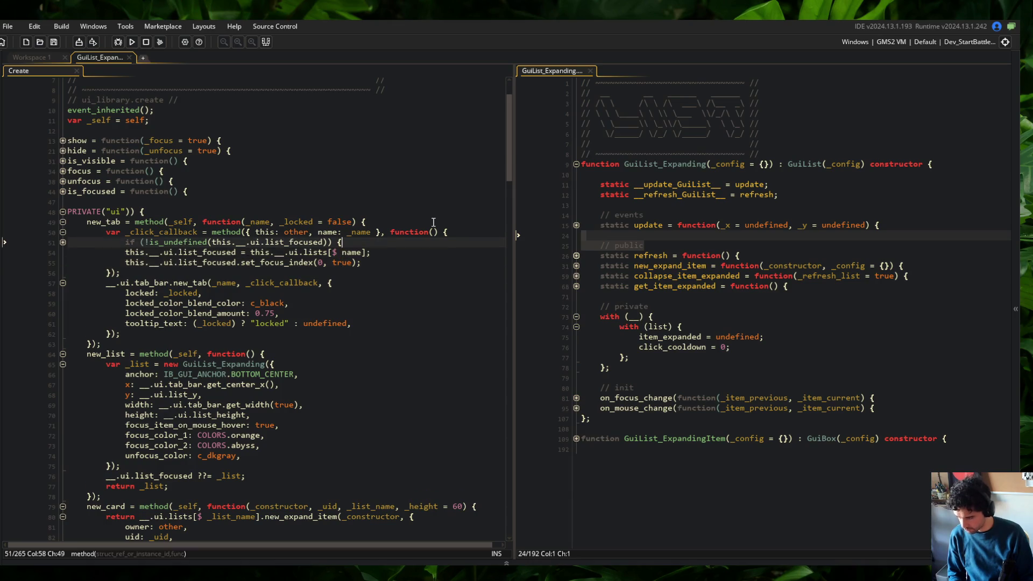
key(End)
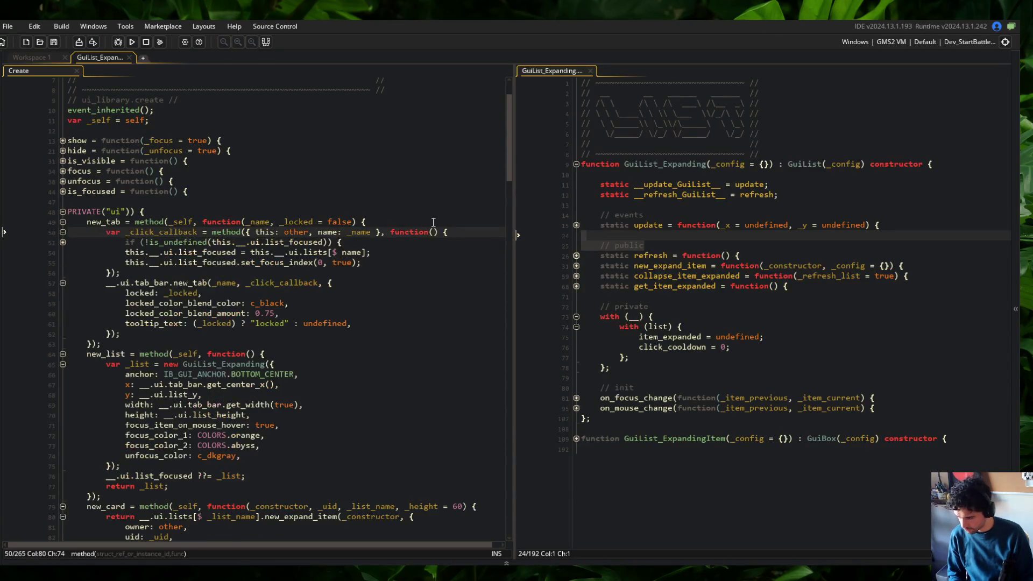
key(ctrl+m)
key(Down)
key(Down)
key(Up)
key(Up)
key(Up)
key(ctrl+m)
key(Down)
key(Down)
key(End)
key(Down)
key(Down)
key(Up)
key(Up)
key(Up)
key(ctrl+m)
key(Down)
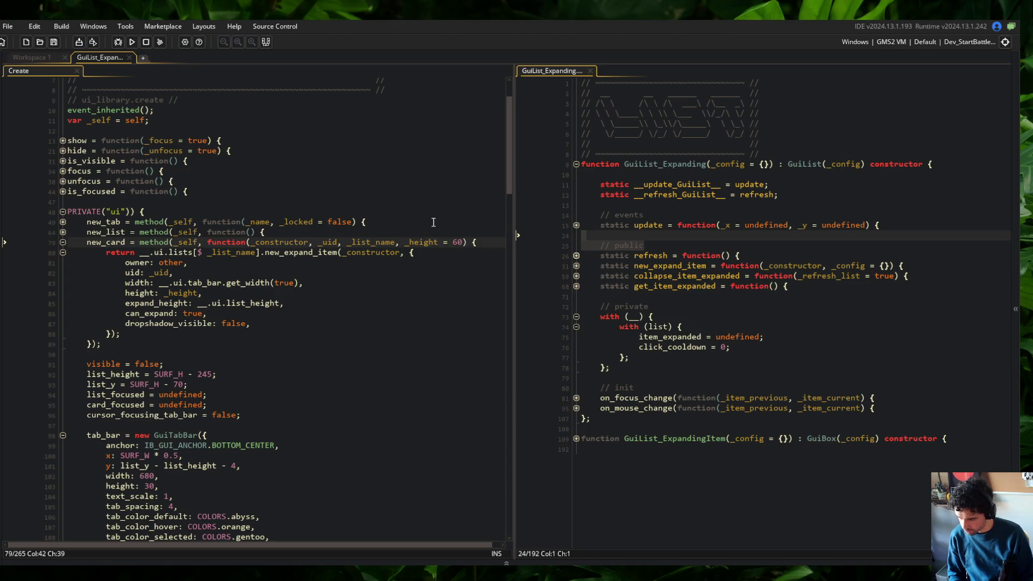
Step: Unfold new_expand_item to check its can_expand default, then highlight _list_name uses in new_card
click(576, 266)
click(799, 245)
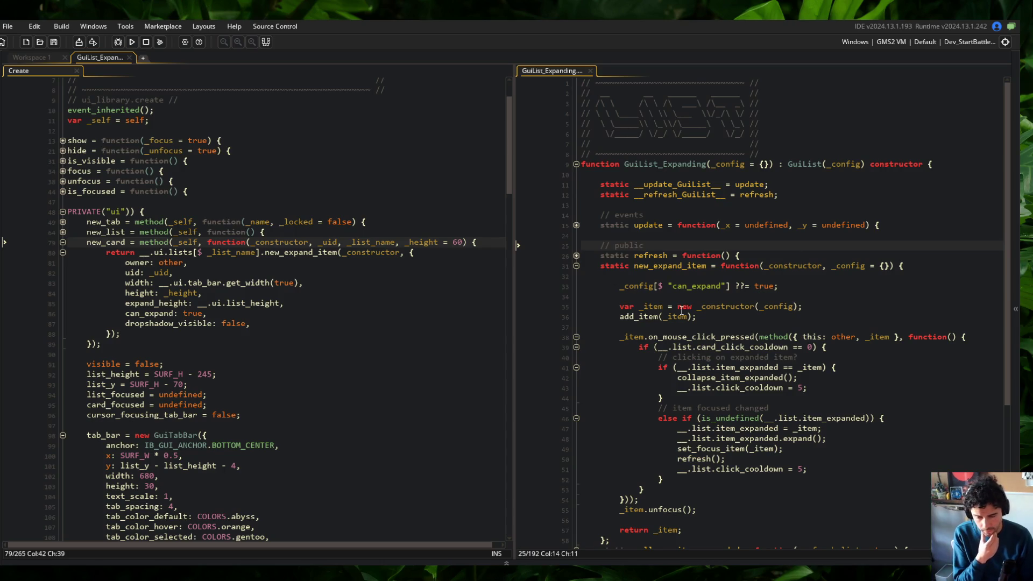
click(257, 241)
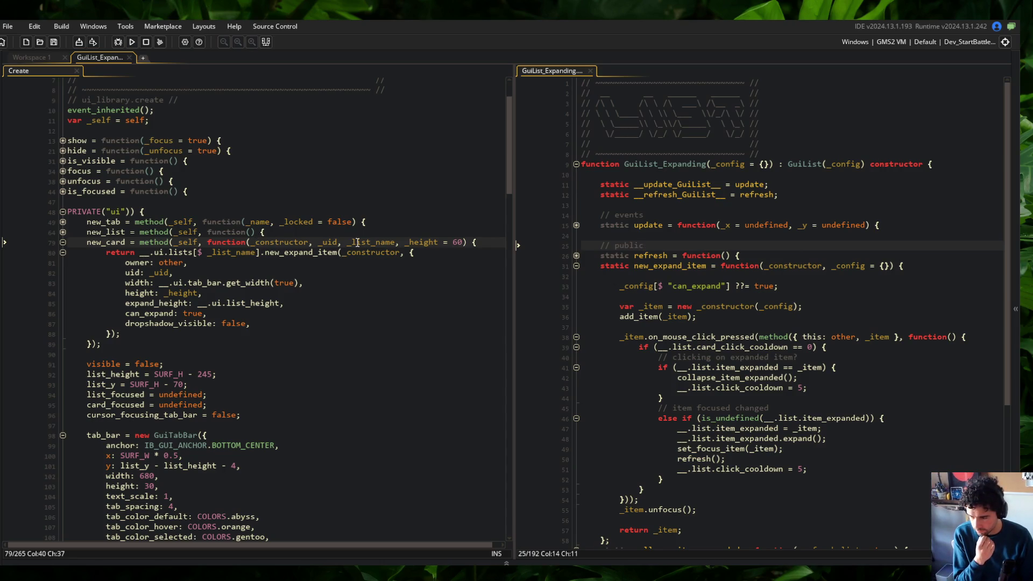
double_click(379, 243)
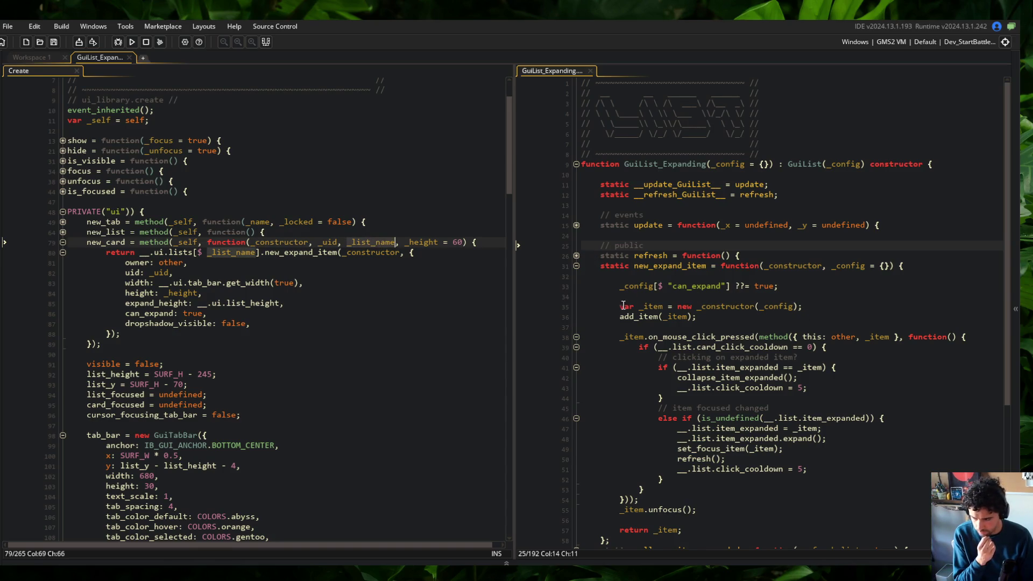
Step: Remove the can_expand: true line from new_card, repair the expand_height line, and save
click(281, 315)
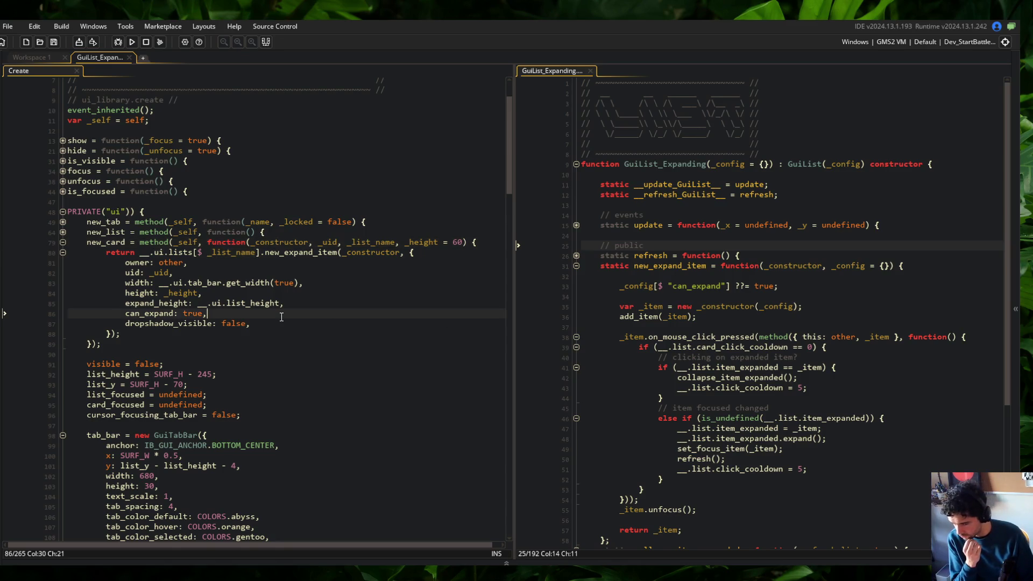
key(shift+Home)
key(shift+Home)
key(BackSpace)
key(BackSpace)
key(Insert)
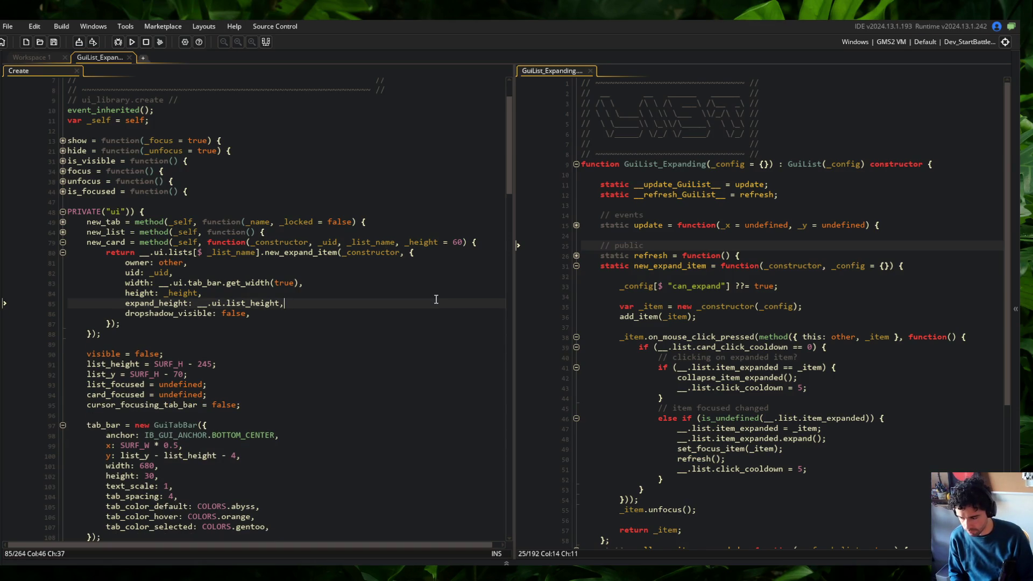
key(BackSpace)
key(Left)
text(a)
key(Insert)
key(BackSpace)
text(t,)
key(ctrl+s)
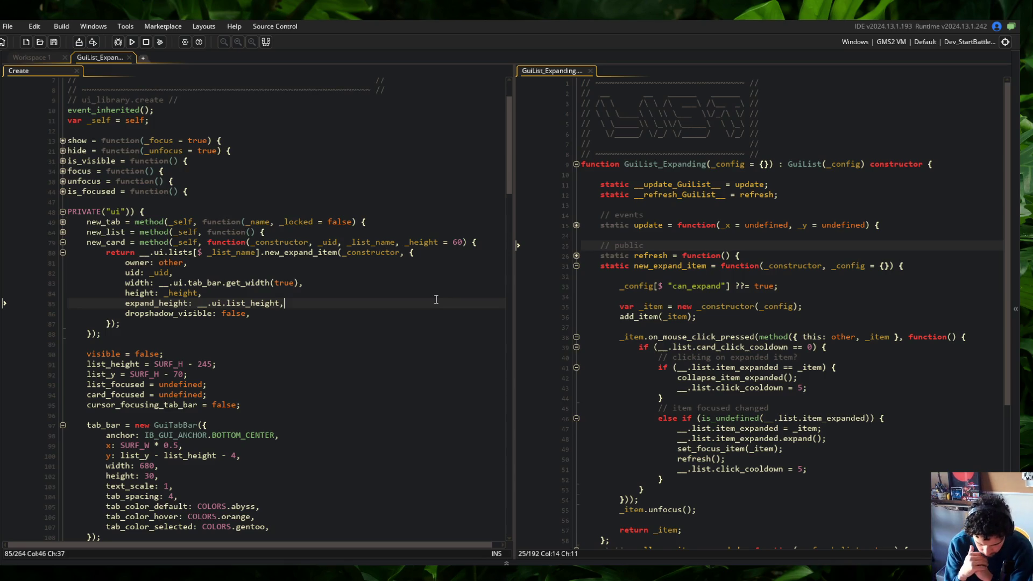
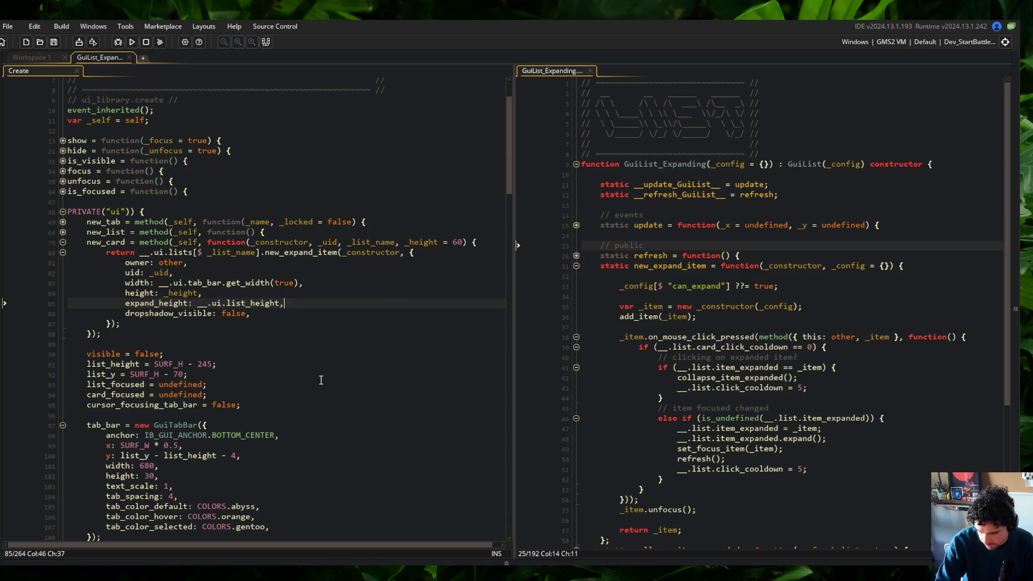
Step: Fold the new_expand_item and new_card blocks and delete the card_focused = undefined line
click(264, 252)
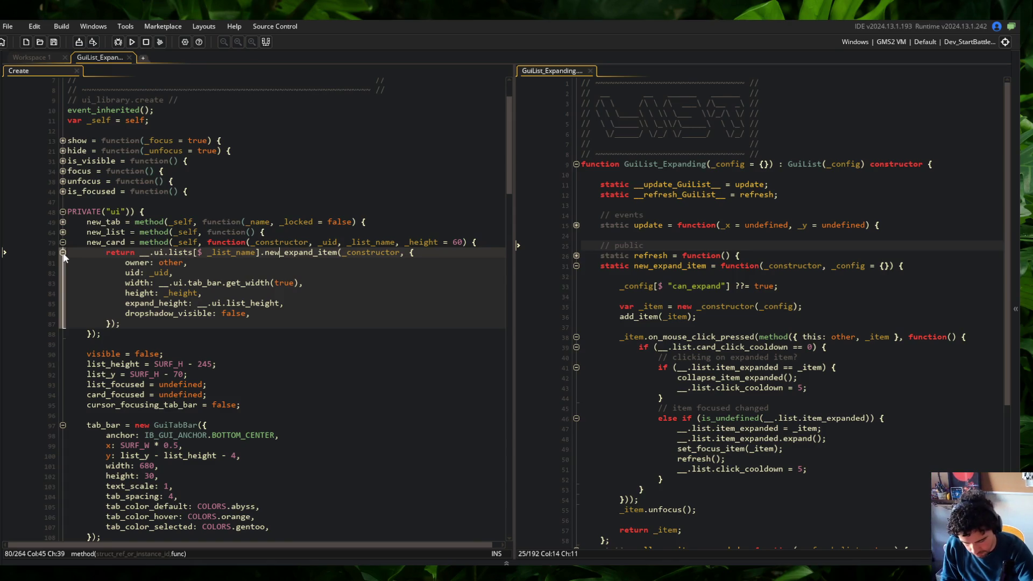
click(63, 252)
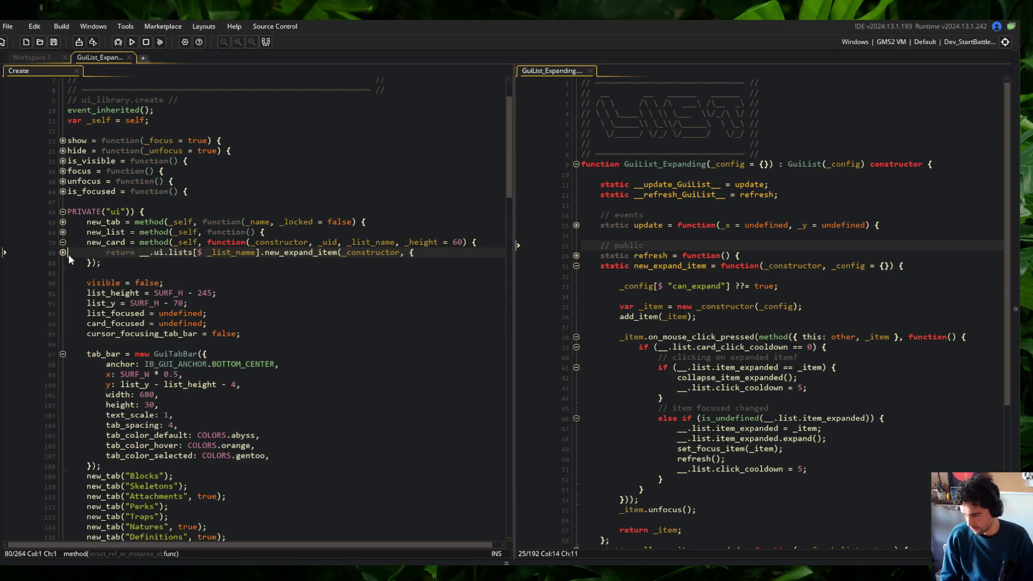
click(63, 242)
click(117, 303)
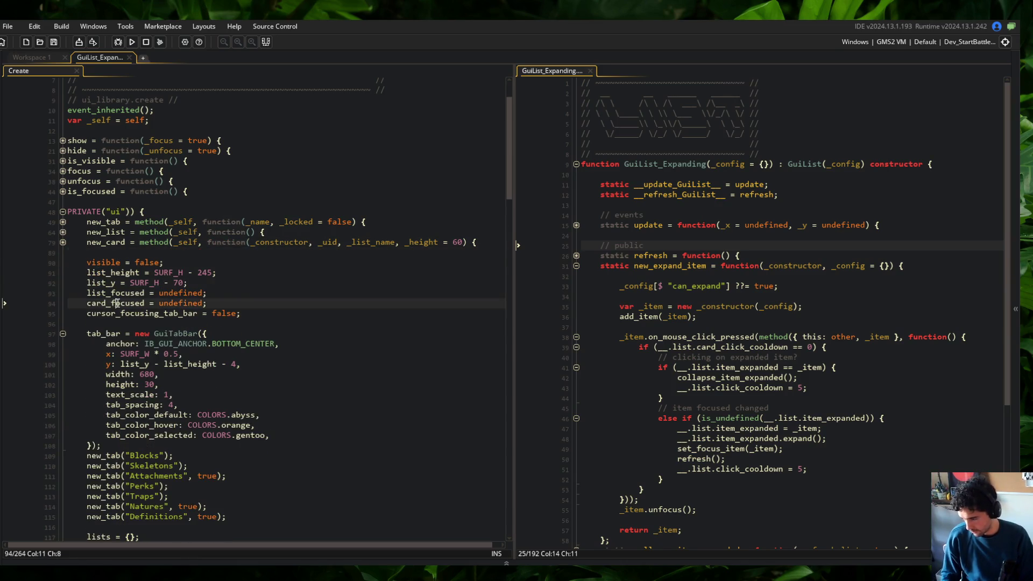
key(ctrl+x)
key(End)
Step: Fold the tab_bar, Behavior_FocusOrder, Behavior_Audio, four card loops and PRIVATE("ui") blocks
scroll(94, 282, down, 1)
scroll(94, 282, down, 2)
click(62, 259)
scroll(62, 317, down, 10)
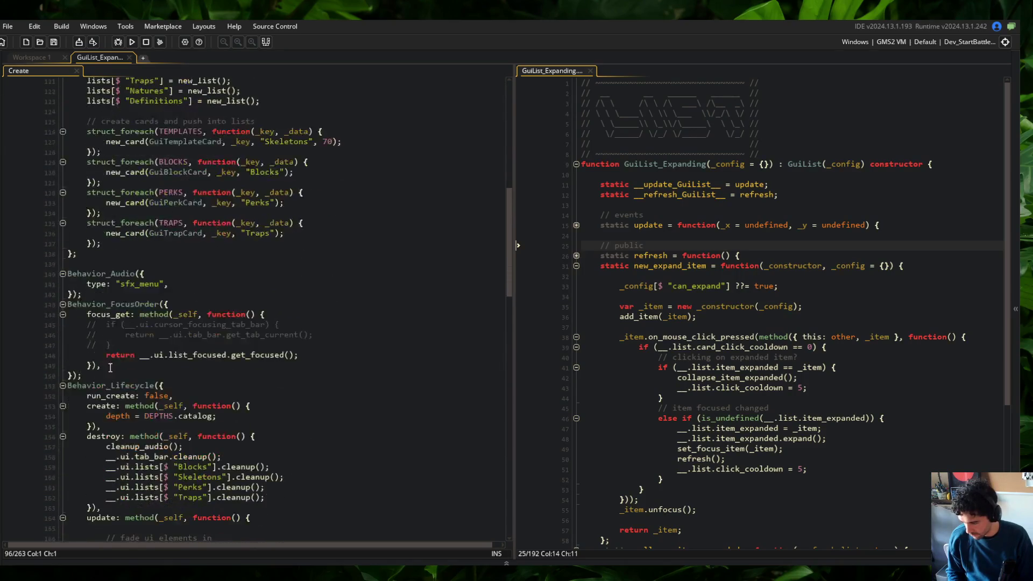
click(62, 304)
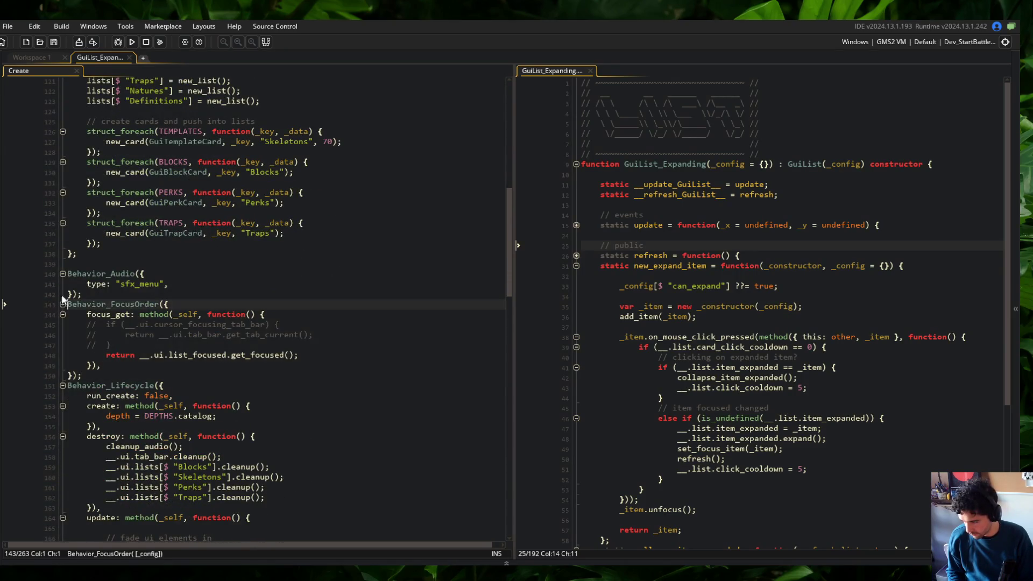
click(62, 273)
scroll(62, 274, up, 20)
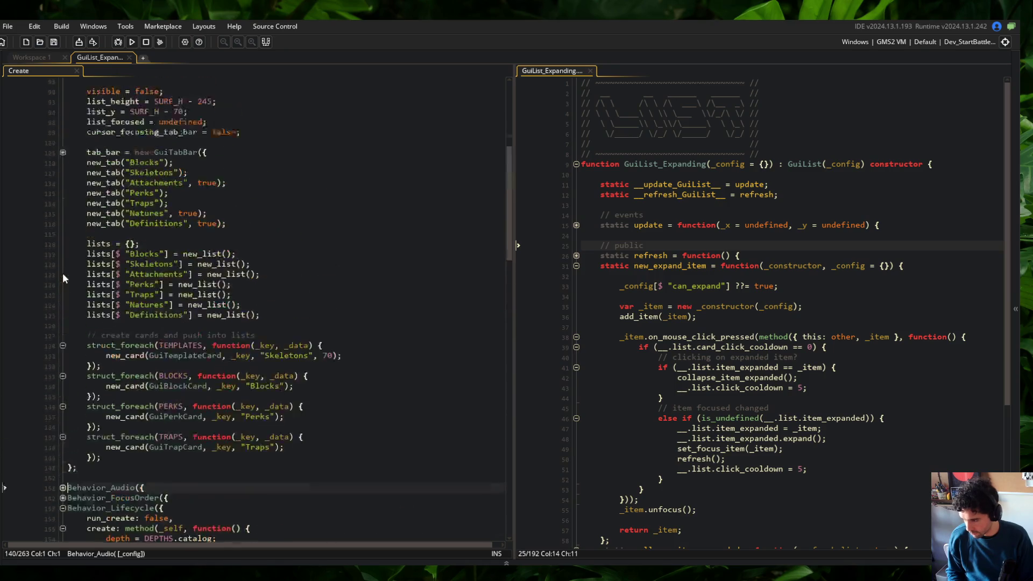
click(64, 419)
click(62, 409)
click(62, 419)
click(63, 430)
click(62, 438)
click(159, 348)
scroll(113, 248, up, 3)
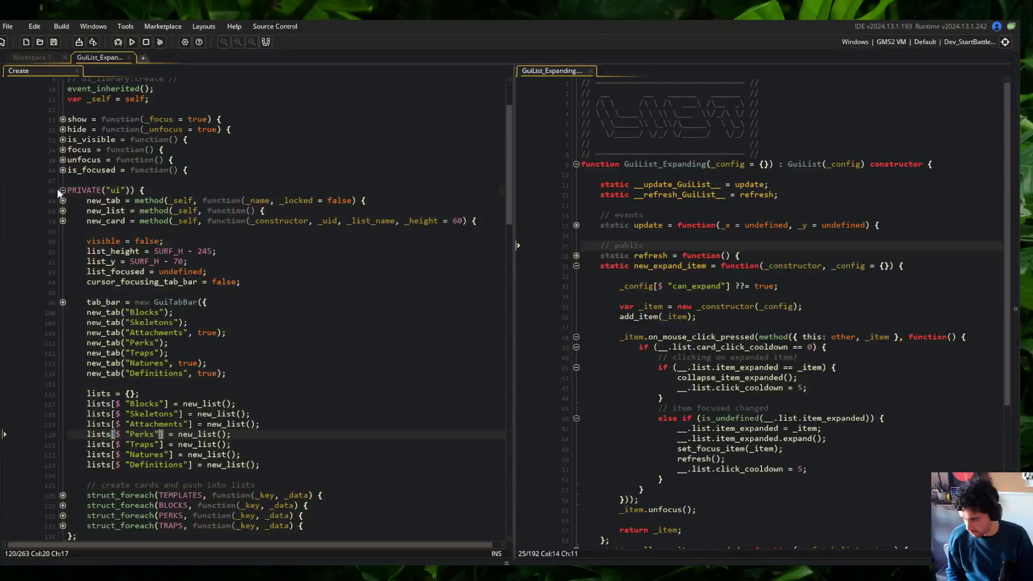
click(62, 190)
Step: Fold the create method and place the caret after tab_bar.cleanup() in destroy
scroll(70, 183, down, 3)
click(101, 186)
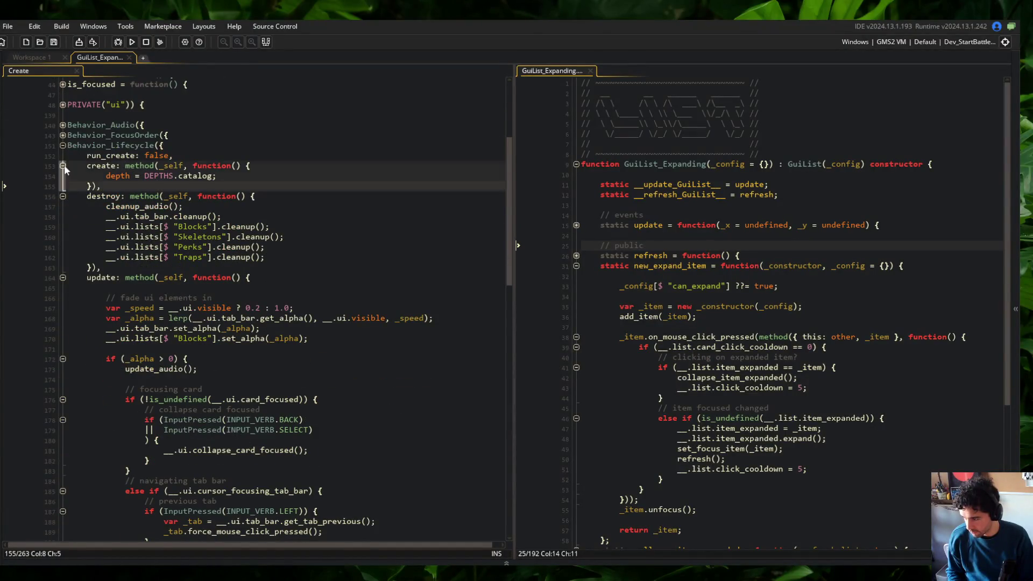
click(63, 165)
click(135, 186)
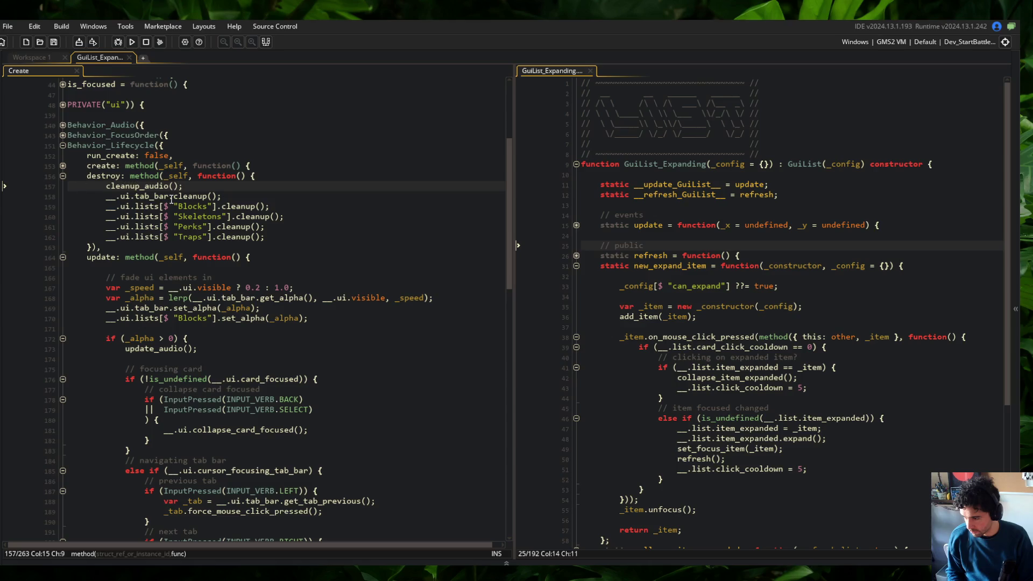
click(169, 196)
scroll(169, 198, up, 2)
click(62, 169)
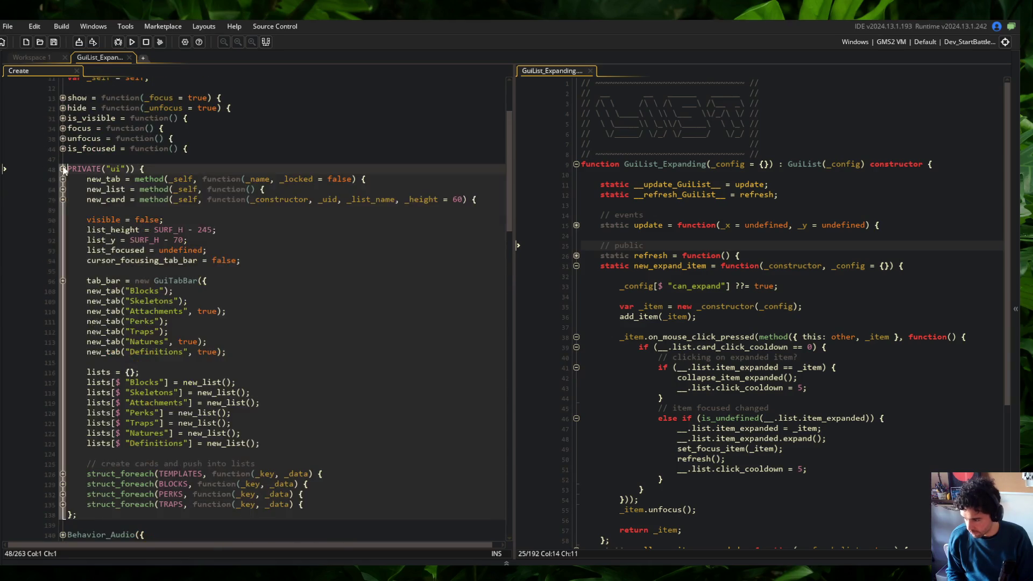
scroll(216, 323, down, 8)
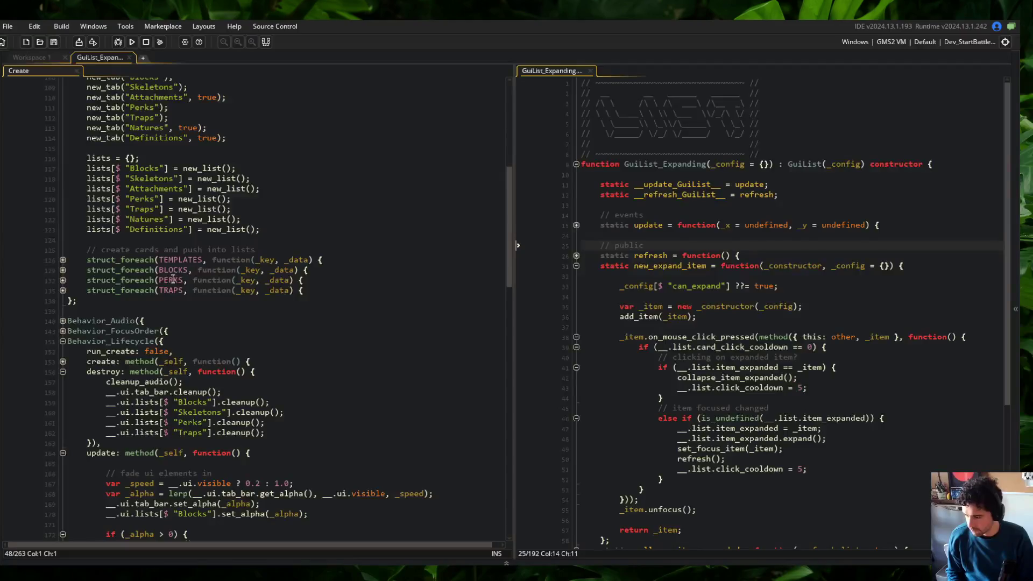
click(230, 371)
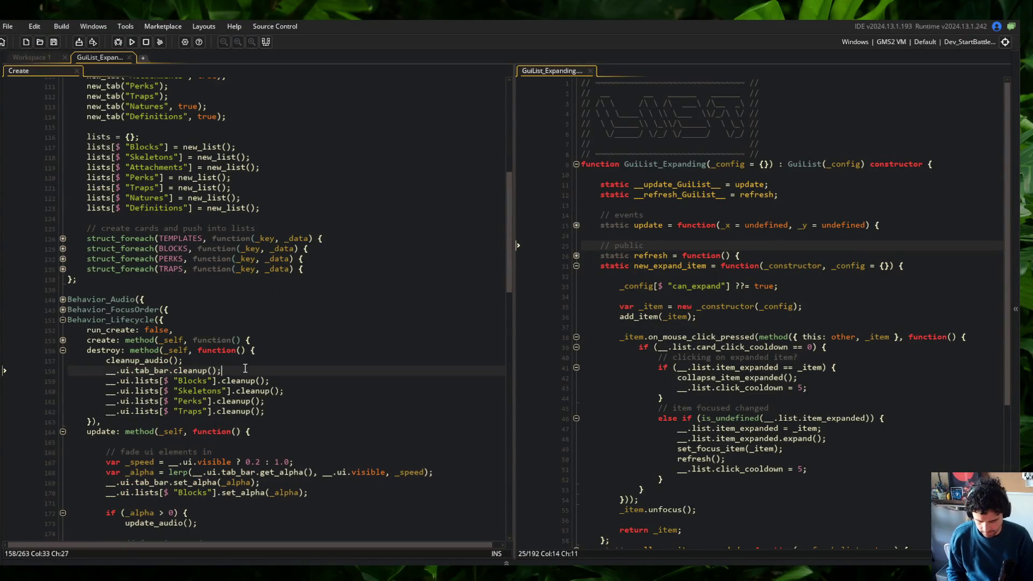
Step: Add struct_foreach(__.ui.lists, ...) calling _list.cleanup() below tab_bar.cleanup(), and save
key(Return)
text(struct_foreach()
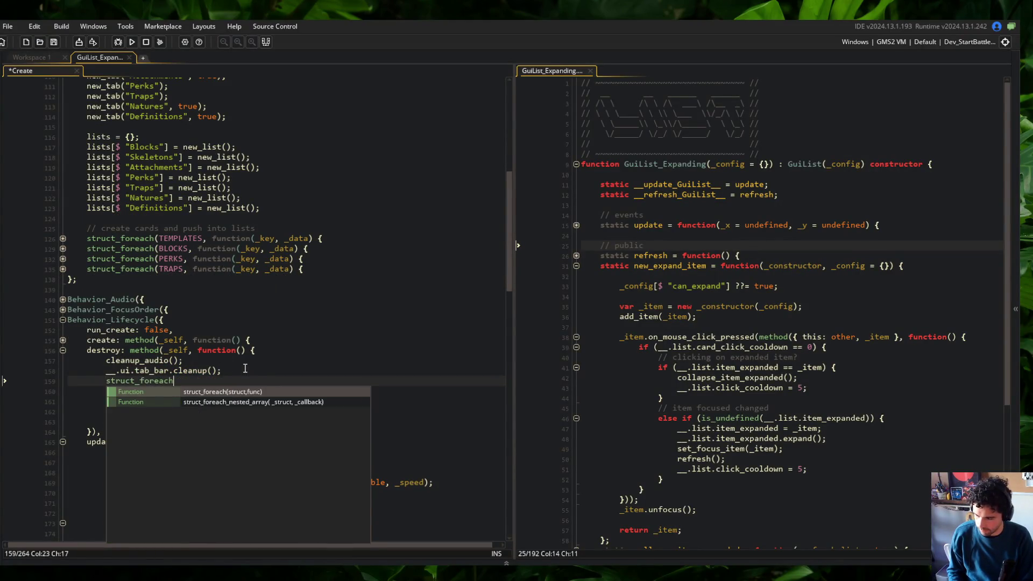
text(__.)
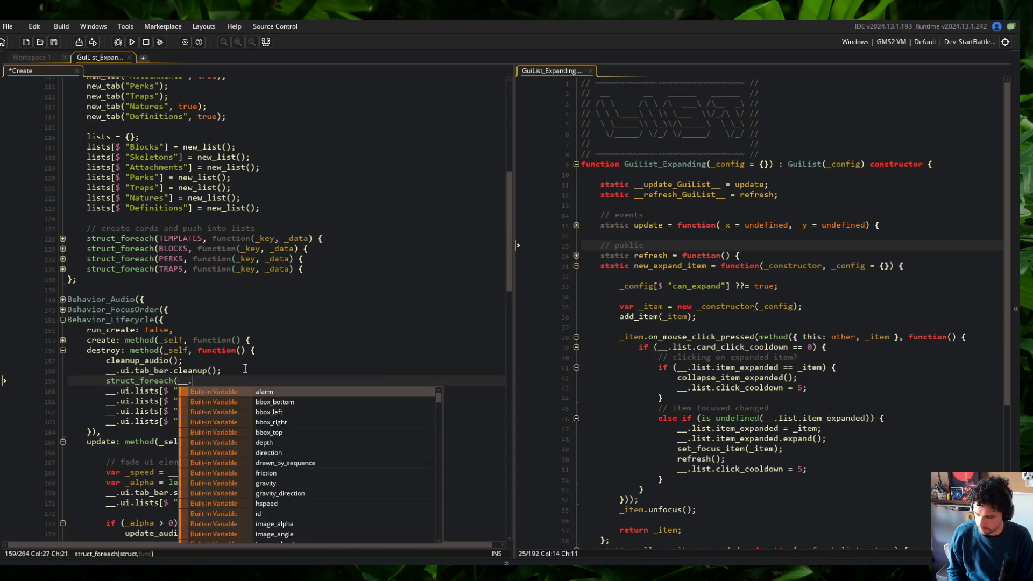
text(ui.lists, function(_ke)
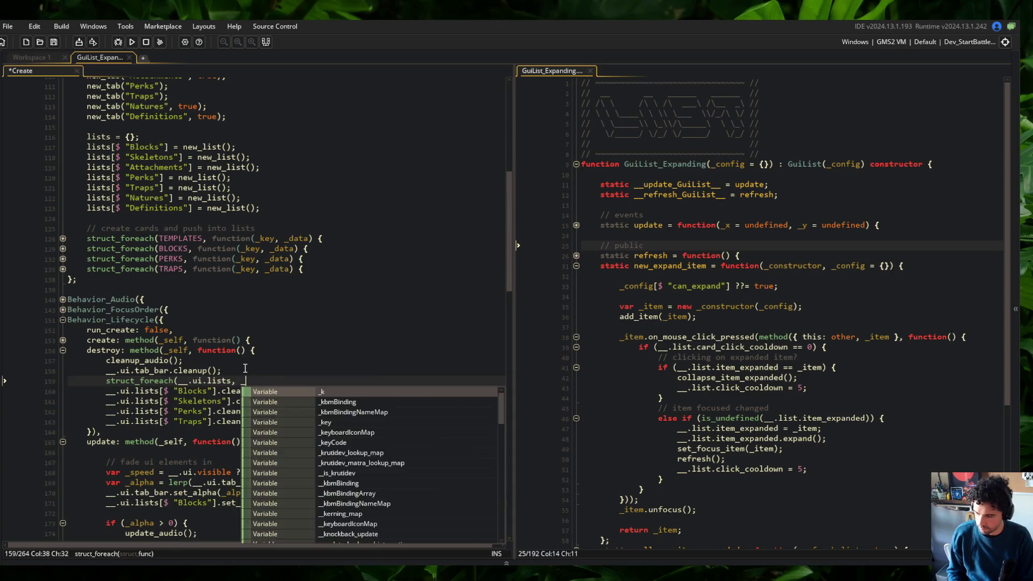
text(y, _)
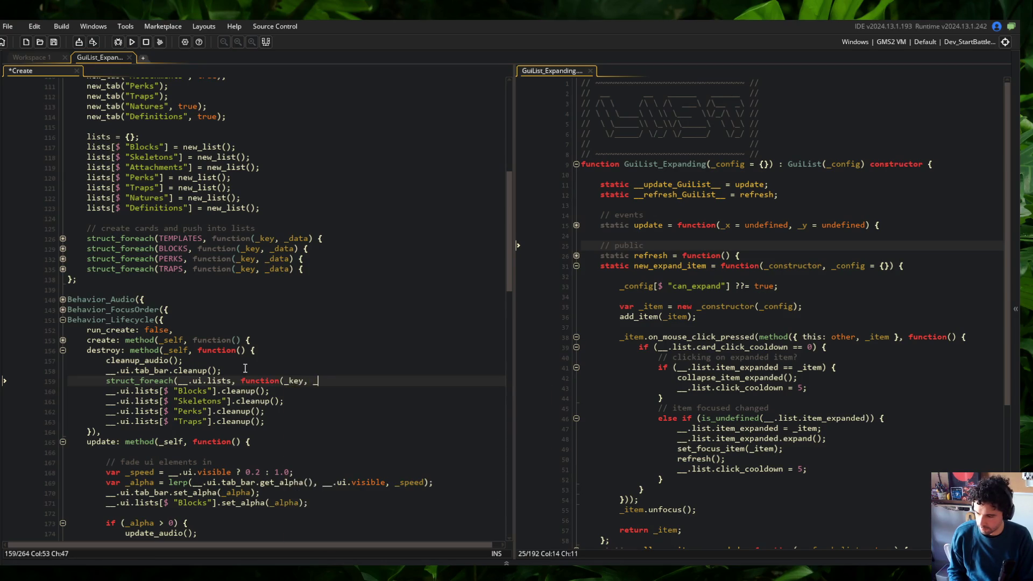
text(name, _list) {)
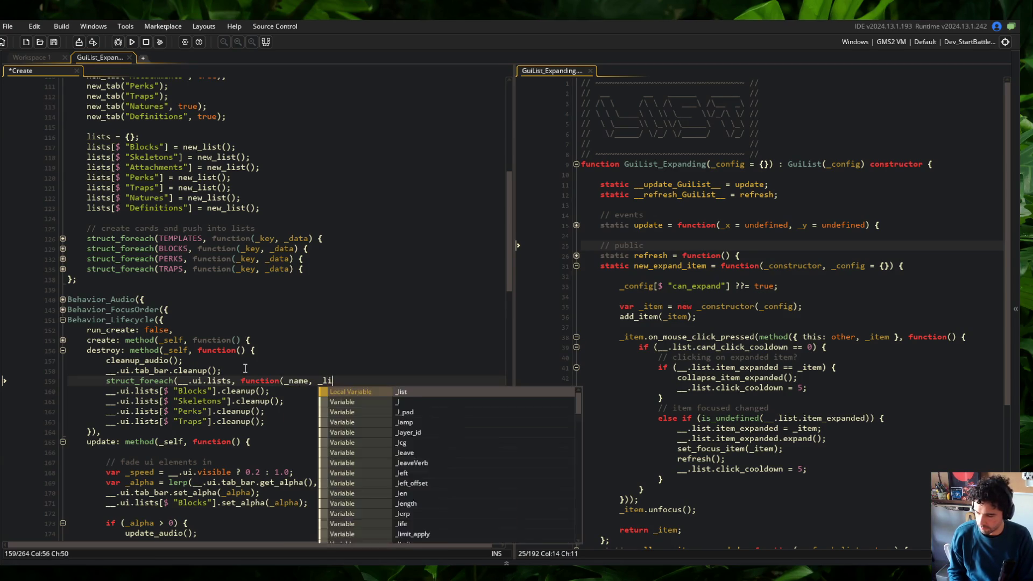
key(Return)
key(Return)
text(});)
key(ctrl+s)
key(Up)
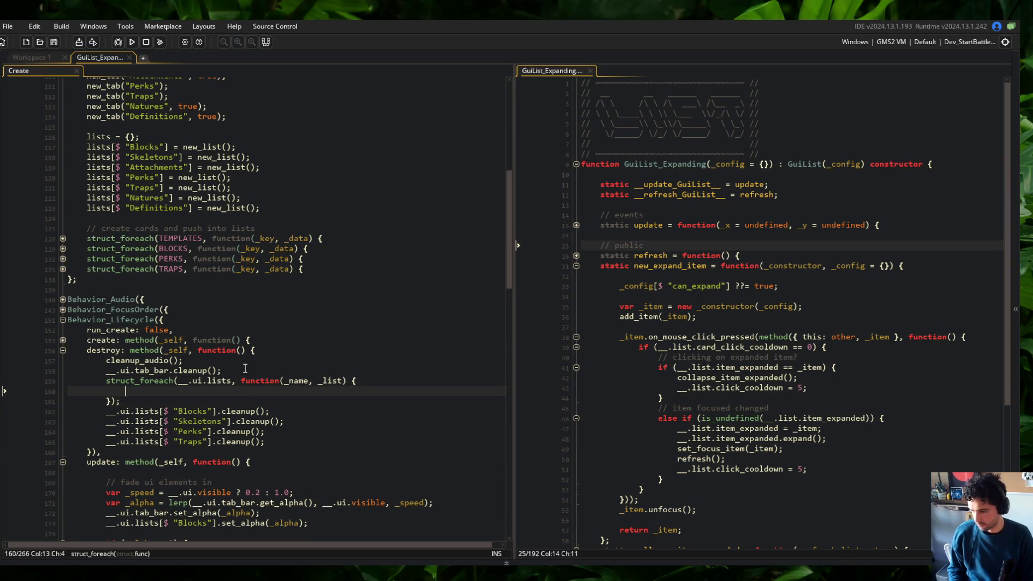
text(_list.cleanup)
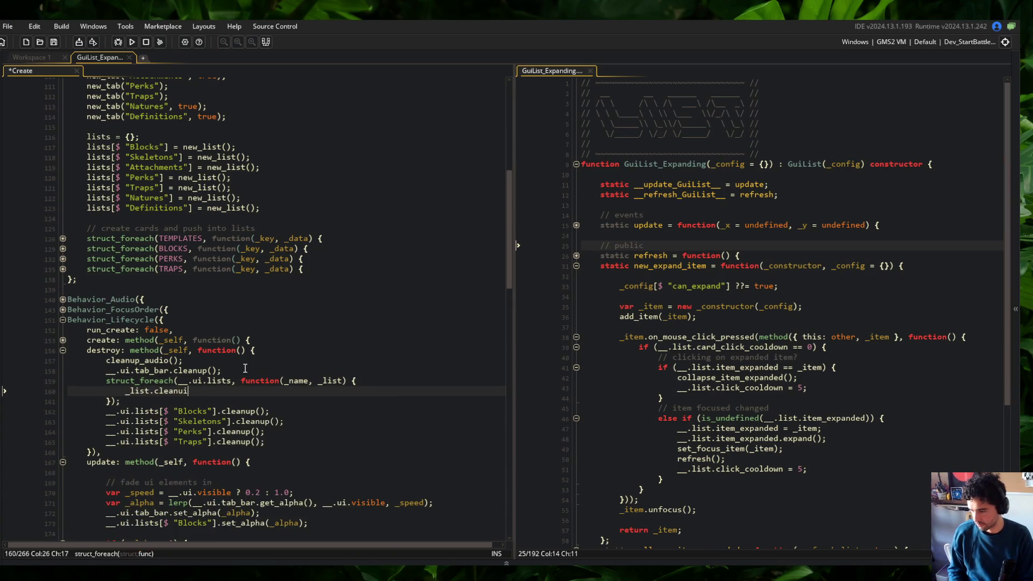
text(();)
key(ctrl+s)
key(Down)
key(Down)
Step: Delete the four per-list cleanup lines and fold the destroy method
key(ctrl+d)
key(ctrl+d)
key(ctrl+d)
key(Up)
key(Up)
key(Up)
key(Up)
key(End)
key(ctrl+m)
click(245, 370)
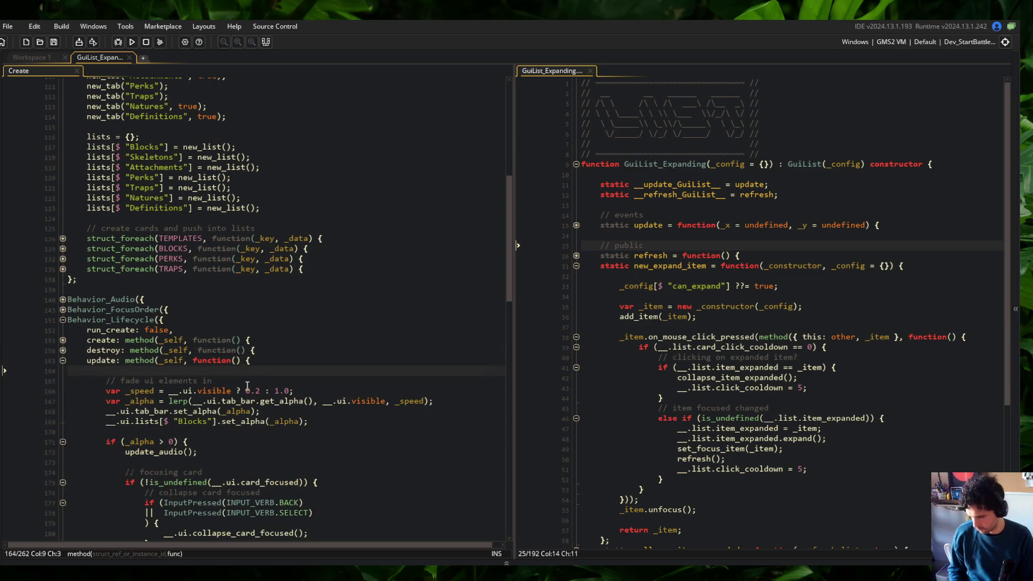
Step: Review the __.ui.card_focused check in update, keep it intact, and fold new_expand_item in GuiList_Expanding
scroll(247, 386, down, 3)
click(342, 294)
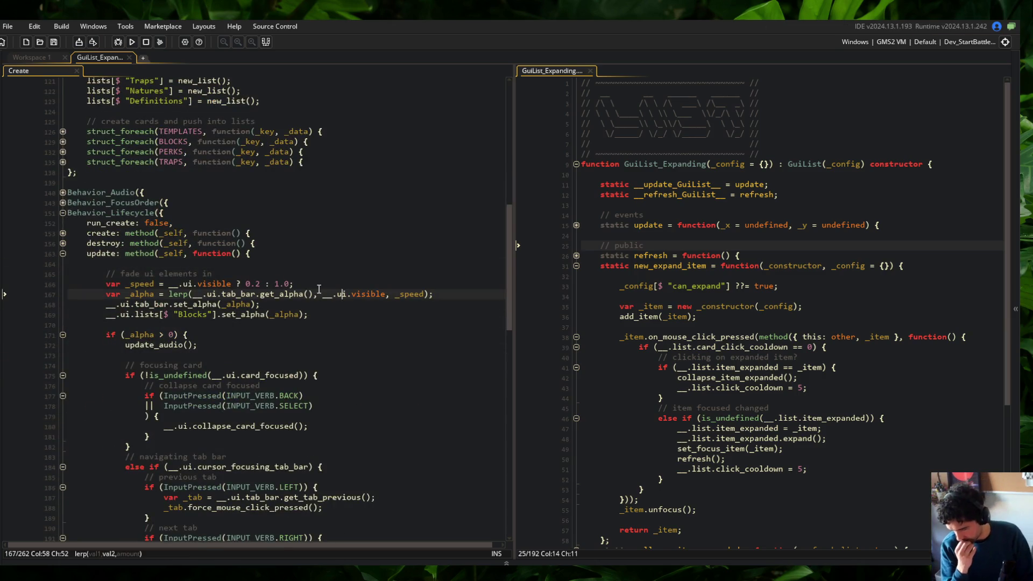
click(302, 375)
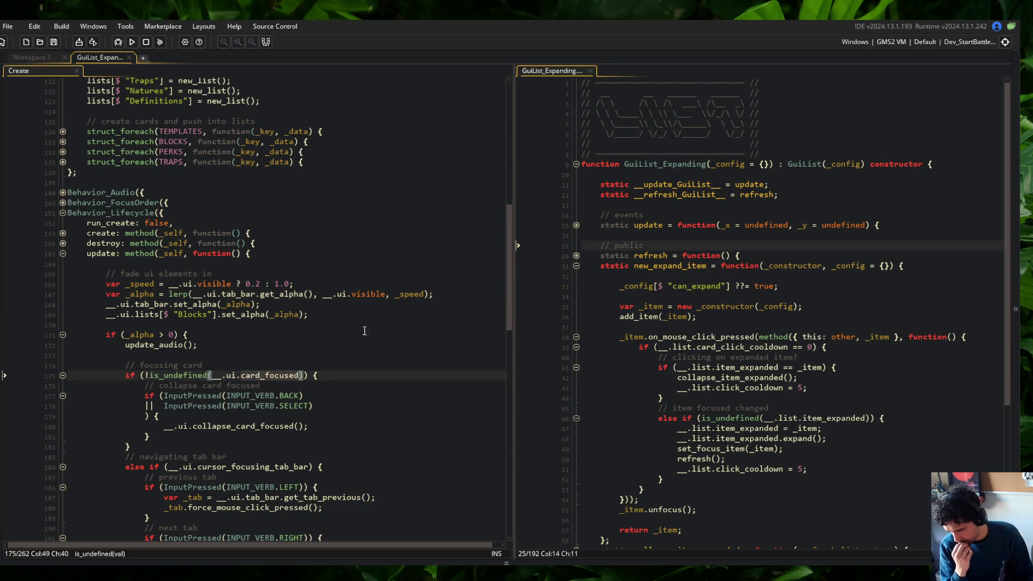
scroll(291, 351, down, 3)
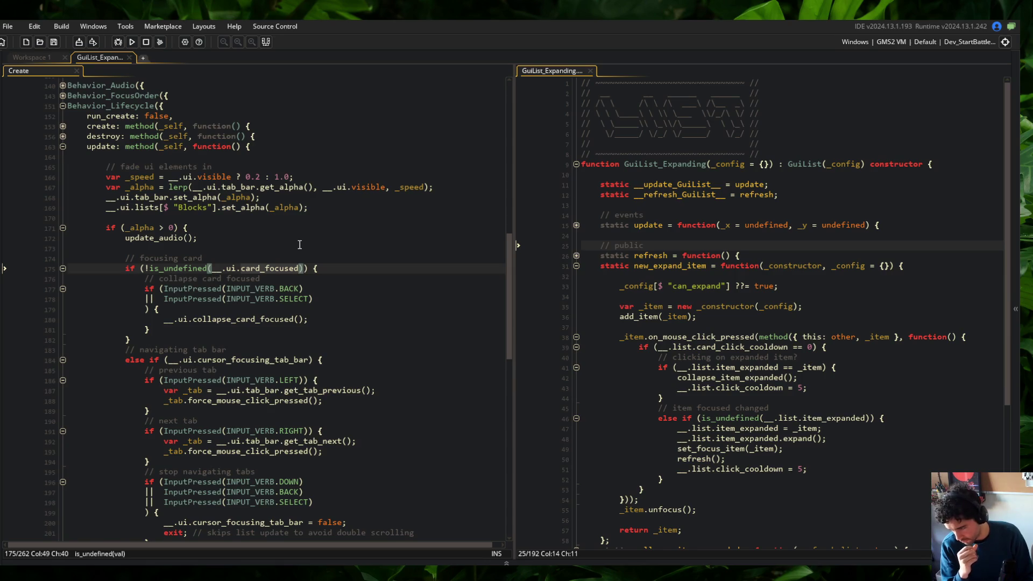
scroll(300, 244, down, 6)
scroll(299, 245, up, 6)
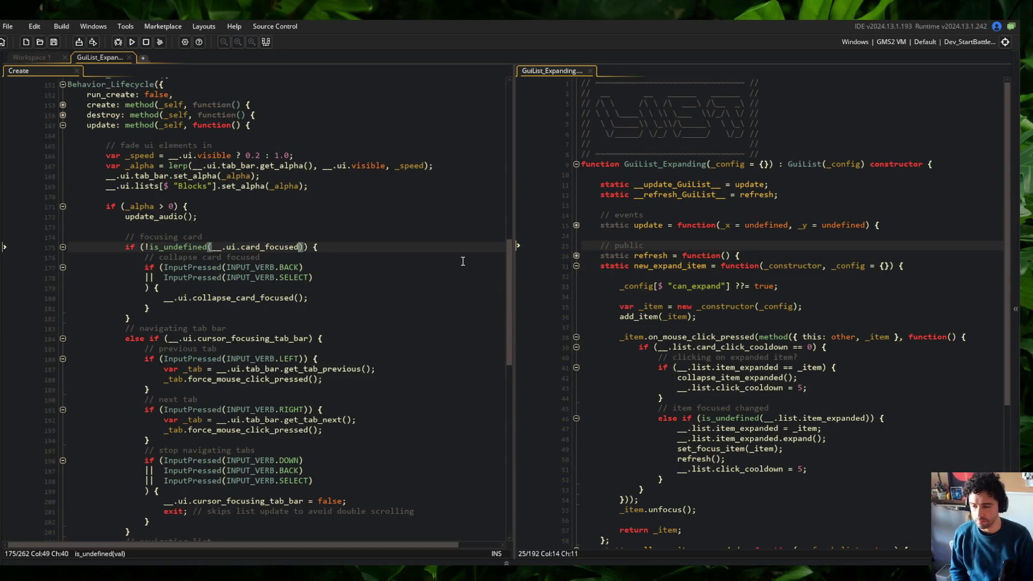
key(ctrl+BackSpace)
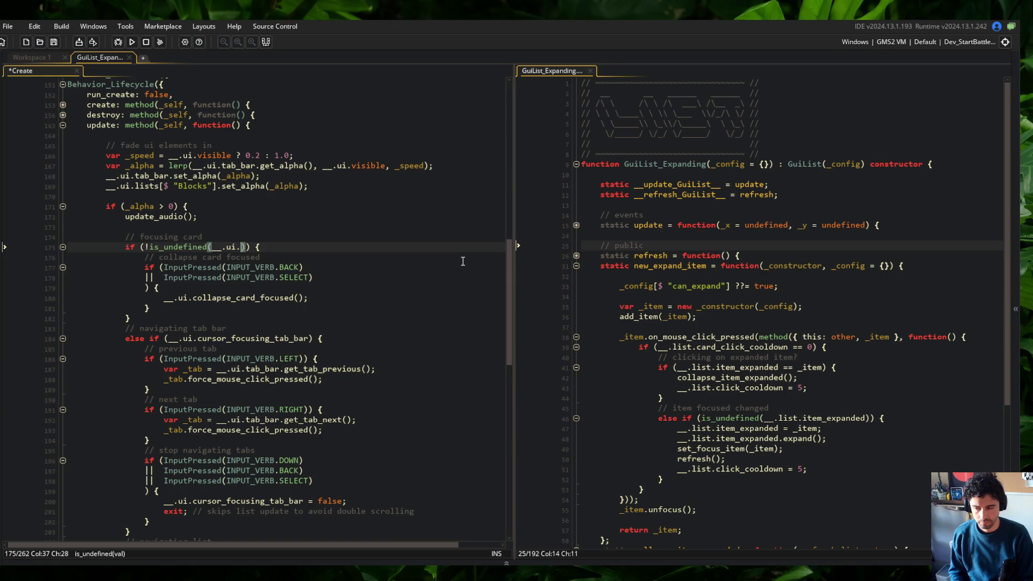
key(ctrl+z)
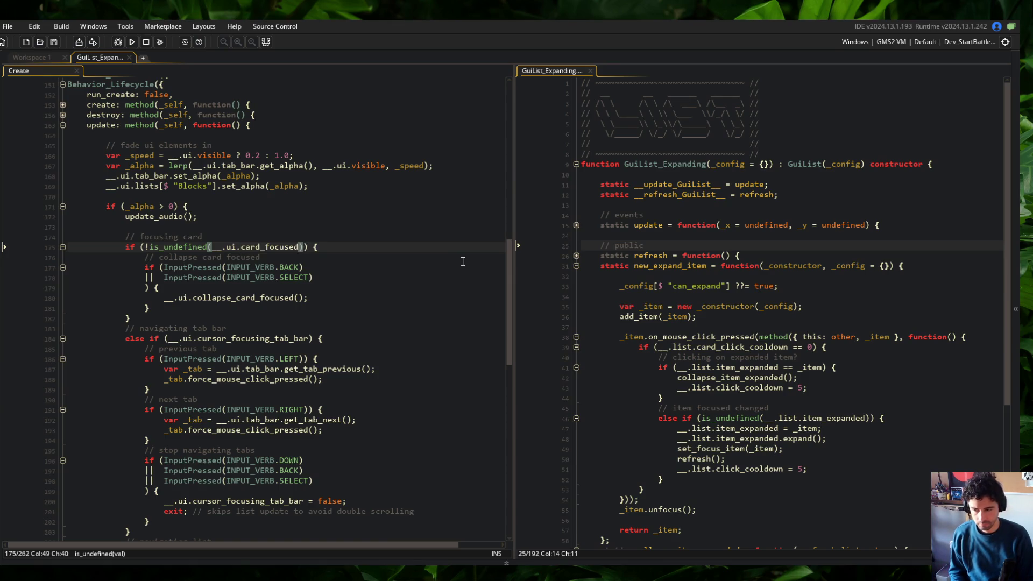
click(576, 265)
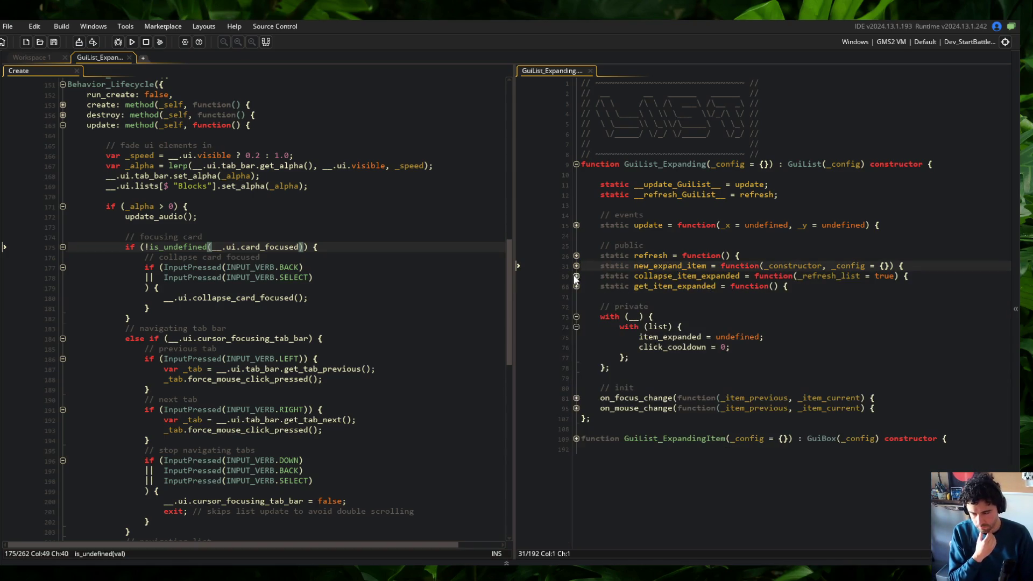
Step: Add static has_item_expanded returning !is_undefined(get_item_expanded()) below get_item_expanded
click(825, 287)
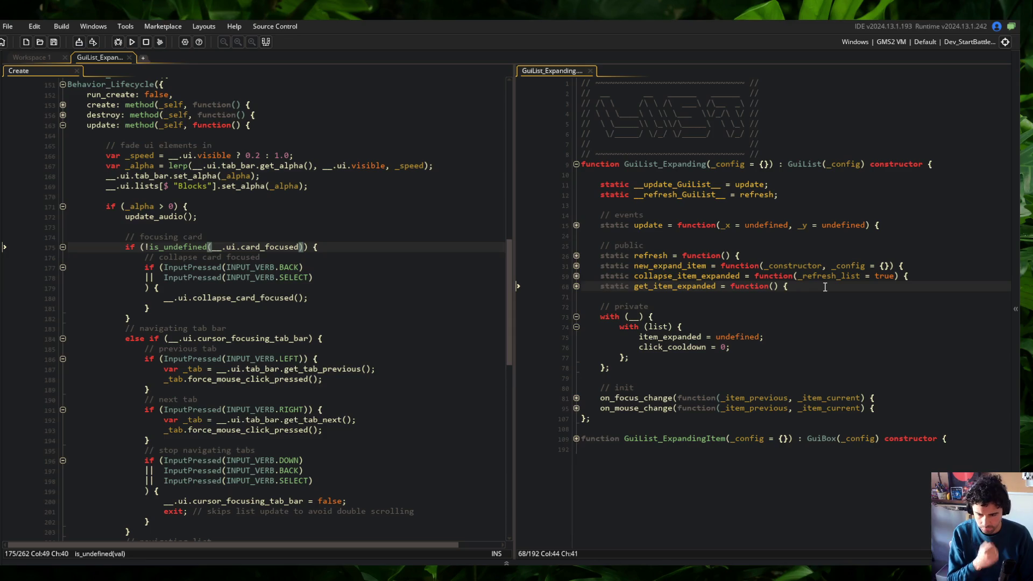
key(Return)
text(static has_item_expa)
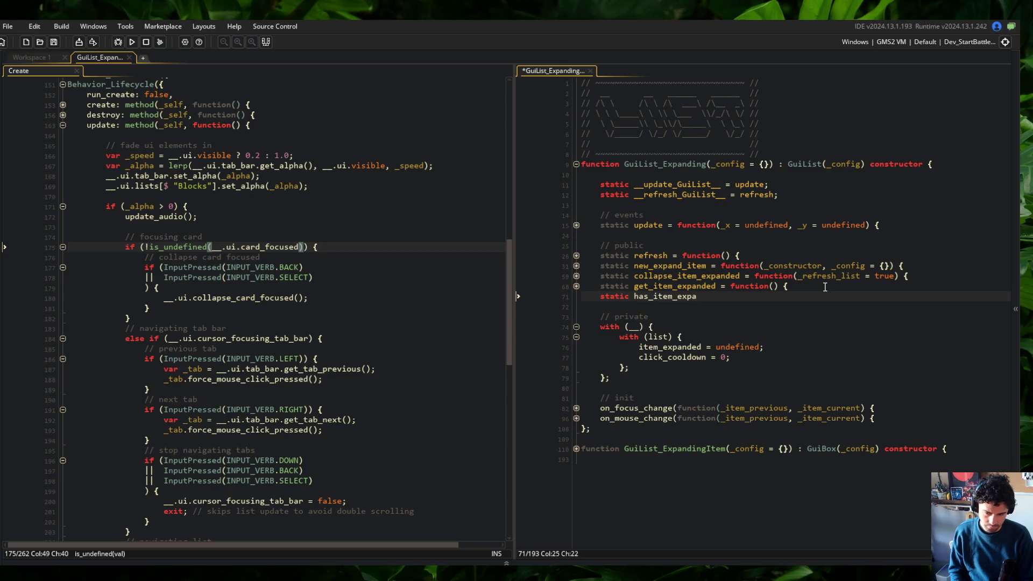
text(nded = funct)
key(Return)
text({)
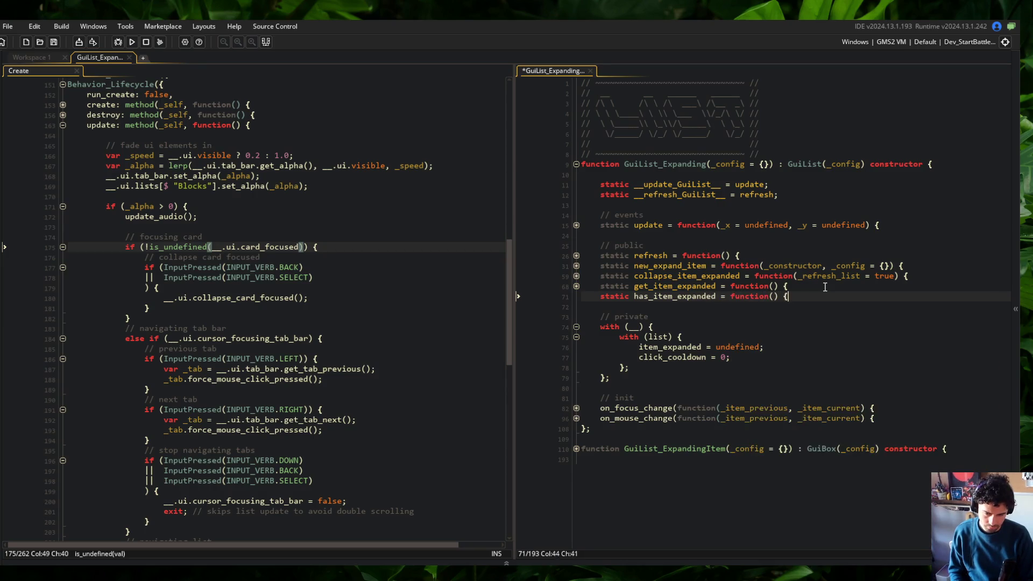
key(Return)
text(return !is_undefined(get_i)
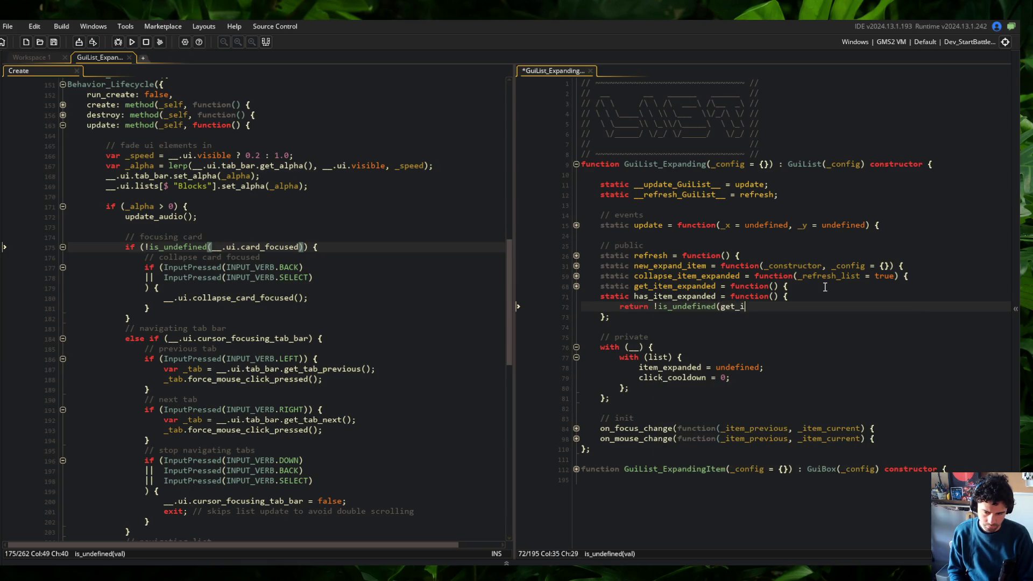
text(tem_expanded());)
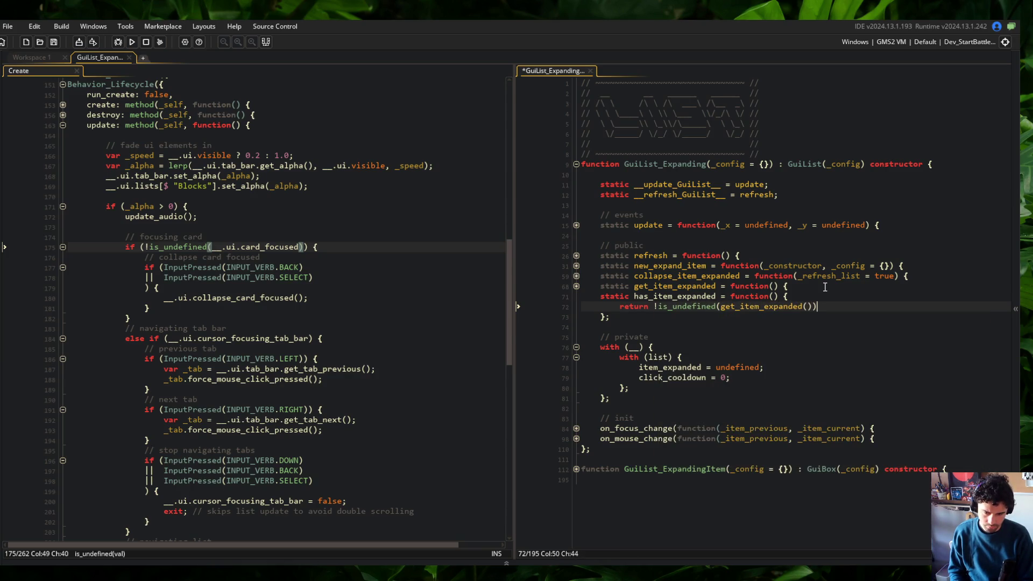
key(Up)
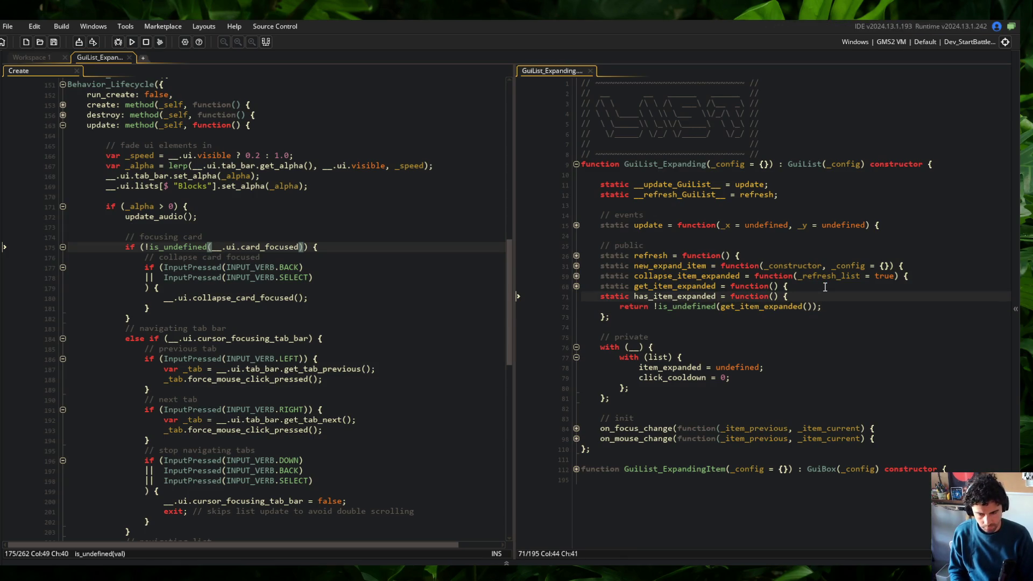
double_click(673, 296)
click(301, 277)
Step: Replace the card_focused condition with __.ui.list_focused.has_item_expanded() and save
click(265, 246)
key(End)
key(Return)
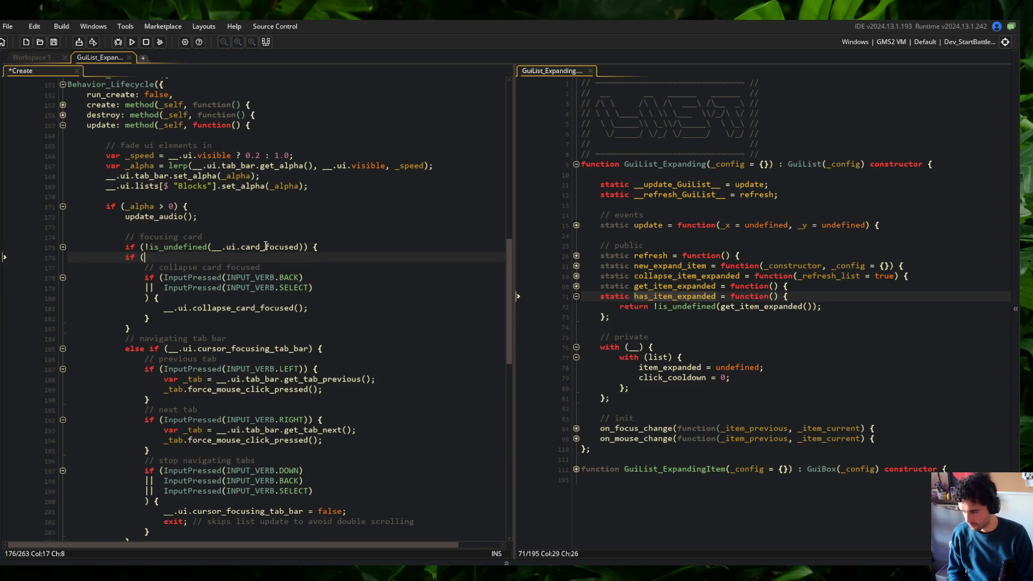
text(__.ui.list_focu)
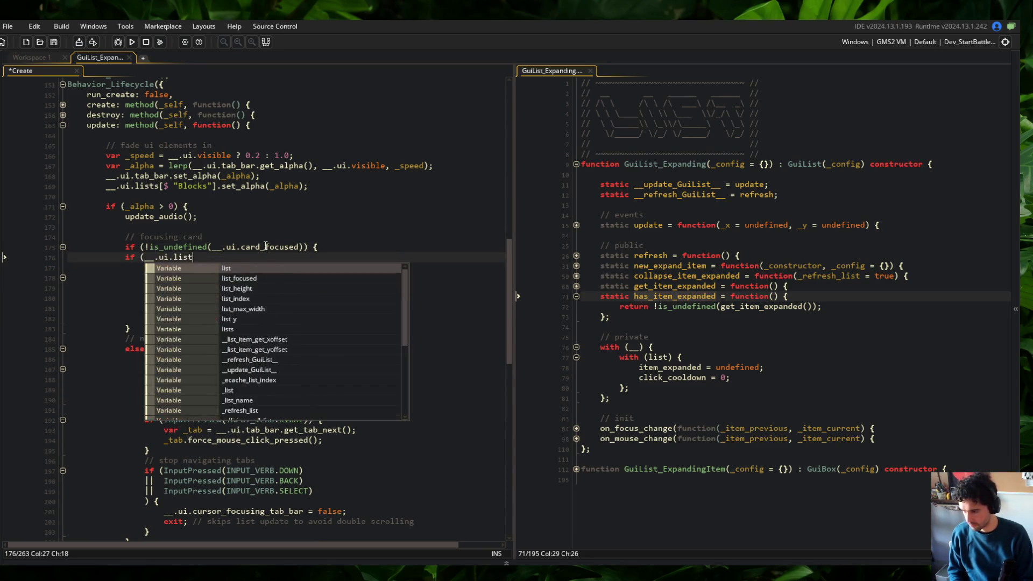
key(Tab)
text(.has)
key(Tab)
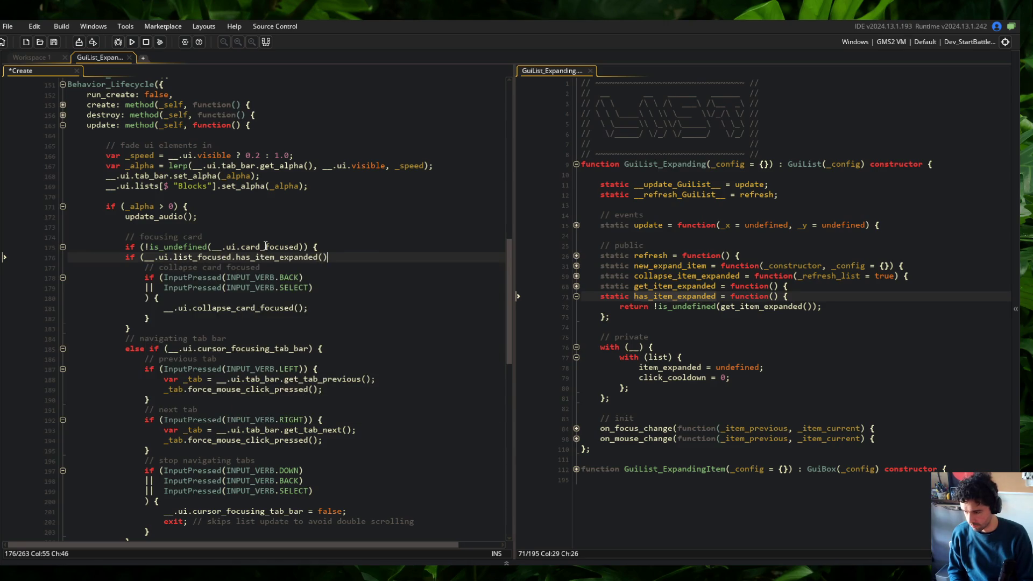
key(Up)
key(ctrl+d)
key(ctrl+s)
Step: Replace collapse_card_focused() with __.ui.list_focused.collapse_item_expanded() in the collapse block and save
key(Down)
key(Down)
key(Down)
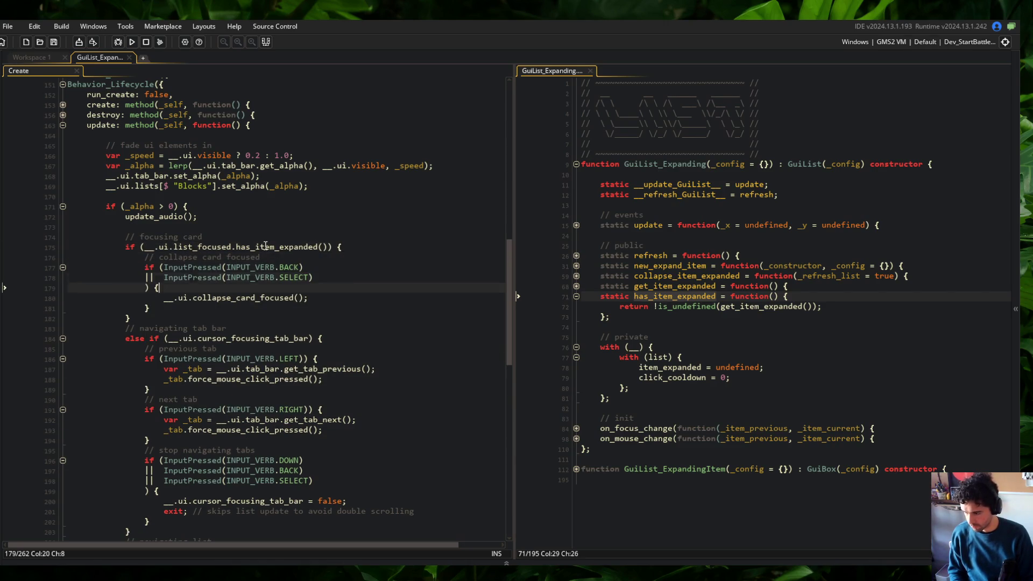
key(Return)
text(__.ui.list_f)
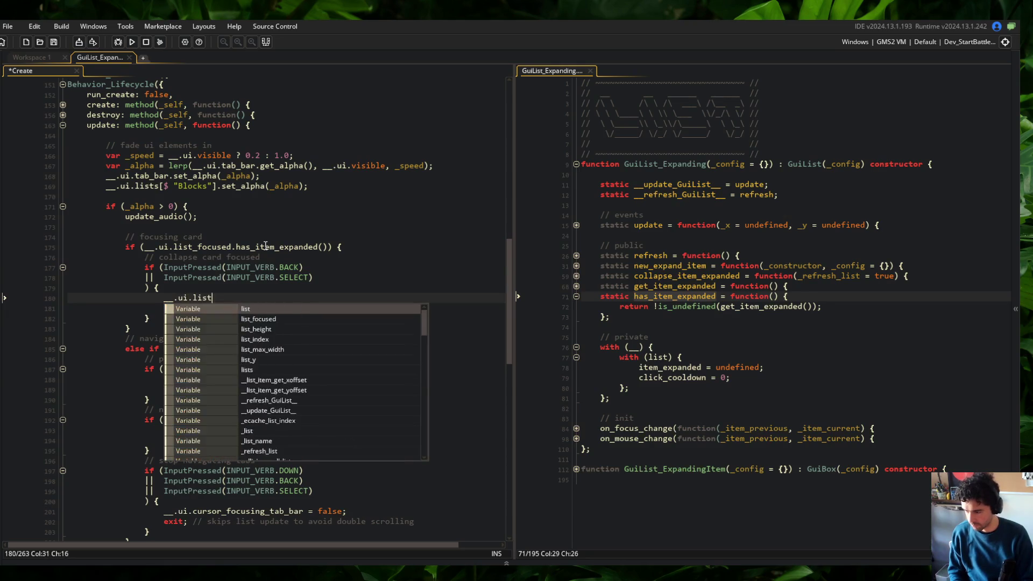
key(Tab)
text(.collap)
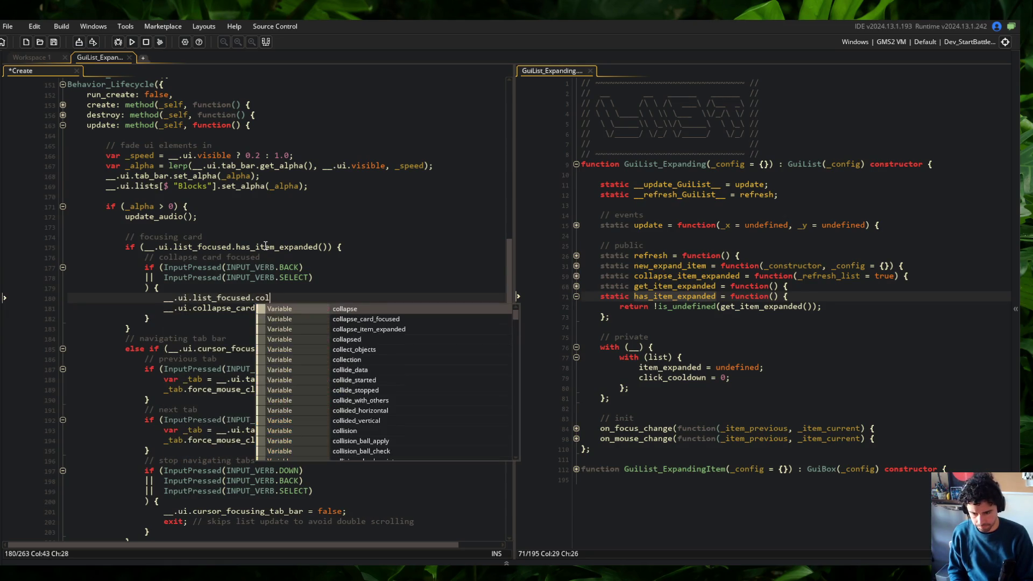
key(Down)
key(Down)
key(Tab)
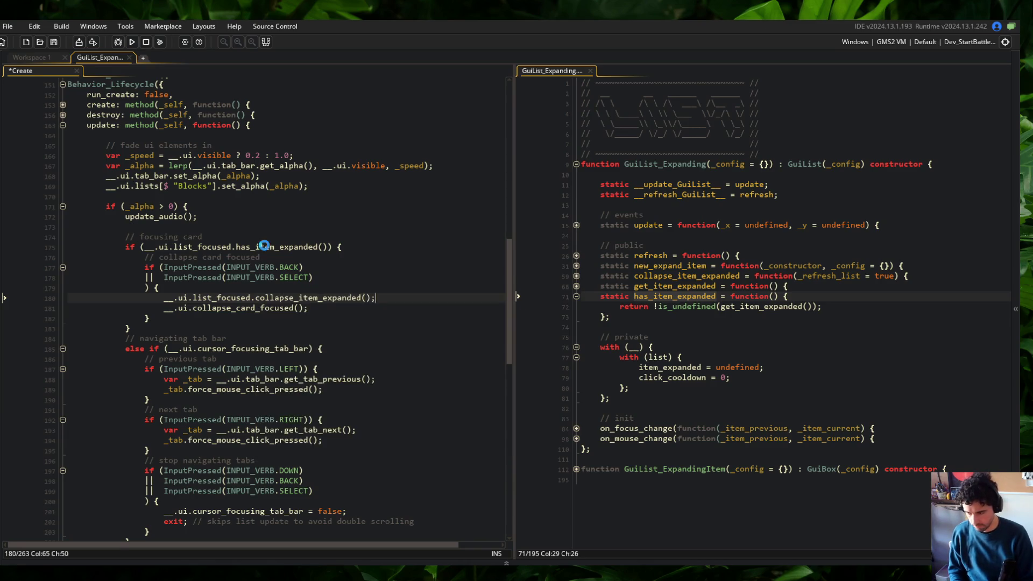
key(shift+Down)
key(Delete)
key(ctrl+s)
key(Down)
key(Down)
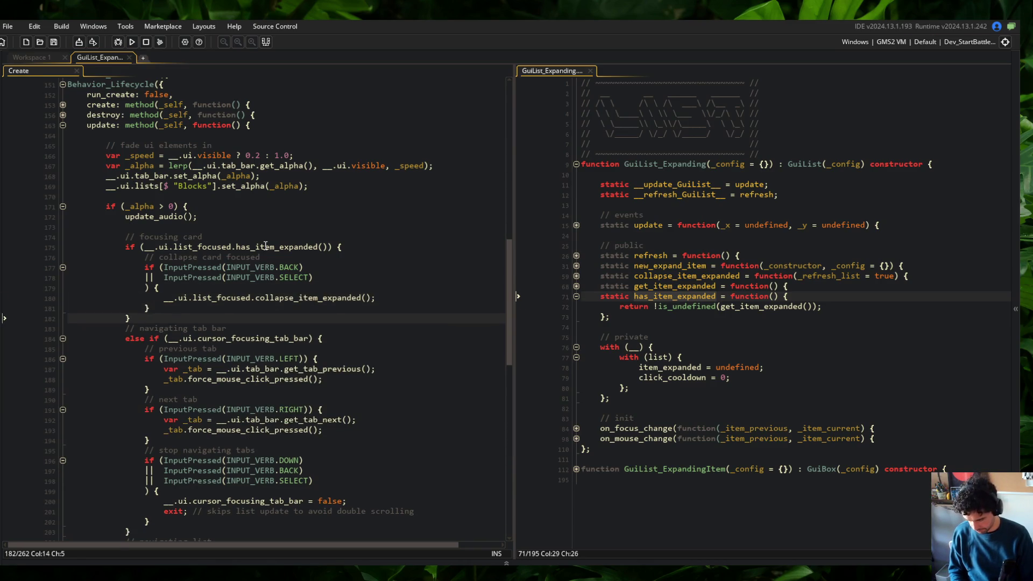
scroll(265, 246, down, 2)
click(267, 317)
scroll(272, 349, down, 3)
click(271, 374)
Step: Fold the focusing-card, tab-bar navigation, move-into-tab-bar, focus-card, exit-to-title and list-navigation blocks
click(304, 393)
click(62, 140)
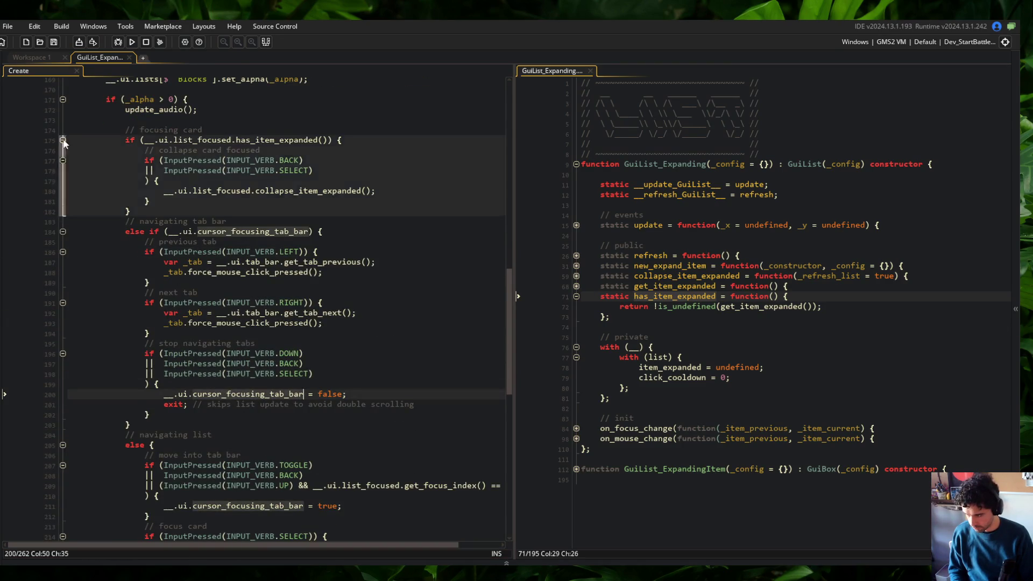
click(62, 160)
click(159, 190)
click(301, 200)
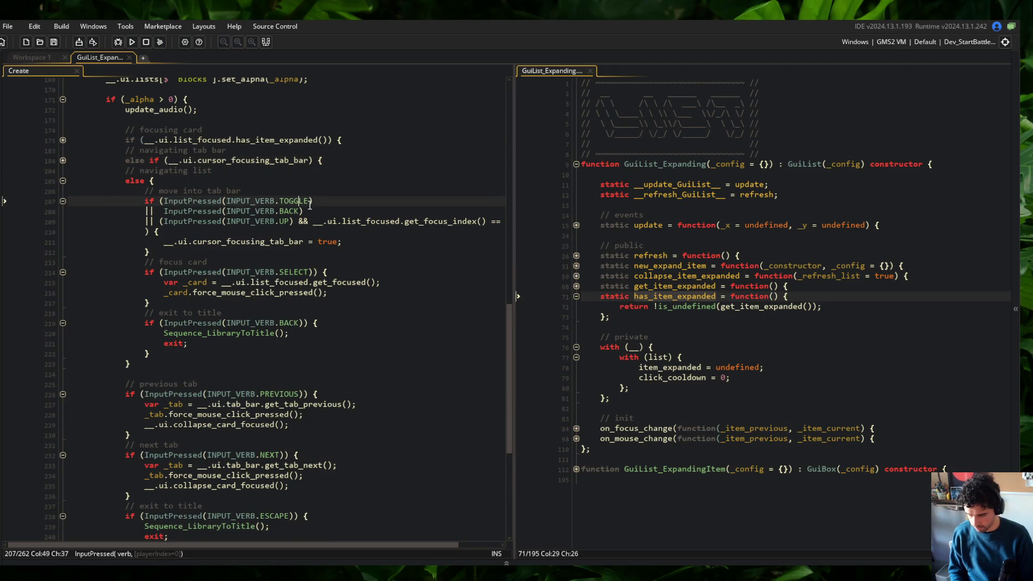
scroll(295, 224, right, 2)
scroll(323, 231, left, 2)
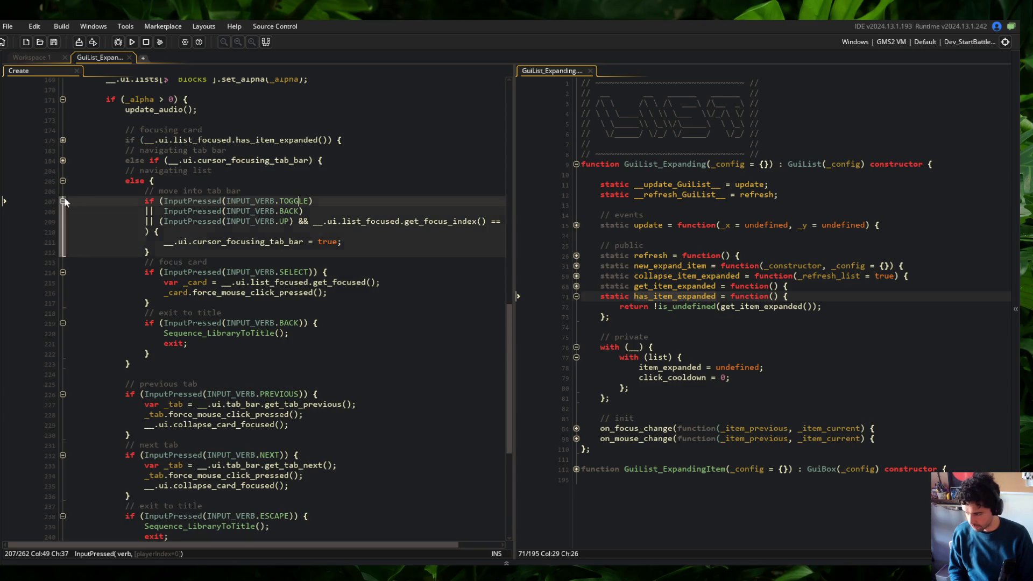
click(63, 200)
click(63, 221)
click(62, 241)
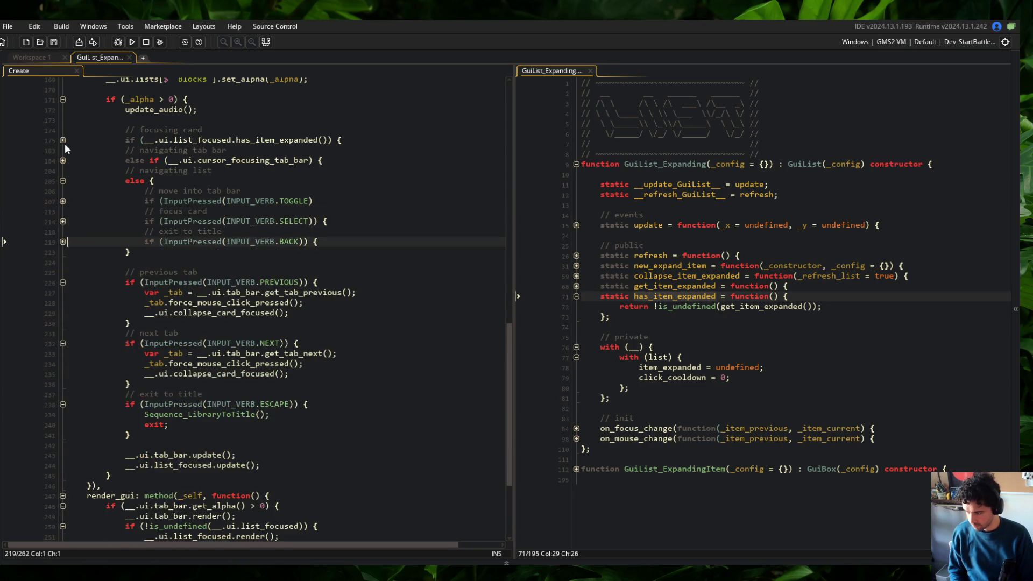
click(63, 181)
Step: Change the previous-tab handler's call to __.ui.list_focused.collapse_item_expanded() and save
click(257, 221)
key(Down)
key(Down)
key(ctrl+Right)
key(End)
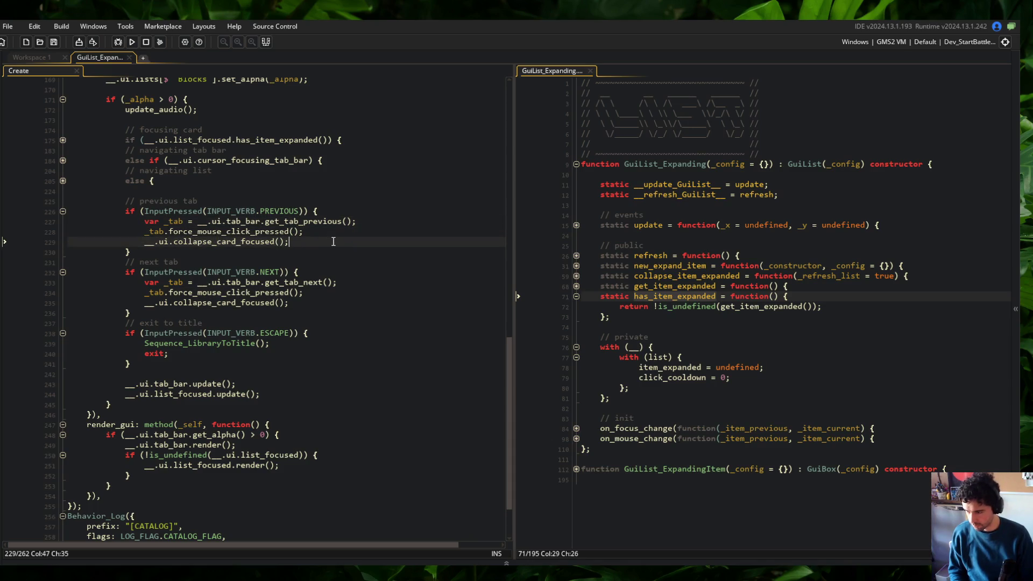
text(list_f)
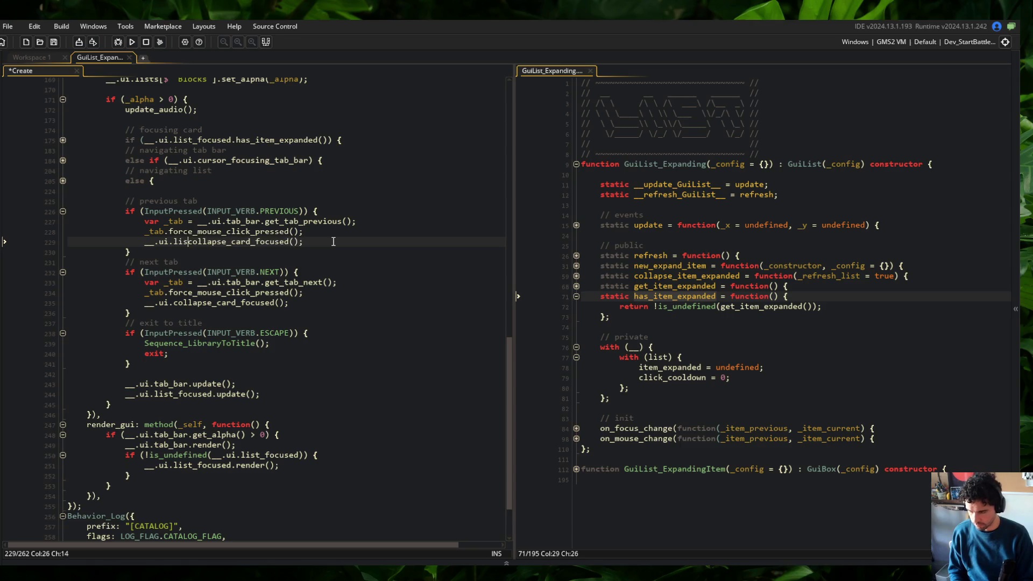
text(ocused.)
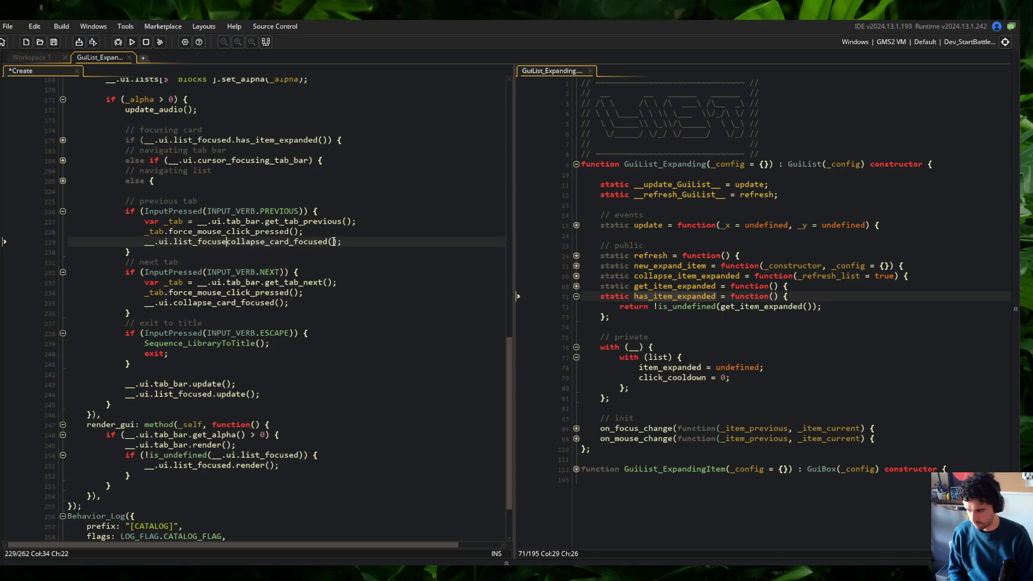
key(ctrl+Delete)
text(collapse_item)
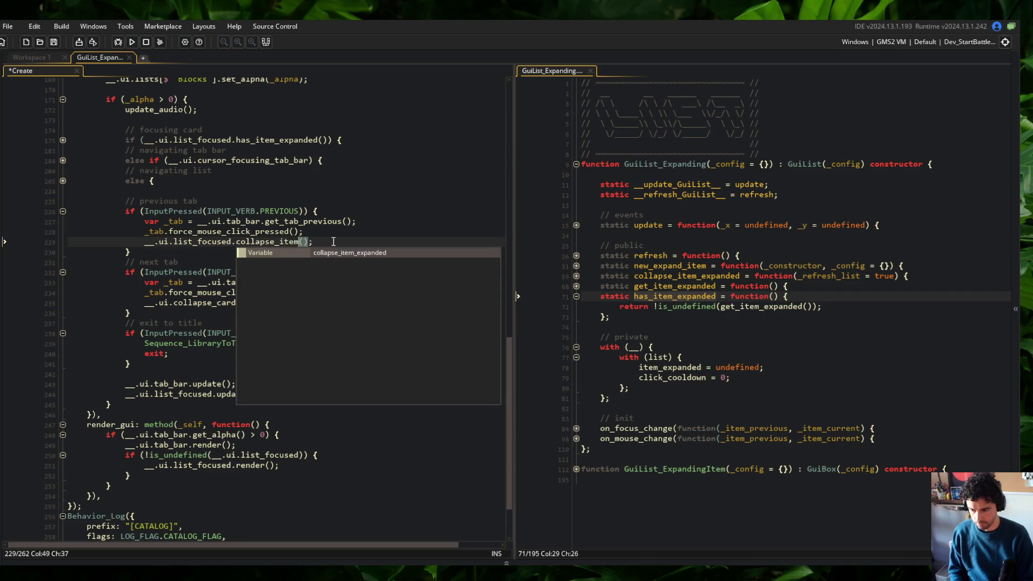
key(Return)
key(ctrl+s)
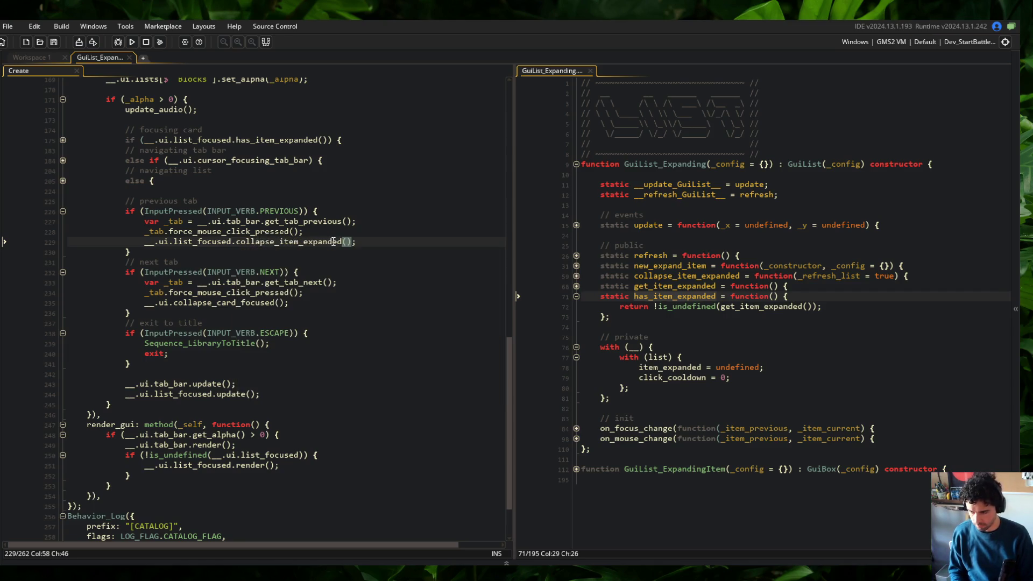
Step: Paste the same collapse_item_expanded() call over the next-tab handler's collapse_card_focused() line
key(Down)
key(Down)
key(Down)
key(Home)
key(Down)
key(shift+End)
text(__.ui.list_focused.collapse_item_expanded();)
key(Up)
key(Up)
key(Up)
Step: Fold the previous-tab, next-tab and exit-to-title blocks, then build and run with F5
key(Down)
key(Down)
key(ctrl+shift+bracketleft)
key(Down)
key(ctrl+shift+bracketleft)
key(Down)
key(End)
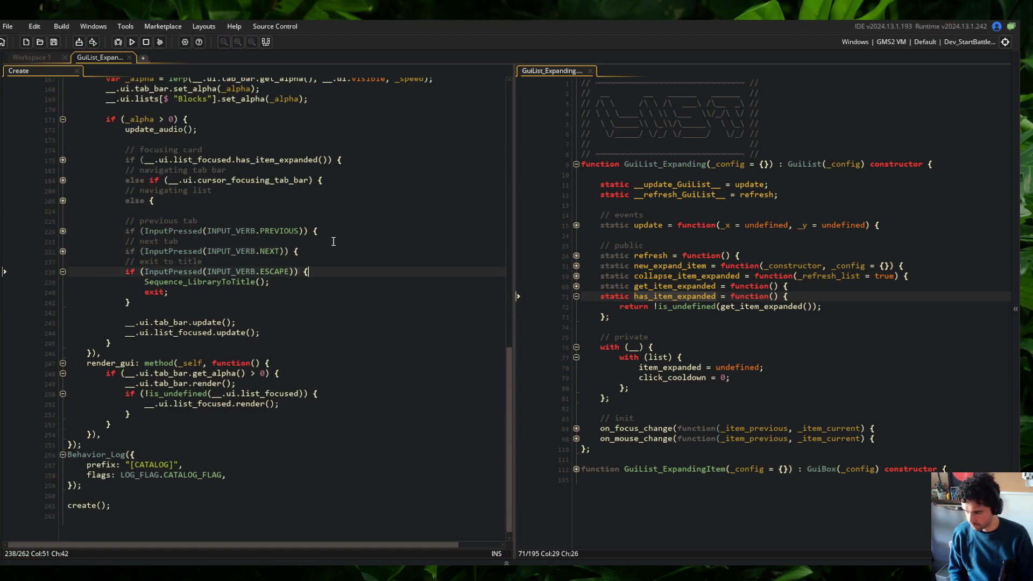
key(ctrl+shift+bracketleft)
key(Down)
key(Down)
key(Down)
key(Down)
key(Down)
key(End)
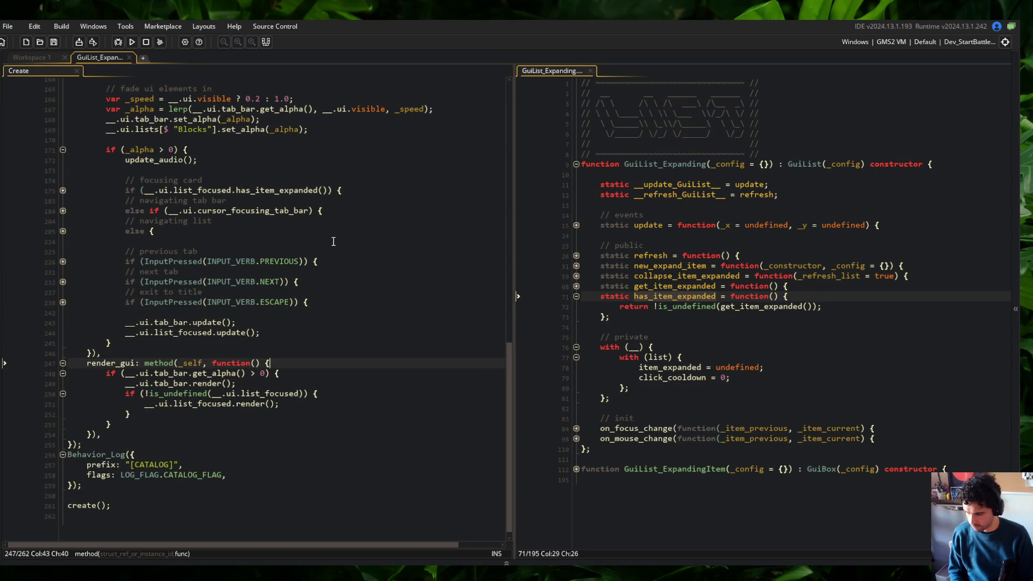
scroll(331, 291, up, 14)
click(256, 203)
key(F5)
scroll(328, 200, up, 6)
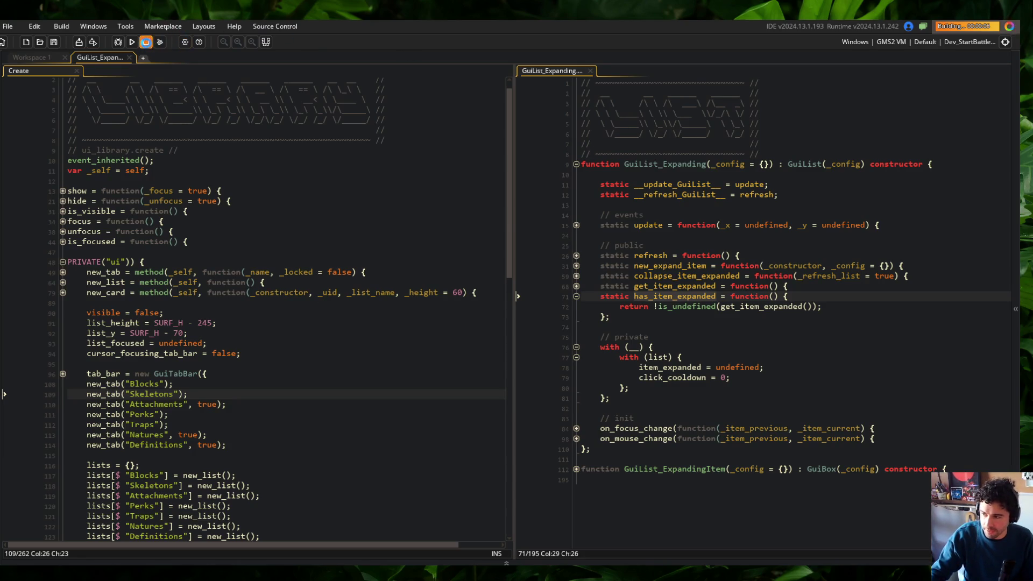
Step: Select the Dev_StartLibrary target configuration and run the game
click(988, 41)
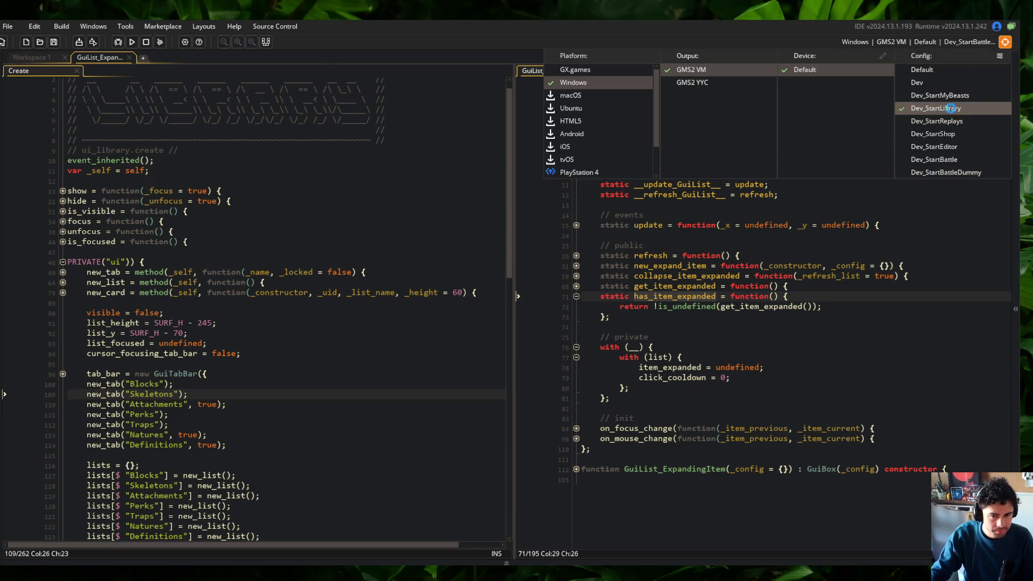
click(942, 108)
click(356, 172)
click(132, 43)
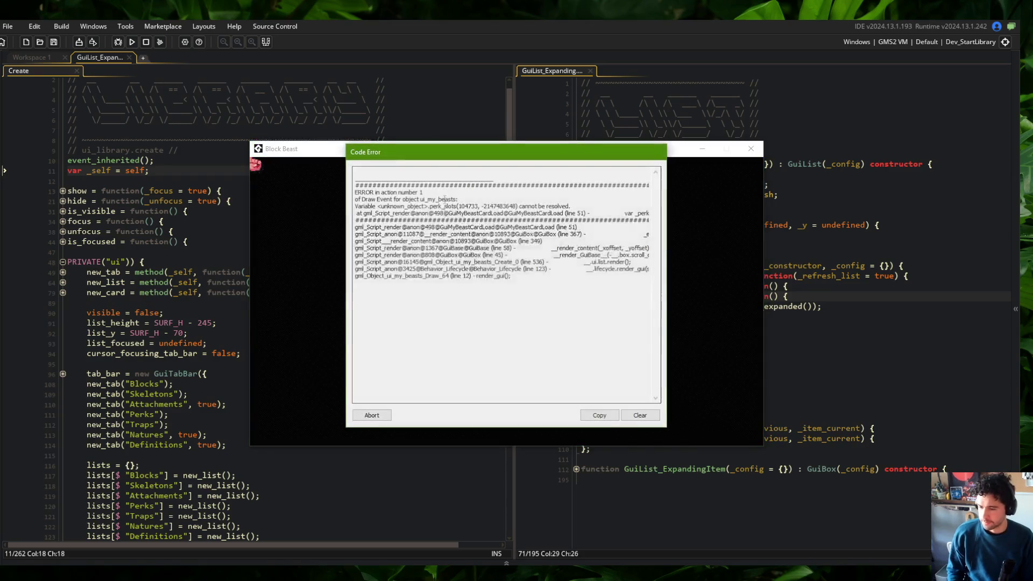
Step: Dismiss the perk_slots code error, close the game, and open File Explorer
drag(625, 213, 655, 214)
click(370, 415)
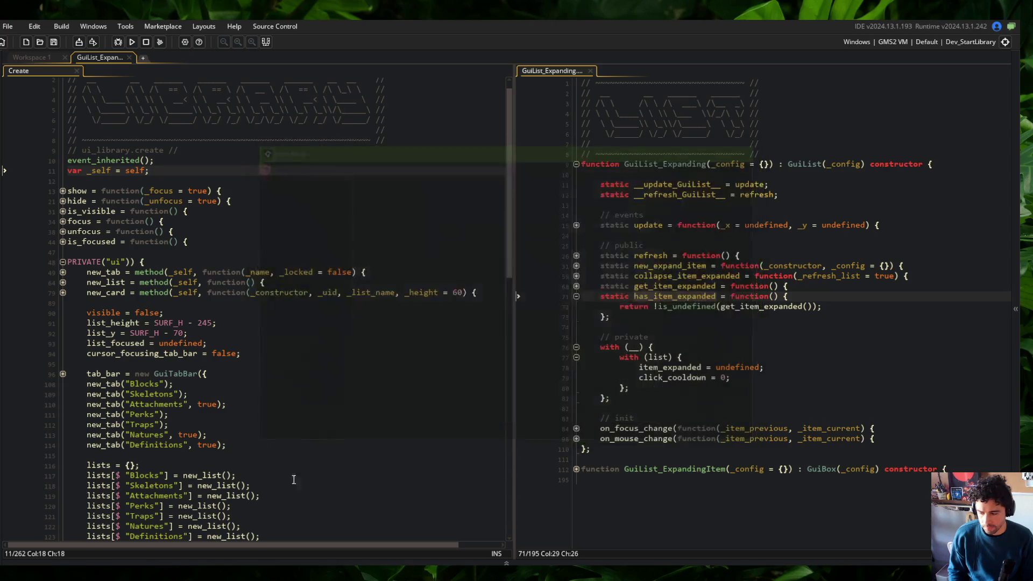
key(super+e)
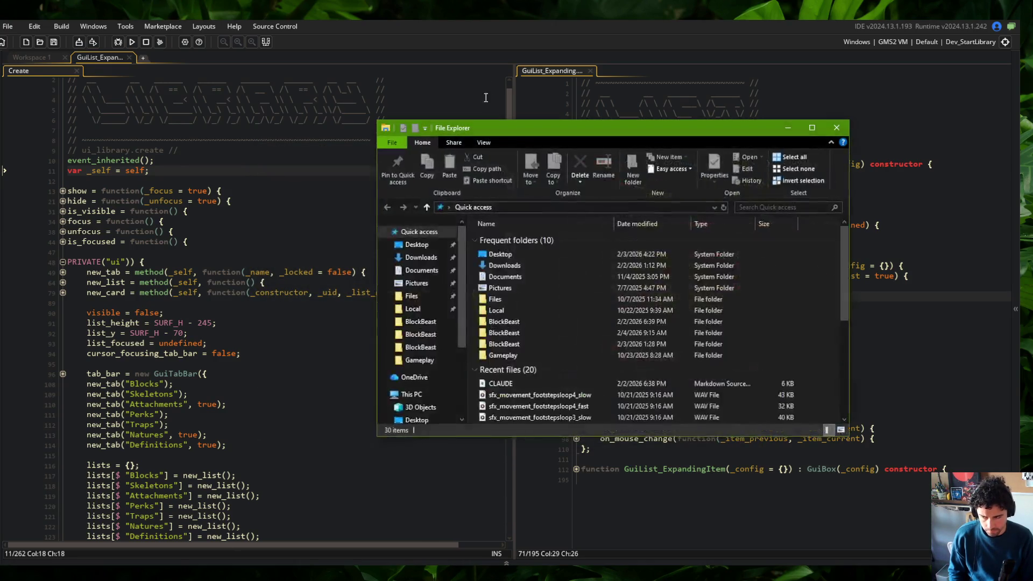
Step: Delete the My Beast 1 save from AppData\Local\BlockBeast\BlockBeast\save\0.0.00\beasts
click(379, 244)
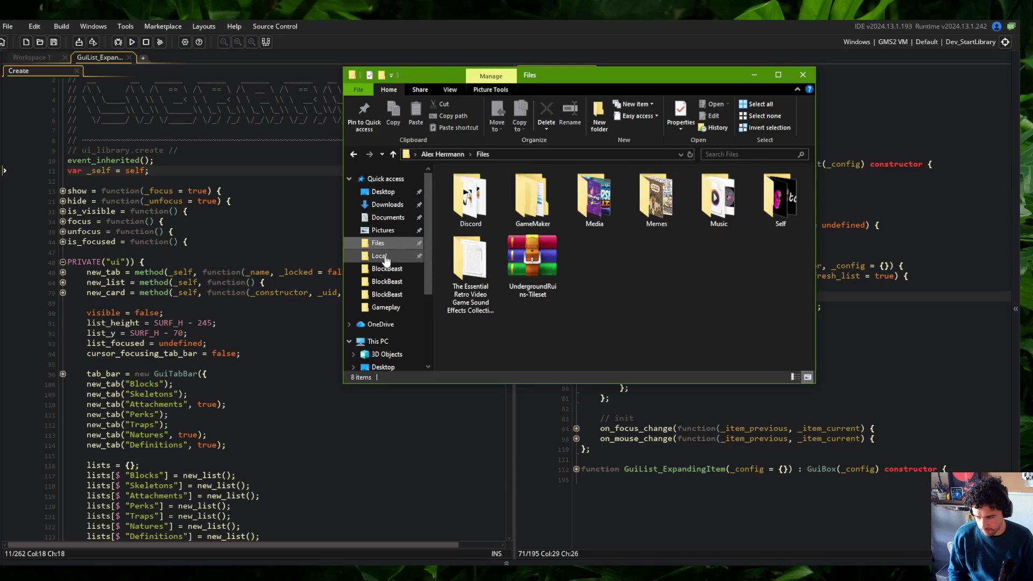
click(379, 256)
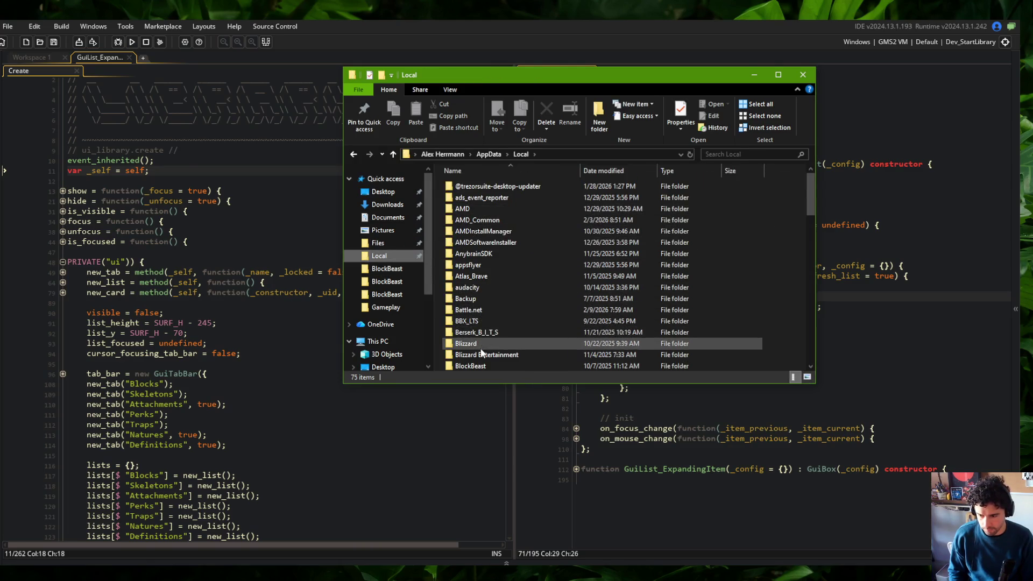
scroll(483, 339, down, 3)
double_click(474, 276)
double_click(477, 189)
double_click(477, 189)
double_click(477, 189)
double_click(477, 188)
click(476, 190)
key(Delete)
Step: Confirm the default\BlockBeast\save\0.0.00\beasts folder is also empty, then rebuild the game
click(509, 154)
double_click(479, 197)
double_click(474, 185)
double_click(473, 186)
double_click(474, 187)
double_click(475, 188)
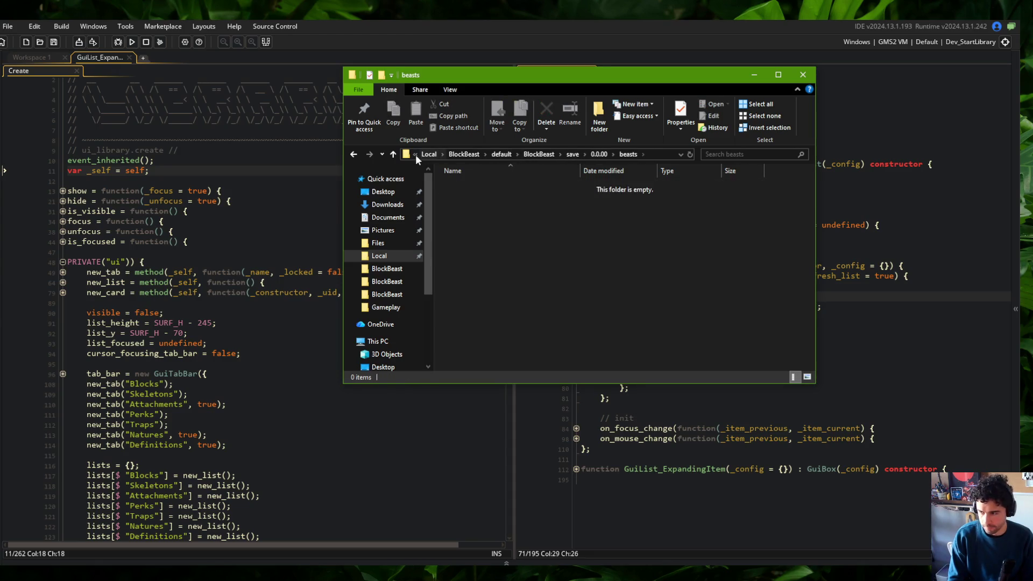
click(133, 41)
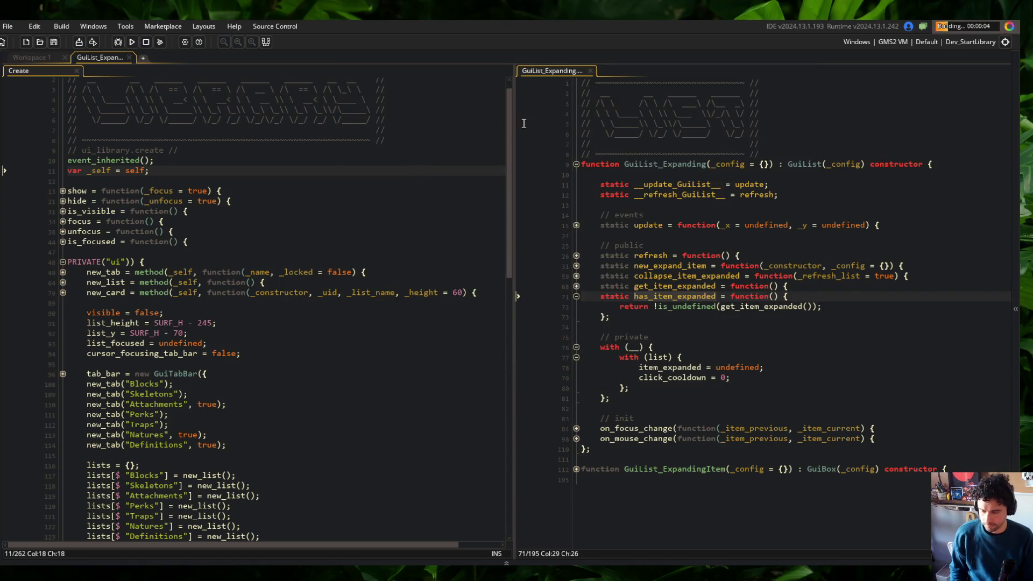
Step: Run the game and click a catalog list item to trigger the crash
key(alt+Tab)
click(378, 255)
click(495, 339)
double_click(495, 365)
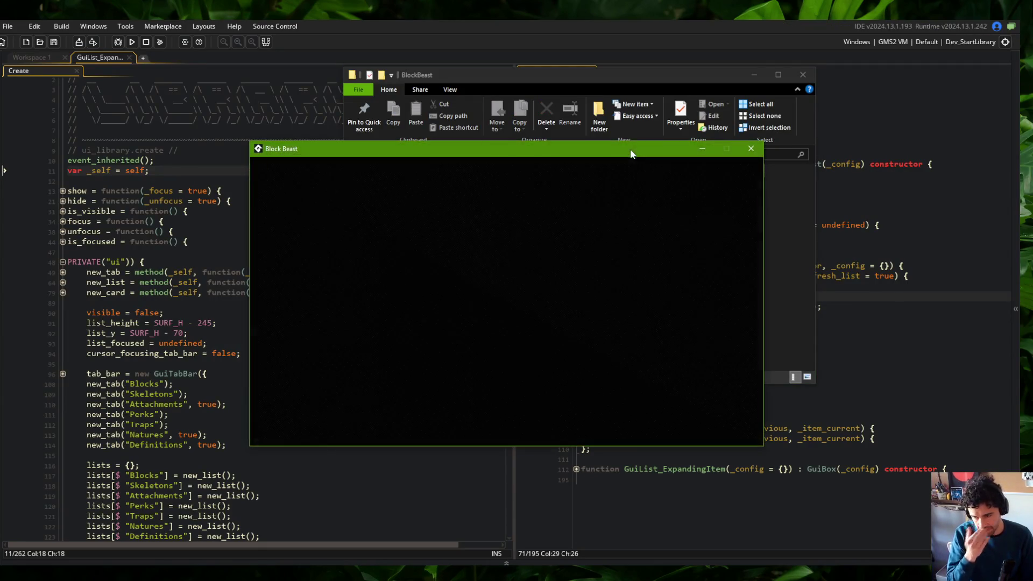
click(402, 272)
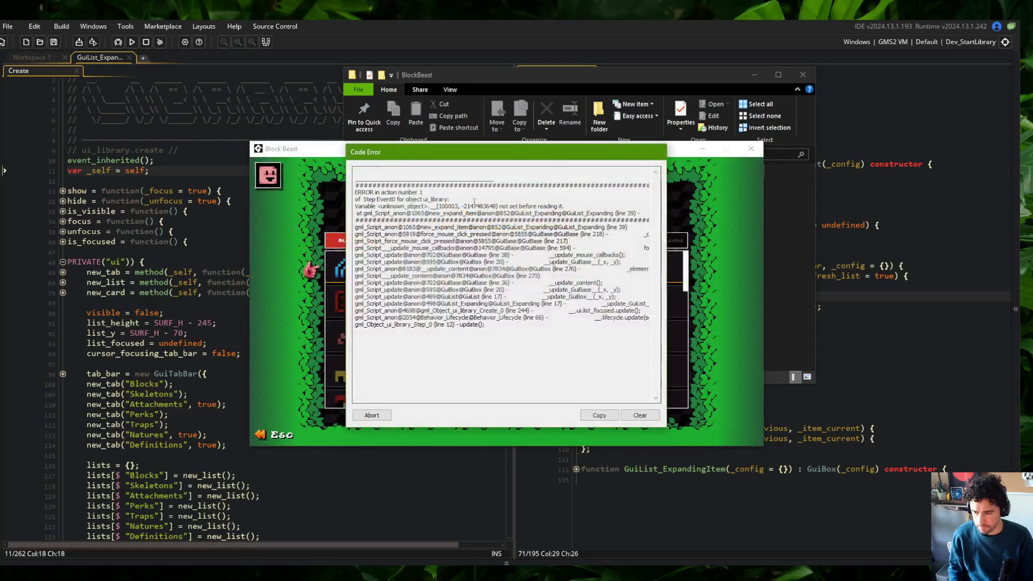
Step: Note the GuiList_Expanding line 39 error, abort, close Explorer, and jump to new_expand_item
drag(586, 213, 659, 214)
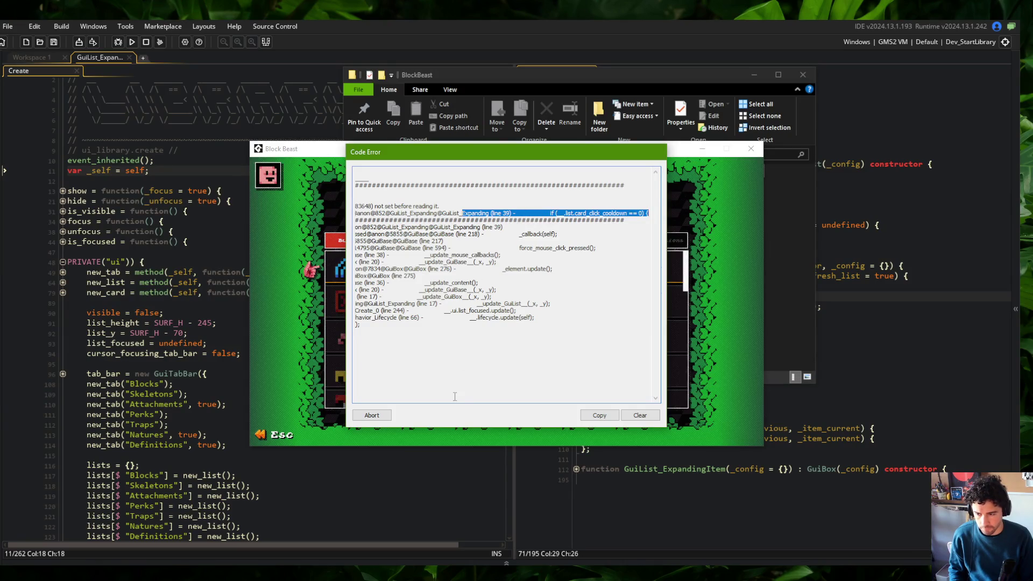
click(380, 419)
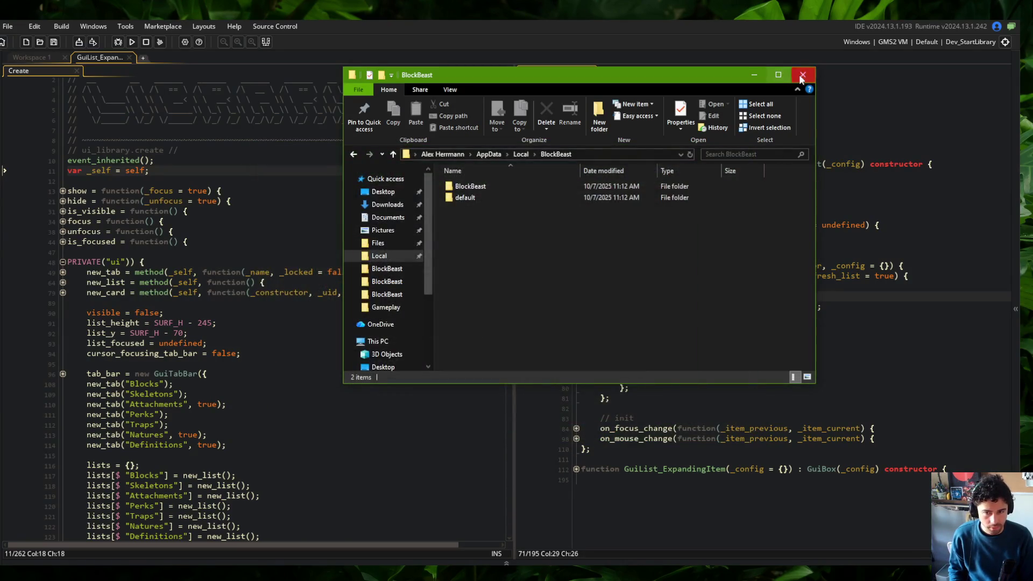
click(801, 75)
click(785, 217)
key(ctrl+g)
key(Return)
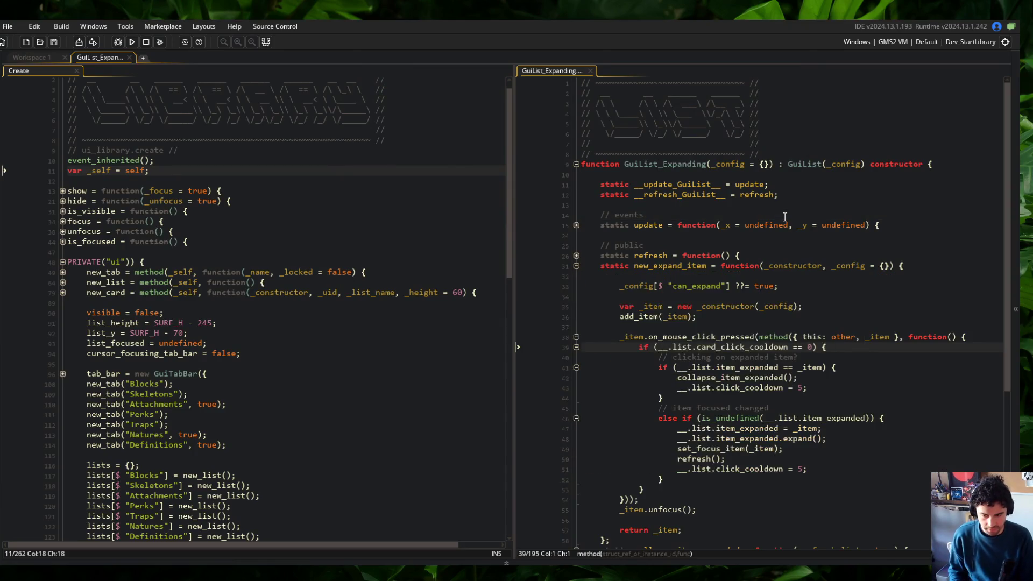
Step: Prefix the cooldown check on line 39 with this. and save the script
scroll(785, 218, down, 1)
click(660, 262)
text(this.)
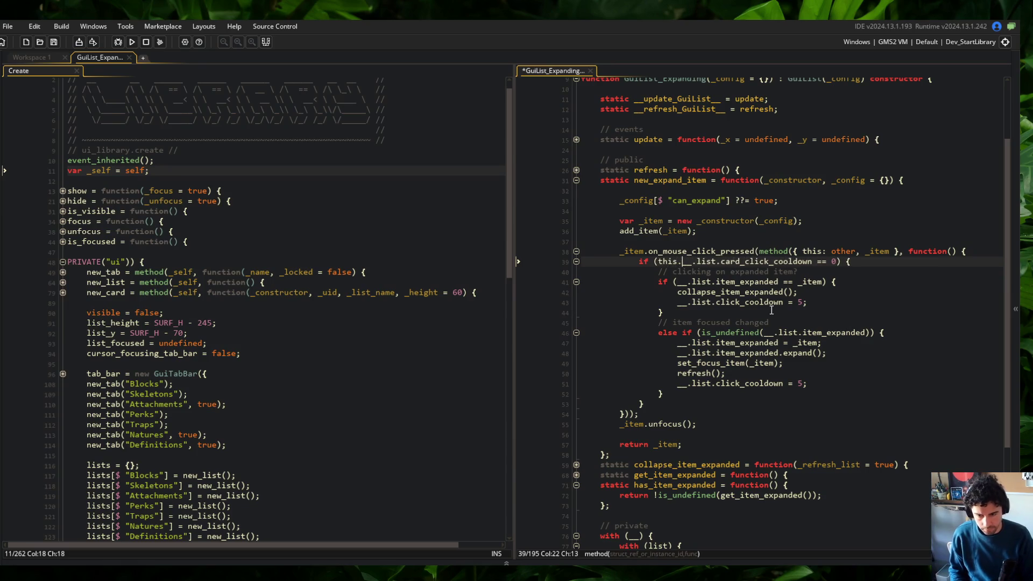
key(Down)
key(Down)
key(ctrl+Right)
key(ctrl+Right)
key(ctrl+Right)
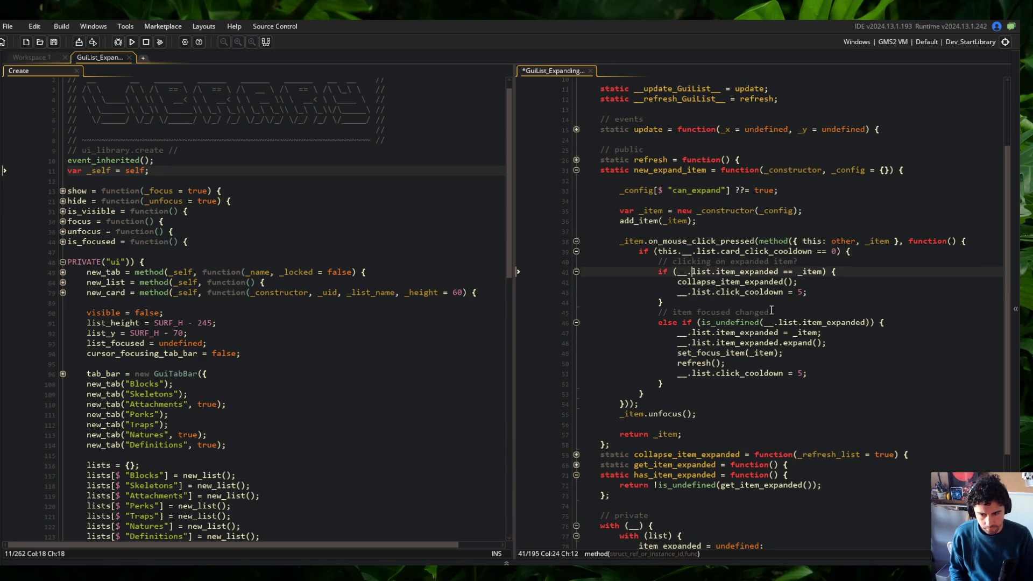
key(ctrl+s)
scroll(870, 197, down, 1)
key(Down)
key(End)
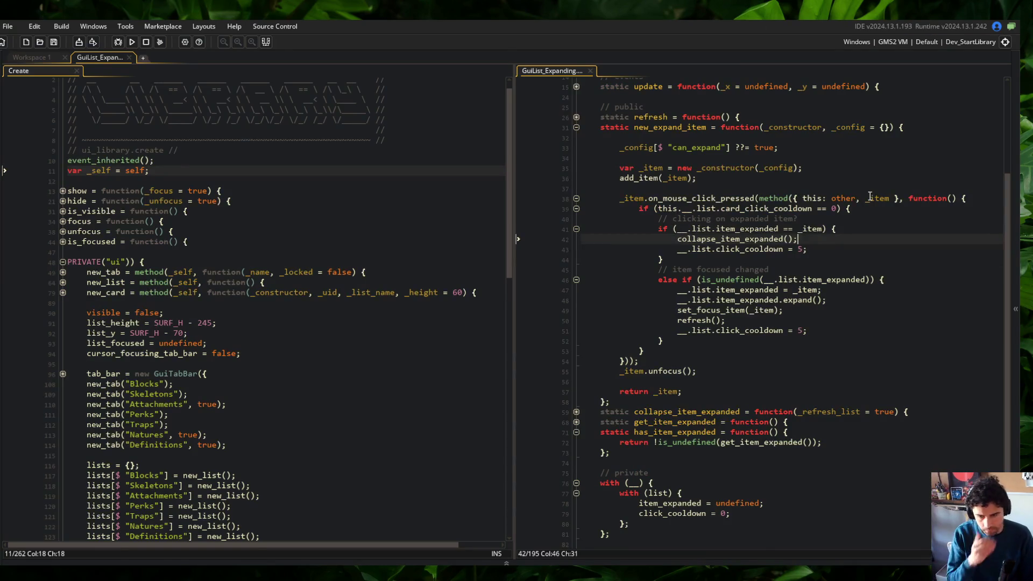
double_click(878, 197)
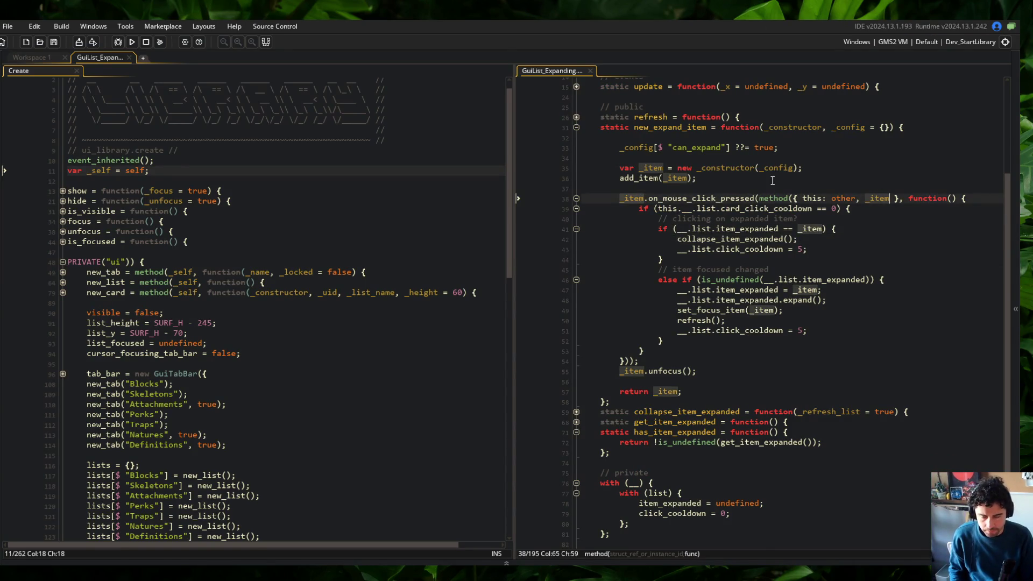
Step: Add this. before the __ references on lines 41–43 and save
click(678, 229)
text(this.)
click(678, 239)
text(this.)
click(678, 248)
text(this.)
key(ctrl+s)
Step: Add this. before the __ references on lines 46–51 and save
click(746, 209)
click(767, 279)
text(this.)
click(678, 289)
text(this.)
click(678, 300)
text(this.)
click(677, 310)
text(this.)
click(677, 321)
text(this.)
click(677, 330)
text(this.)
key(ctrl+s)
Step: Rebuild and run the game to test the fix
click(706, 320)
click(735, 258)
click(132, 41)
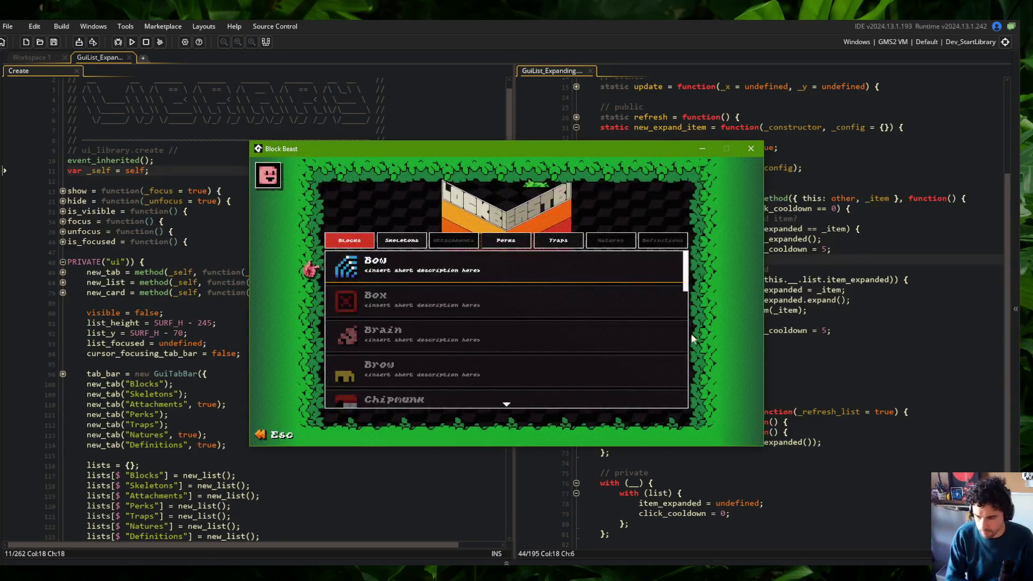
Step: Click the Bow item, note the line 39 crash, and abort the game
click(538, 273)
mouse_move(629, 213)
mouse_down()
mouse_move(355, 213)
mouse_move(661, 212)
mouse_up()
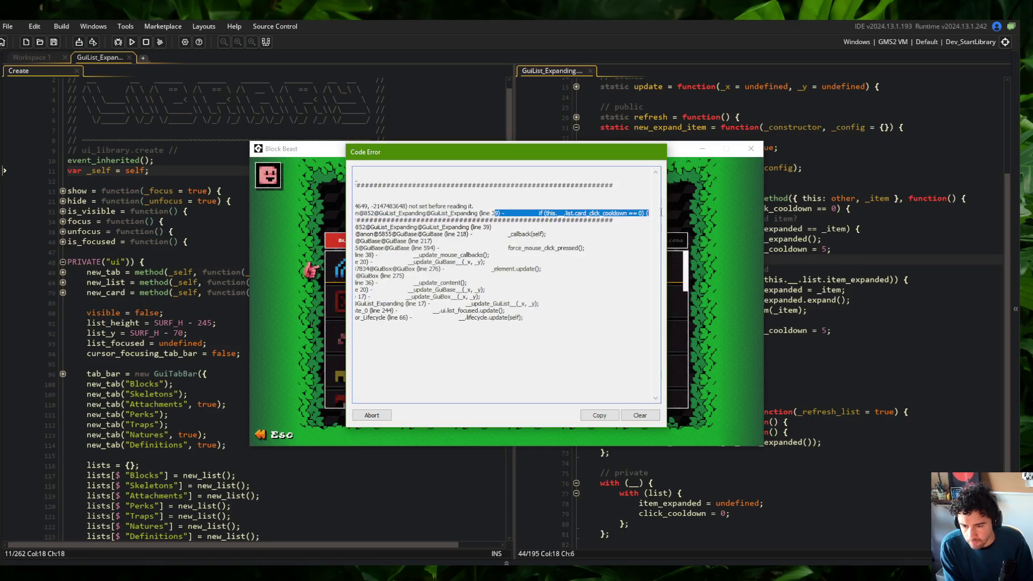
click(376, 413)
Step: Rename card_click_cooldown to click_cooldown on line 39 and rebuild the game
click(790, 291)
click(747, 373)
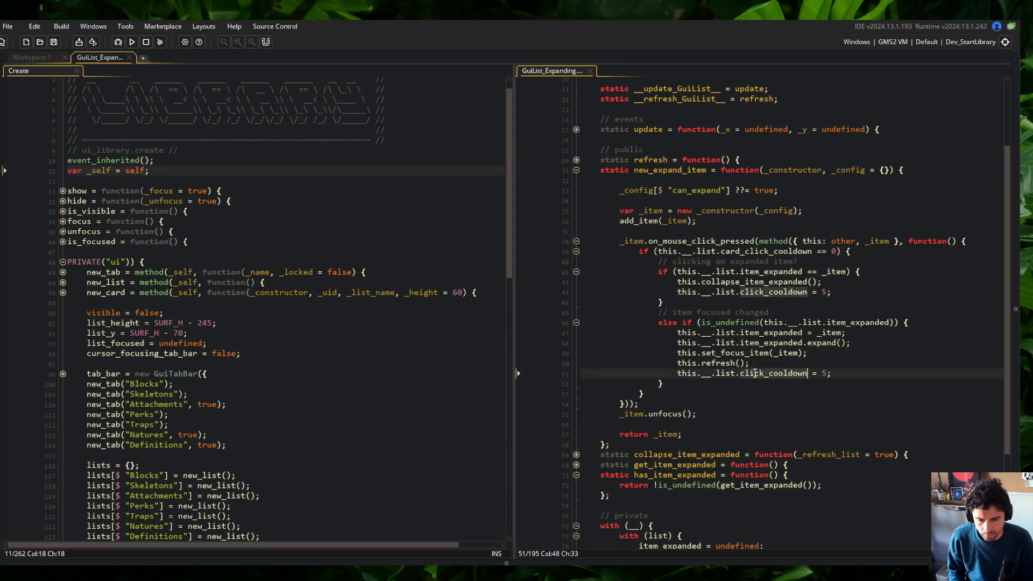
double_click(755, 251)
text(click_cooldown)
click(132, 41)
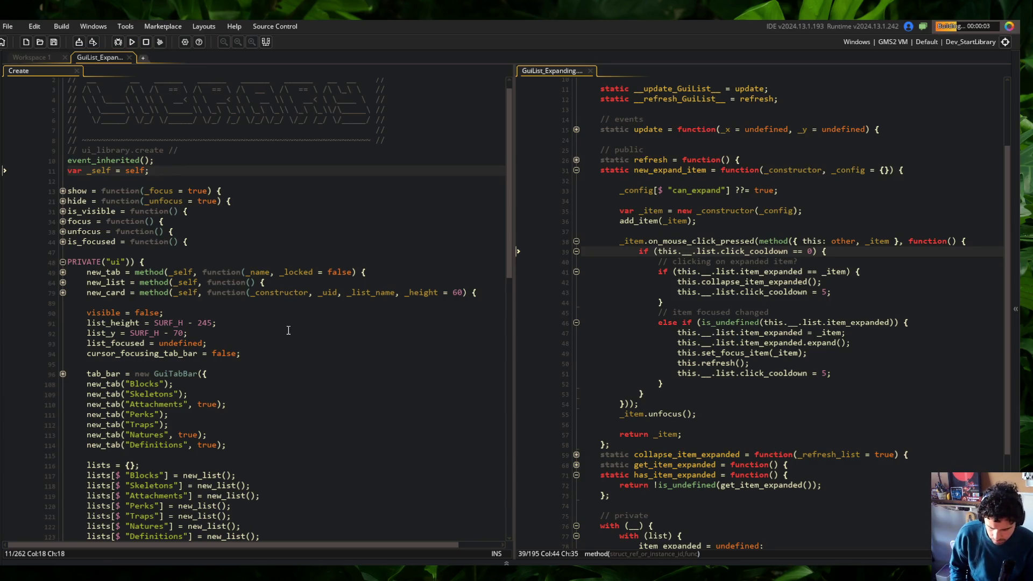
Step: Scroll the catalog list, click Chipmunk, and abort the new index -1 crash
key(alt+Tab)
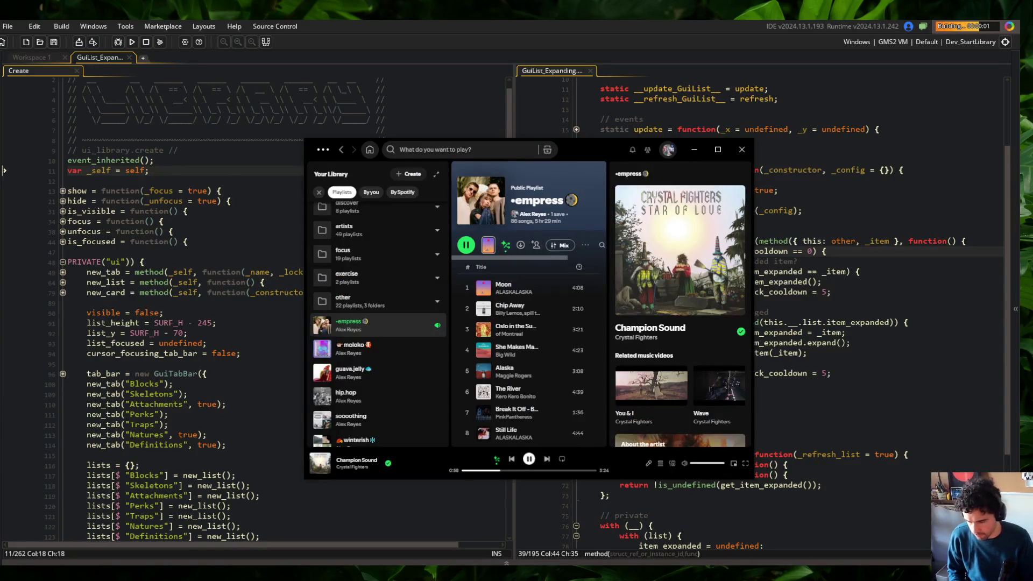
key(ctrl+Right)
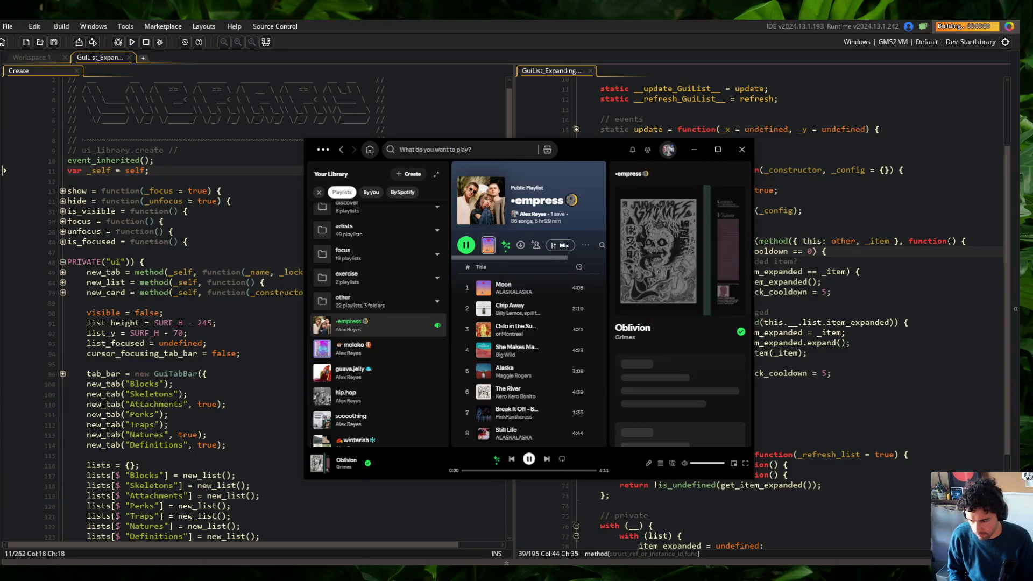
key(ctrl+Right)
key(ctrl+Right)
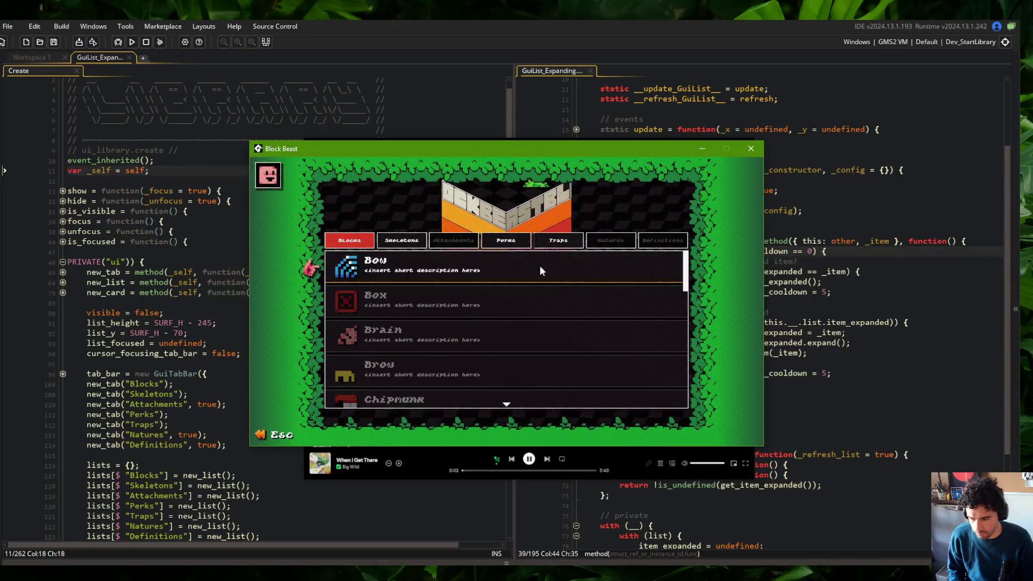
drag(568, 148, 567, 68)
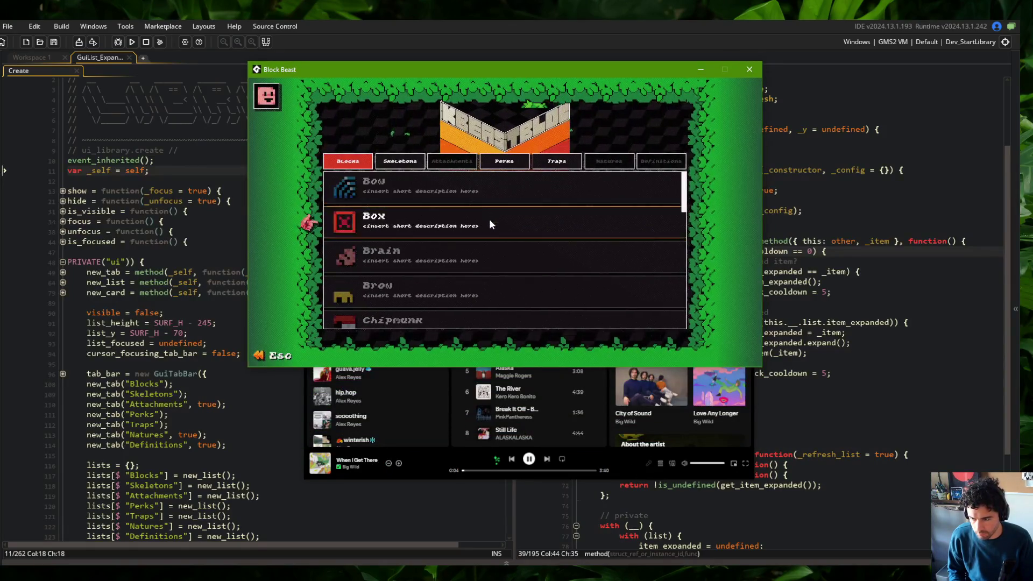
scroll(489, 223, down, 4)
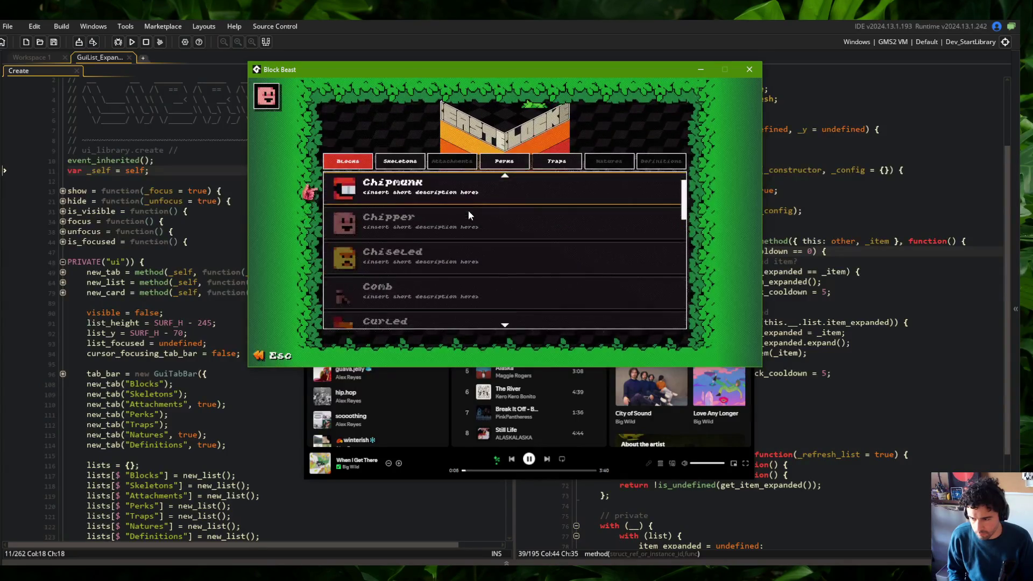
click(469, 212)
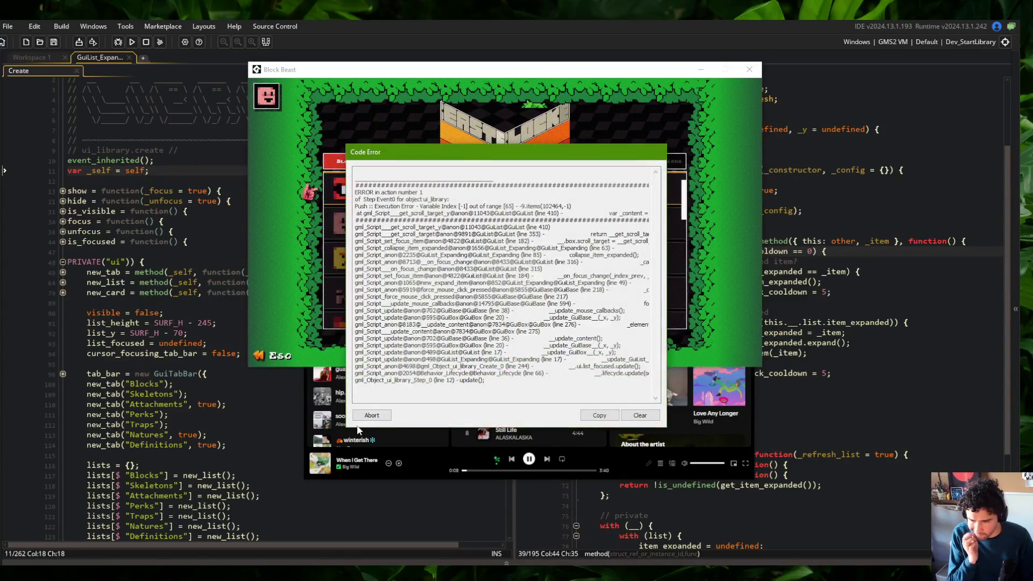
click(372, 415)
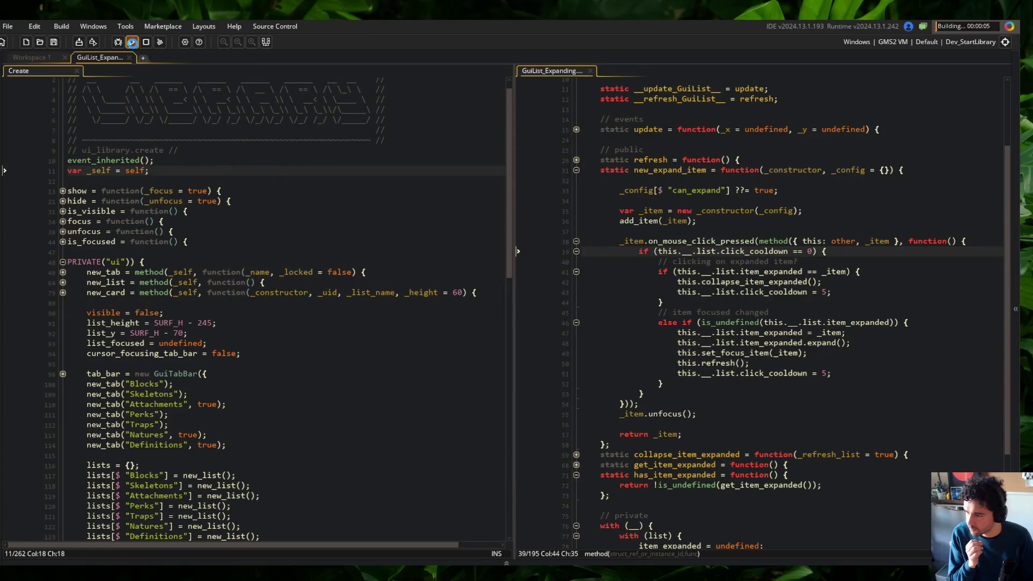
Step: Fold has_item_expanded, then switch the game to Skeletons and abort the resulting crash
click(577, 170)
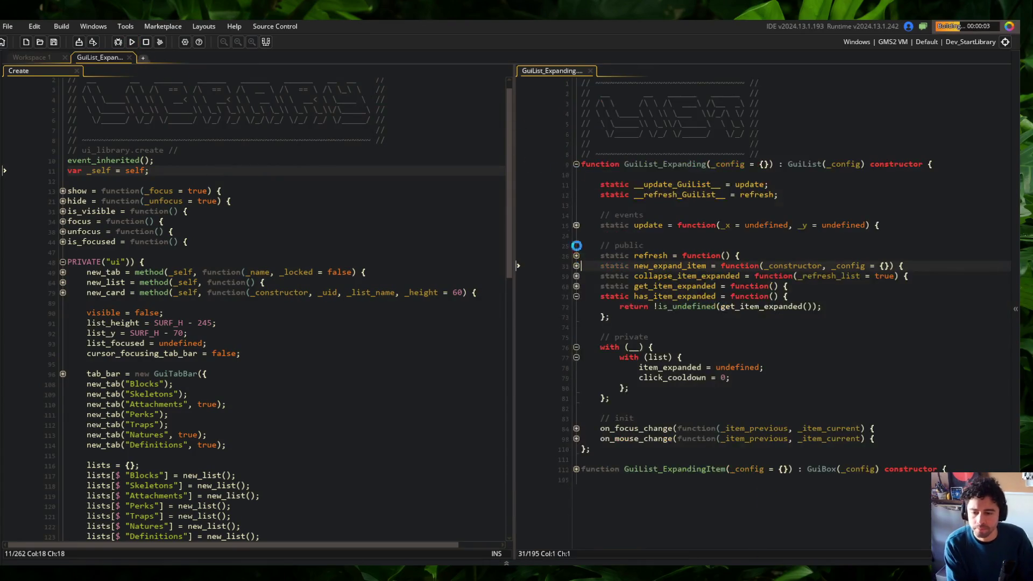
click(578, 265)
click(577, 265)
click(576, 295)
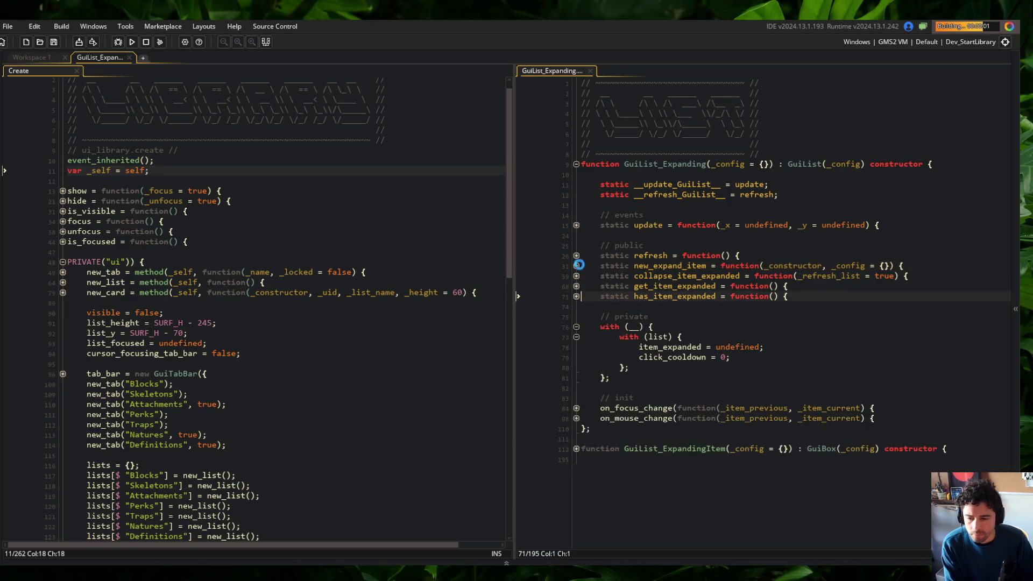
click(576, 266)
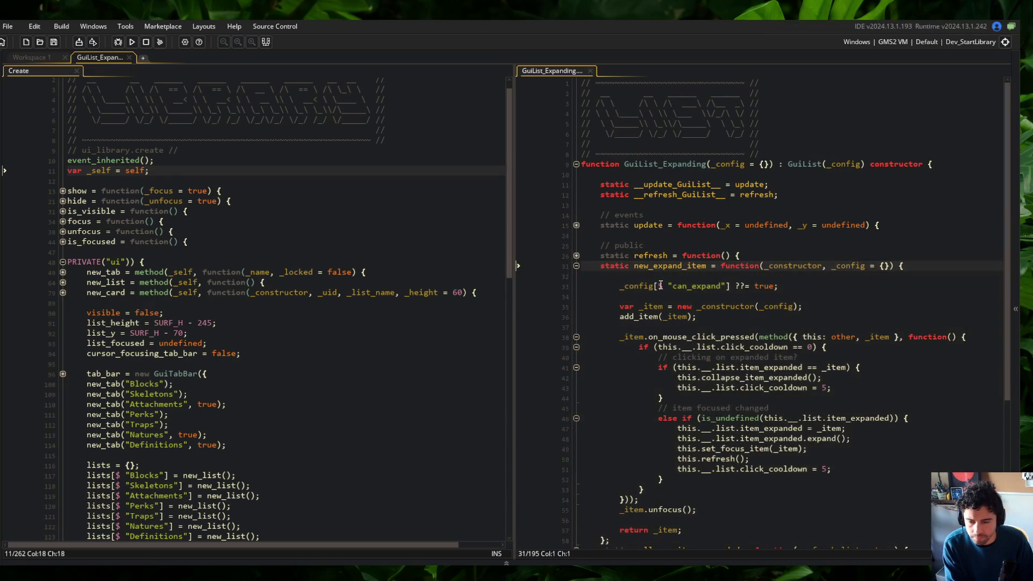
scroll(757, 281, down, 3)
drag(632, 150, 546, 117)
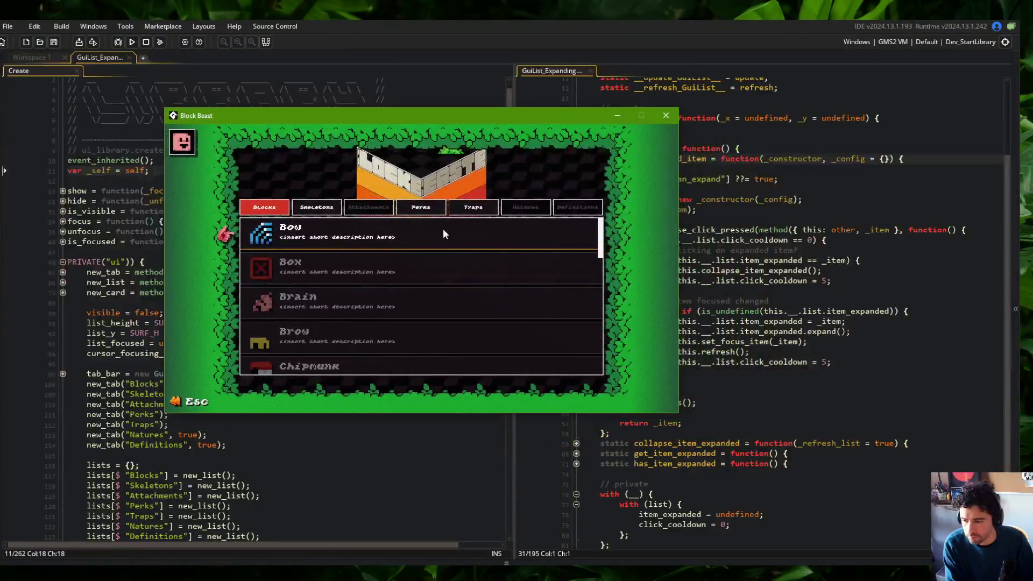
click(323, 209)
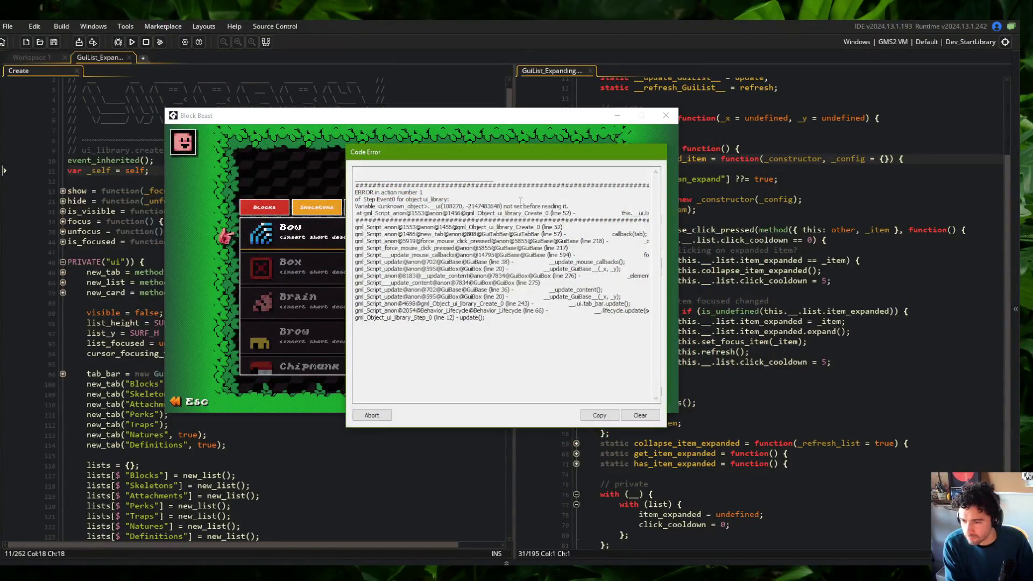
click(371, 415)
Step: Unfold the new_tab callback and add the missing dot to make this.__.ui.list_focused
click(201, 262)
click(63, 272)
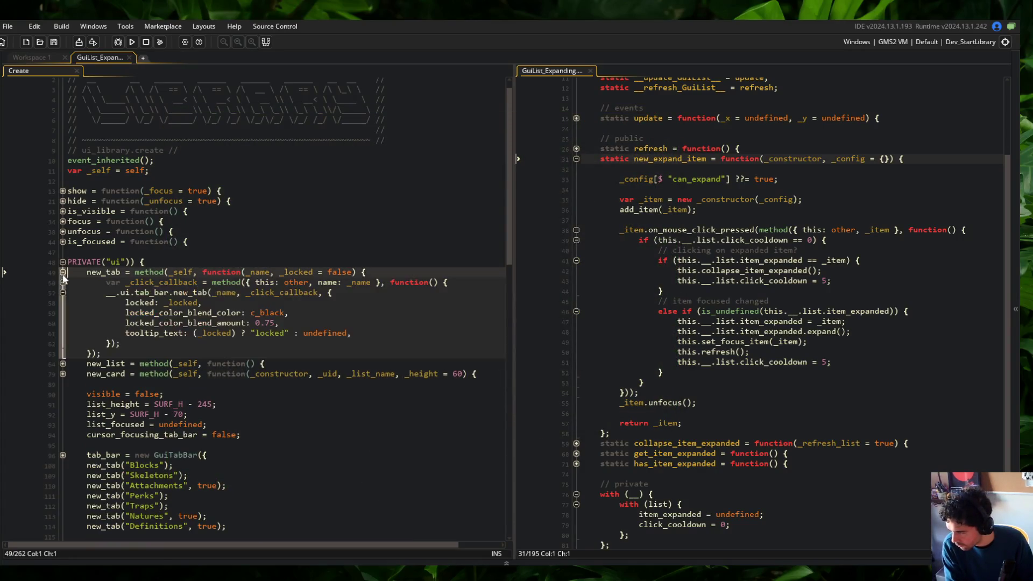
click(63, 292)
click(63, 282)
click(63, 292)
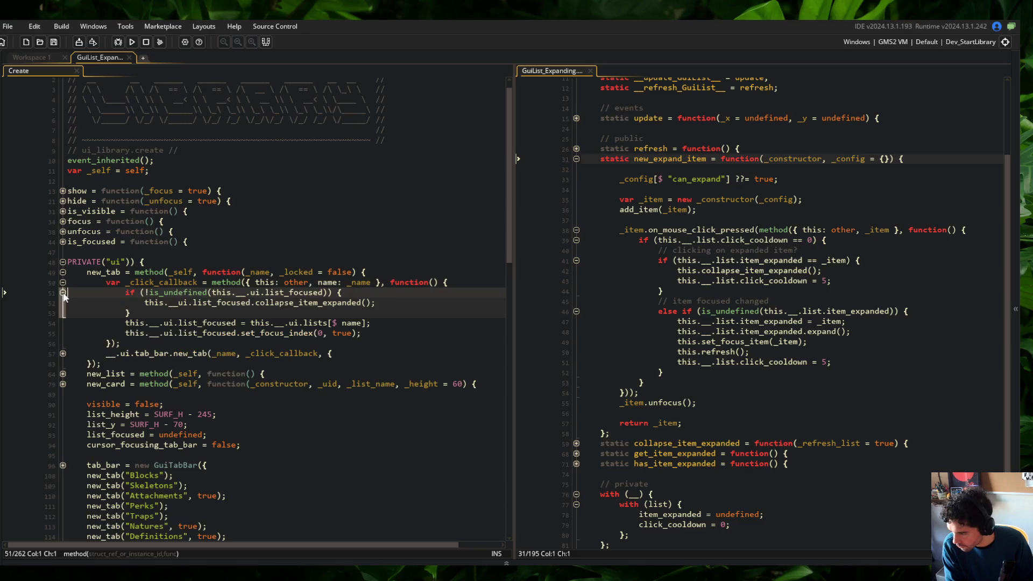
double_click(206, 303)
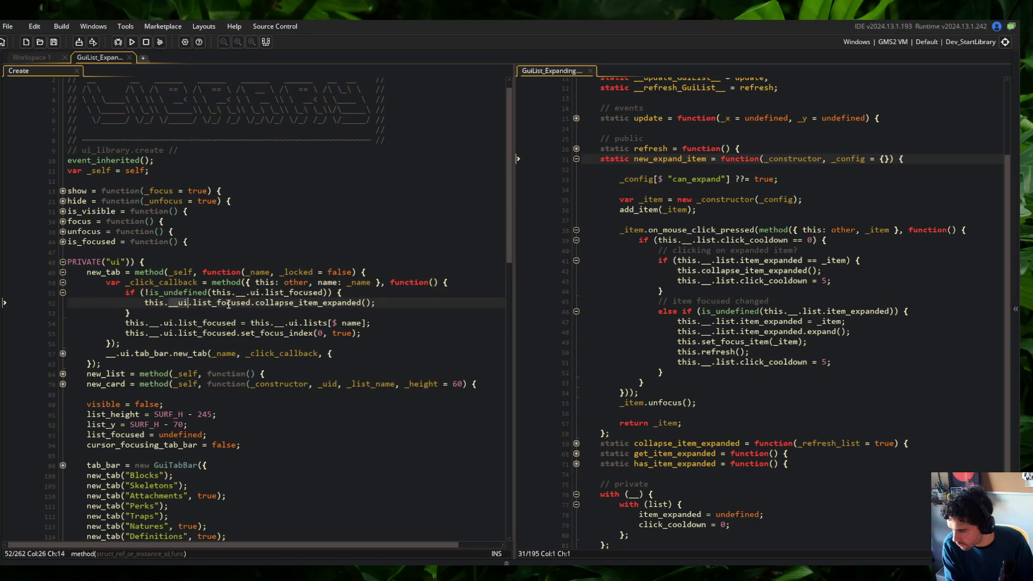
click(216, 292)
key(Right)
key(Right)
key(Right)
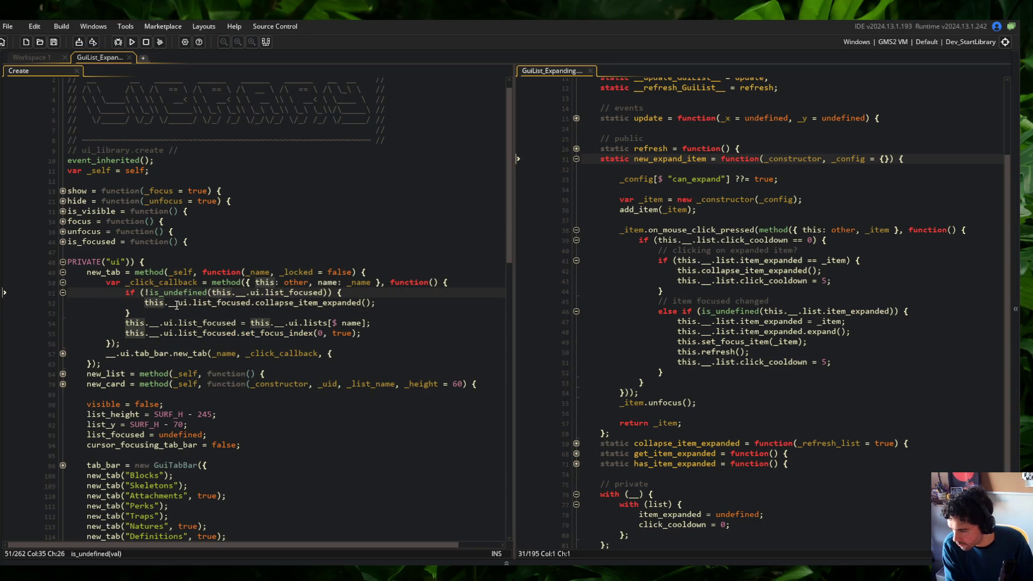
click(179, 302)
text(.)
Step: Rebuild and launch the game with the corrected callback
click(237, 261)
click(225, 237)
click(132, 42)
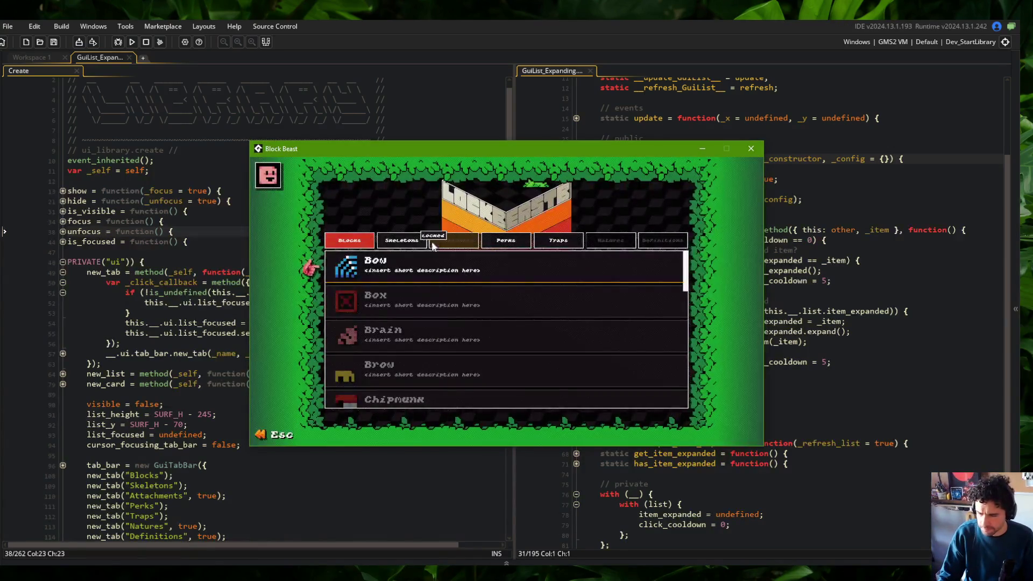
Step: Switch the catalog to Skeletons and back to Blocks, scroll the list, then close the game
click(424, 241)
key(Right)
key(Right)
key(Left)
key(Left)
key(Left)
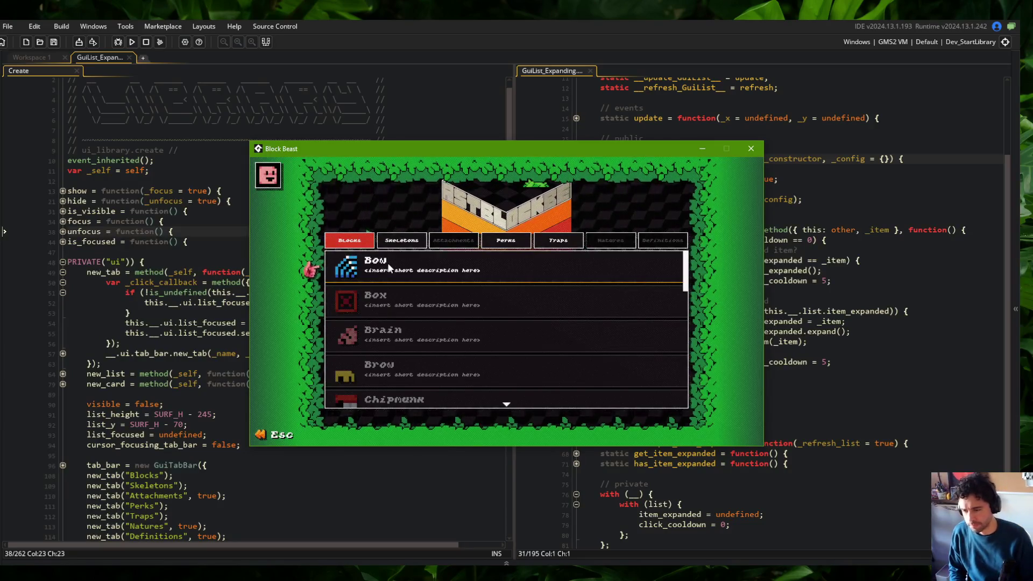
scroll(396, 292, down, 1)
click(750, 148)
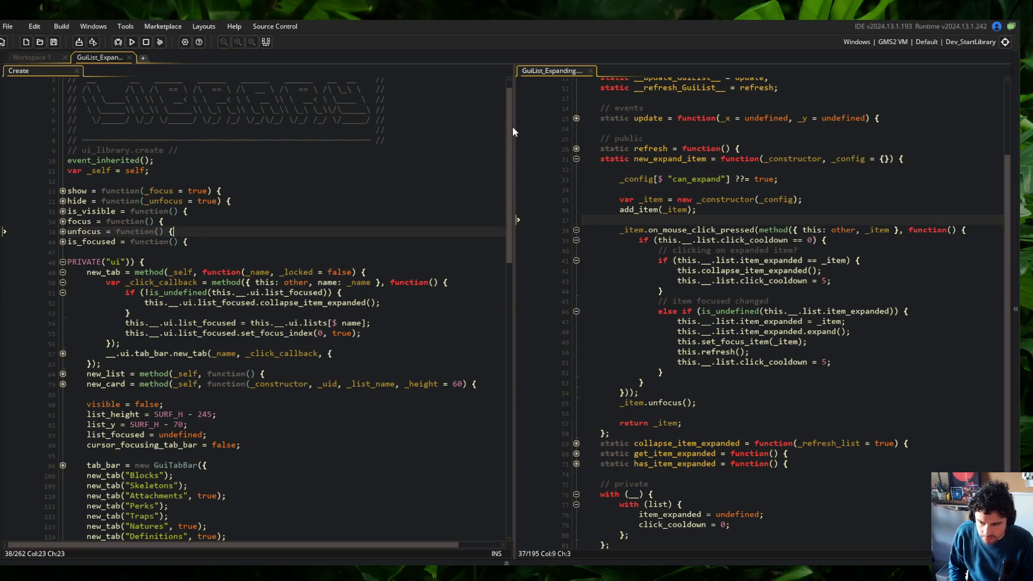
Step: Widen the right code pane and go to the on_mouse_click_pressed handler
drag(512, 127, 460, 127)
click(677, 230)
scroll(502, 212, down, 2)
Step: Breakpoint the click_cooldown check on line 39, review its uses in update, and start debugging
click(491, 198)
scroll(554, 299, up, 2)
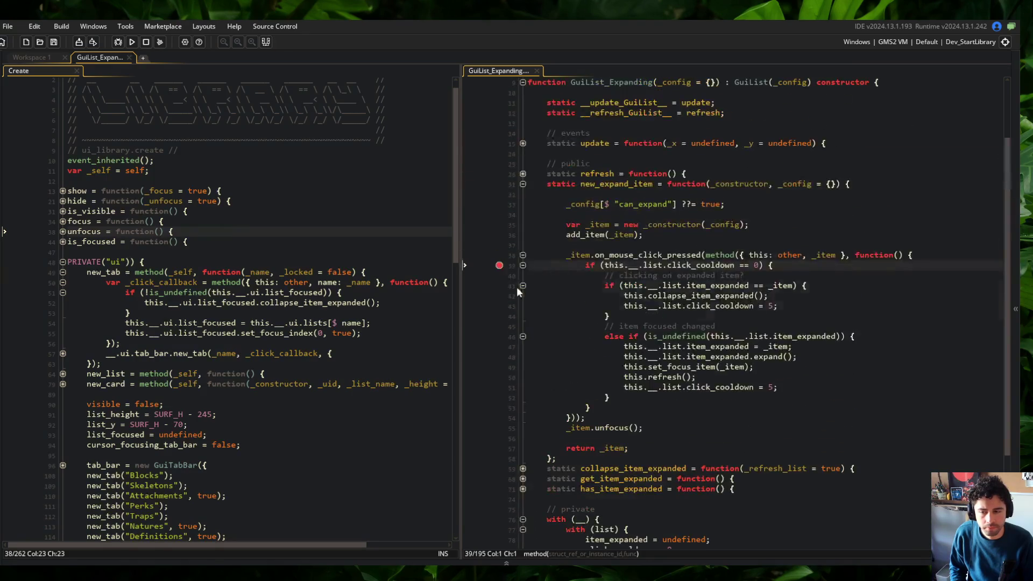
click(521, 143)
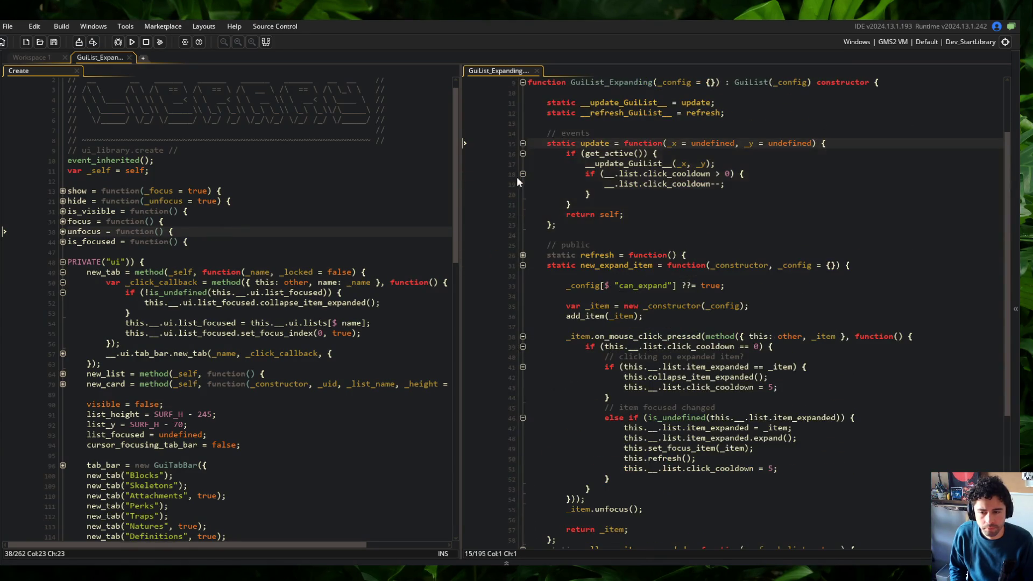
double_click(660, 183)
scroll(659, 184, down, 4)
scroll(472, 278, up, 1)
click(499, 239)
key(F6)
scroll(274, 170, down, 3)
scroll(269, 175, down, 3)
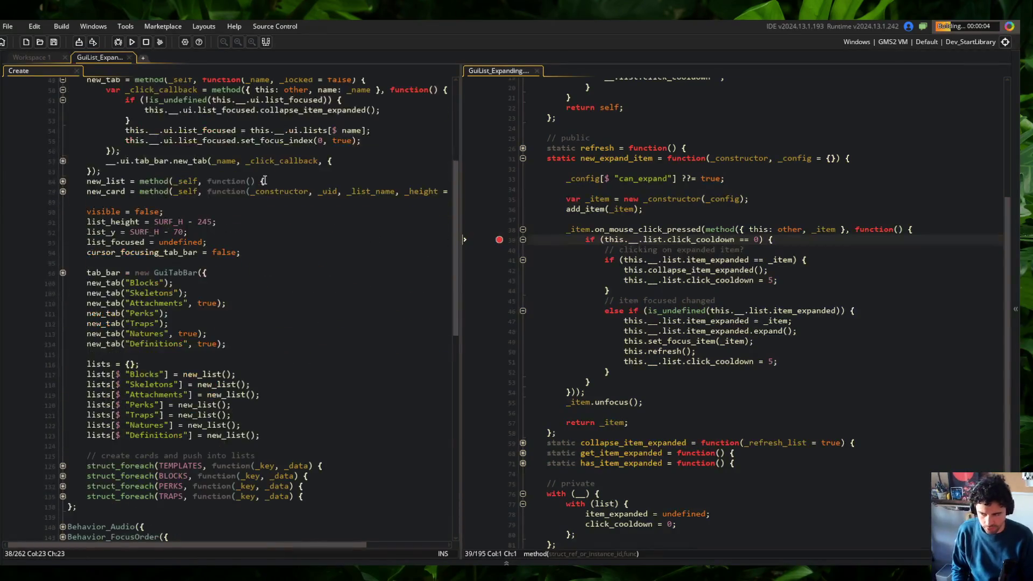
scroll(280, 205, down, 4)
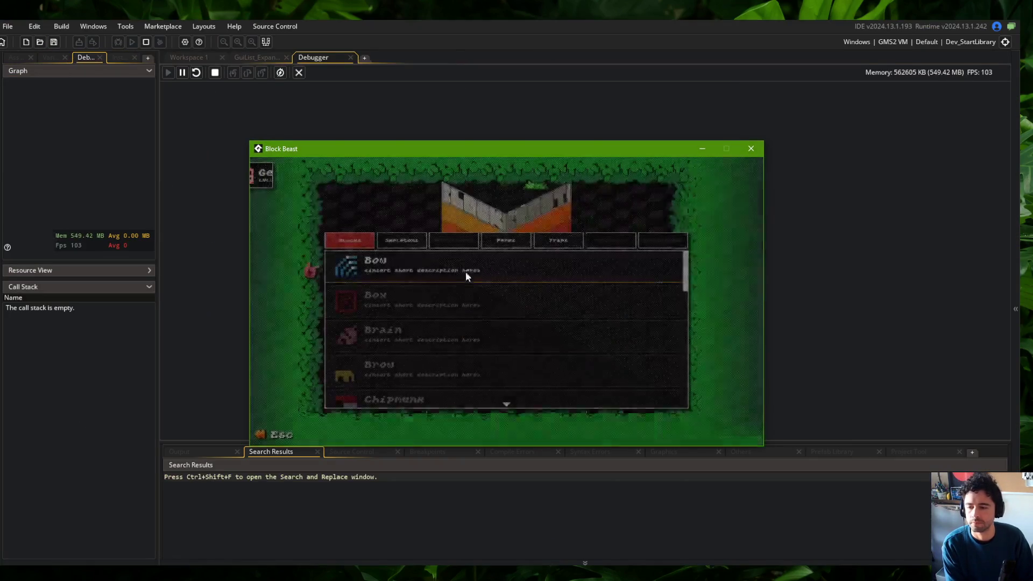
Step: Trigger the breakpoint with a catalog card and step through the click handler to the expand call
key(Return)
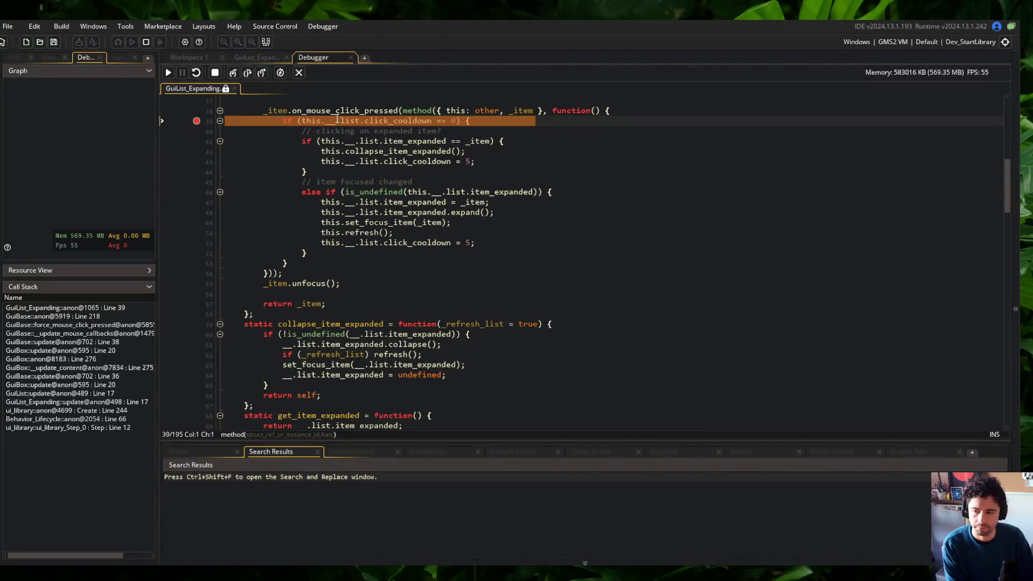
click(234, 72)
click(236, 72)
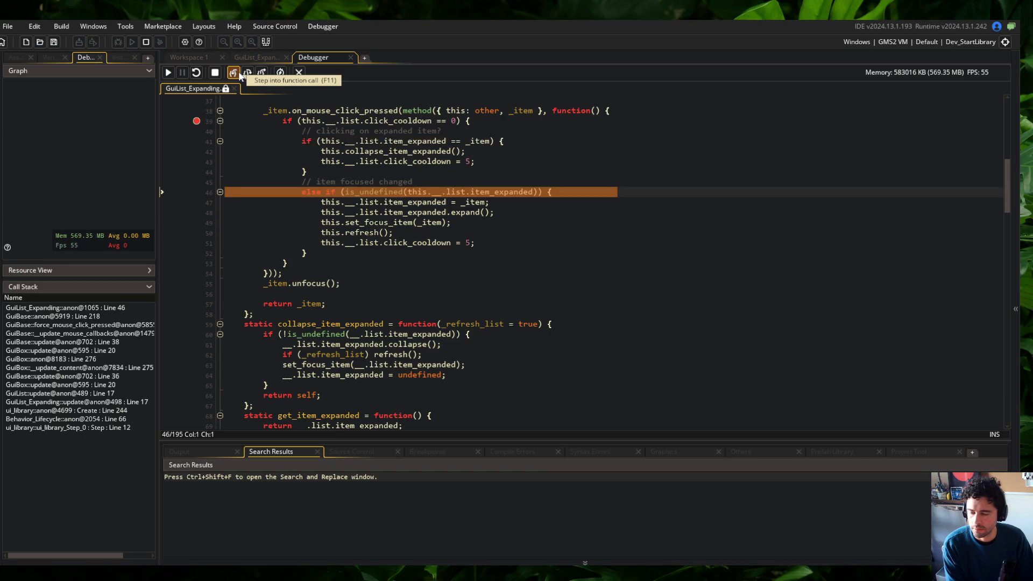
click(240, 75)
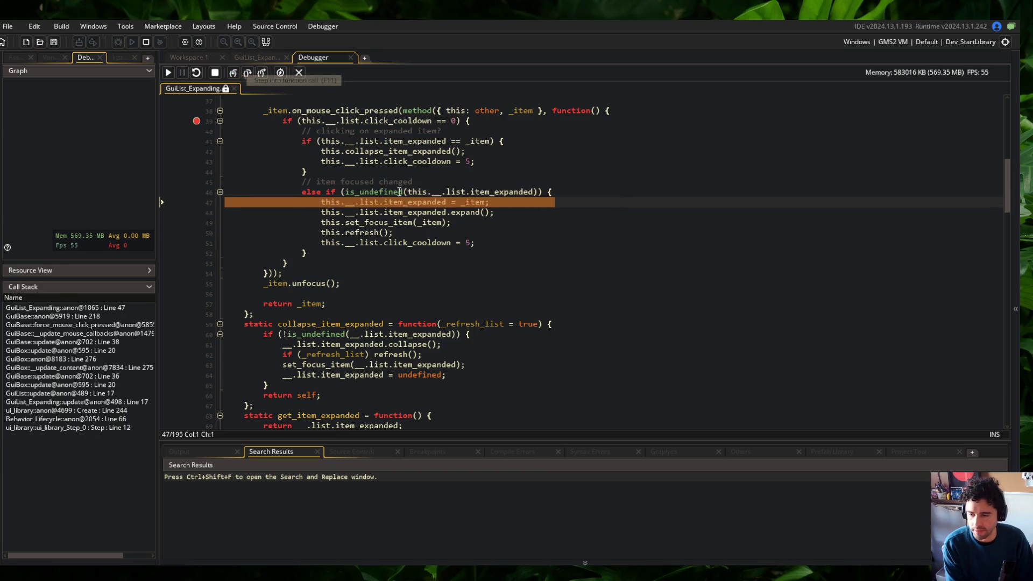
mouse_move(496, 192)
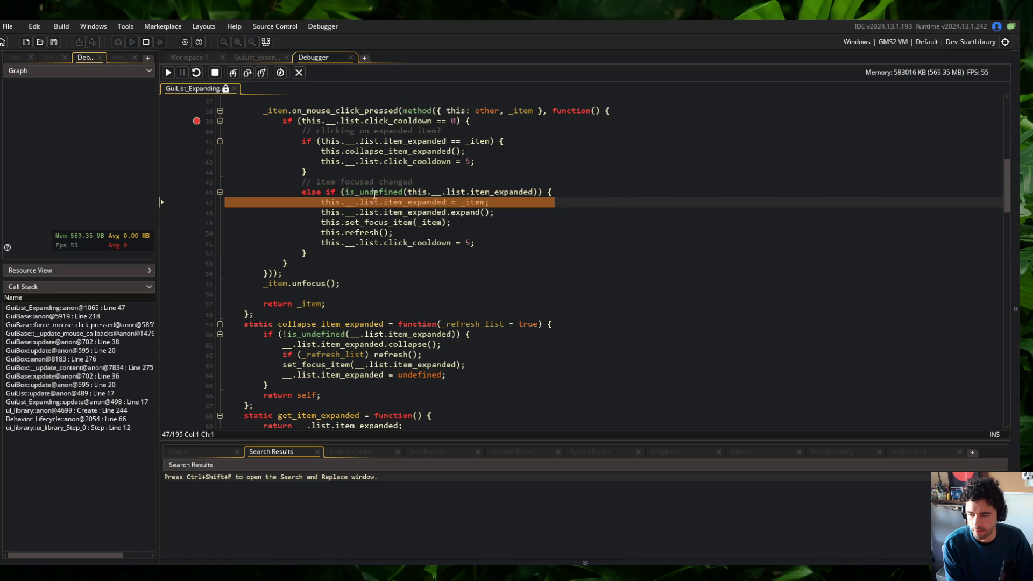
click(236, 72)
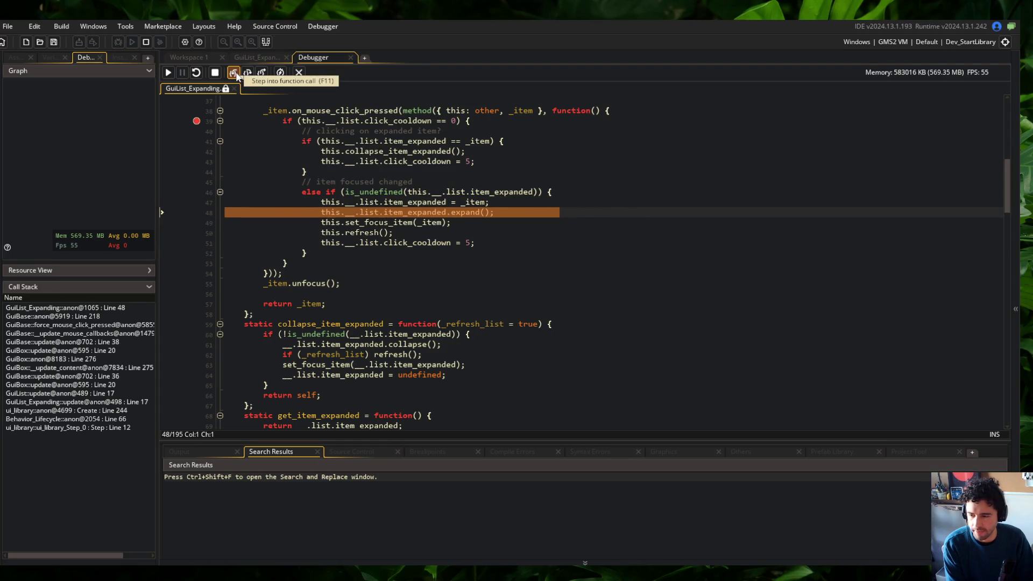
Step: Step into the card's expand, then the list's expand and set_height
click(234, 73)
click(233, 72)
click(234, 73)
click(233, 73)
click(233, 73)
click(233, 73)
click(234, 73)
click(233, 73)
click(233, 72)
Step: Step through the rest of the list's expand and return through the card's expand to the handler
click(246, 73)
click(246, 74)
click(246, 74)
click(246, 74)
click(232, 74)
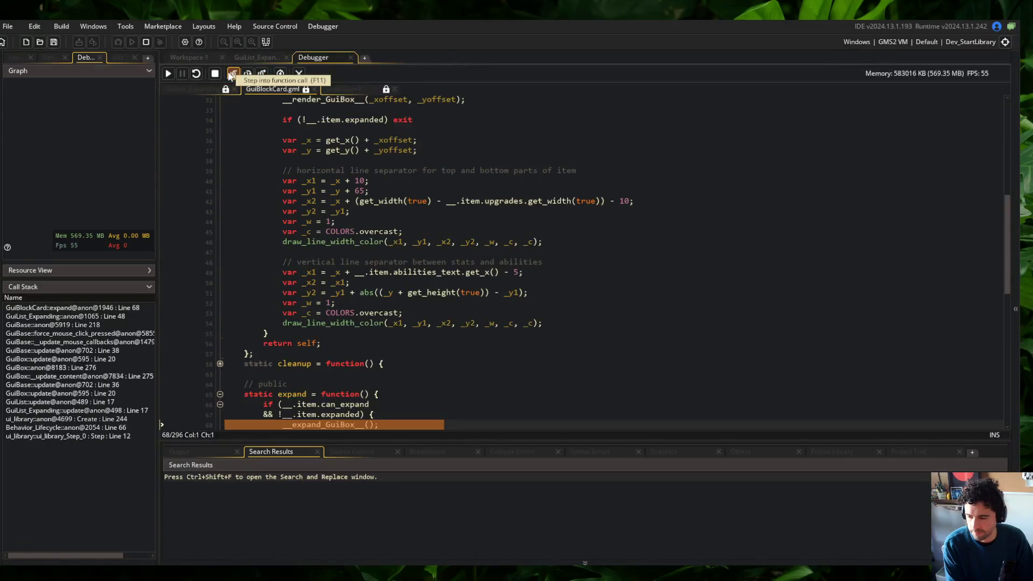
click(231, 74)
click(233, 74)
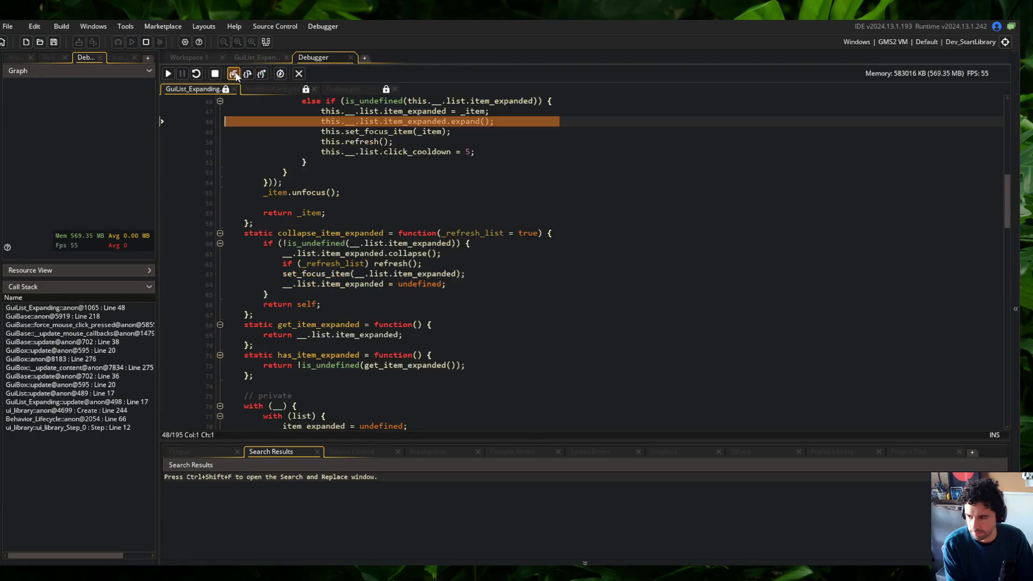
Step: Step through set_focus_item and refresh into collapse_item_expanded's expanded-item check, then stop debugging
click(234, 74)
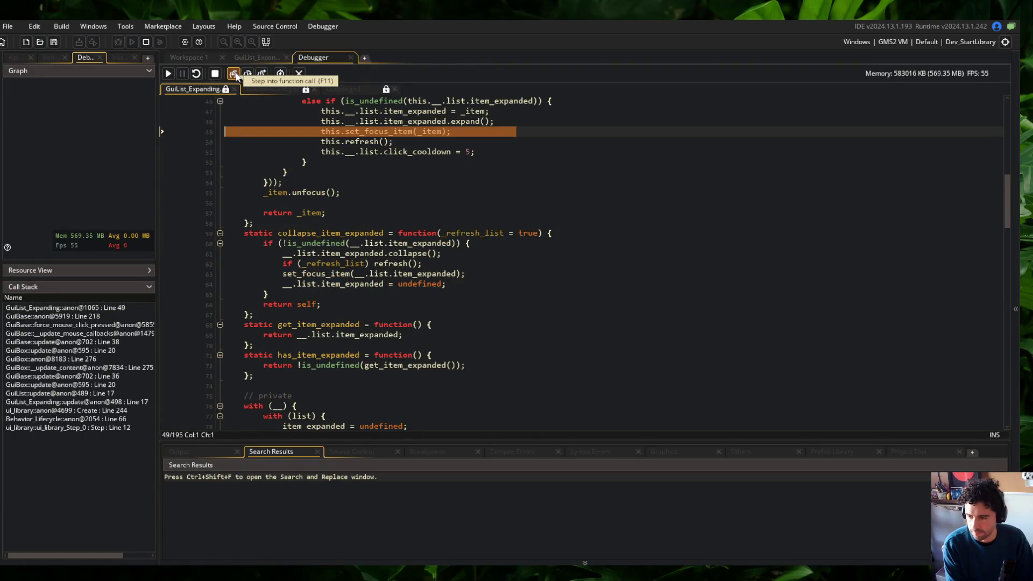
click(234, 75)
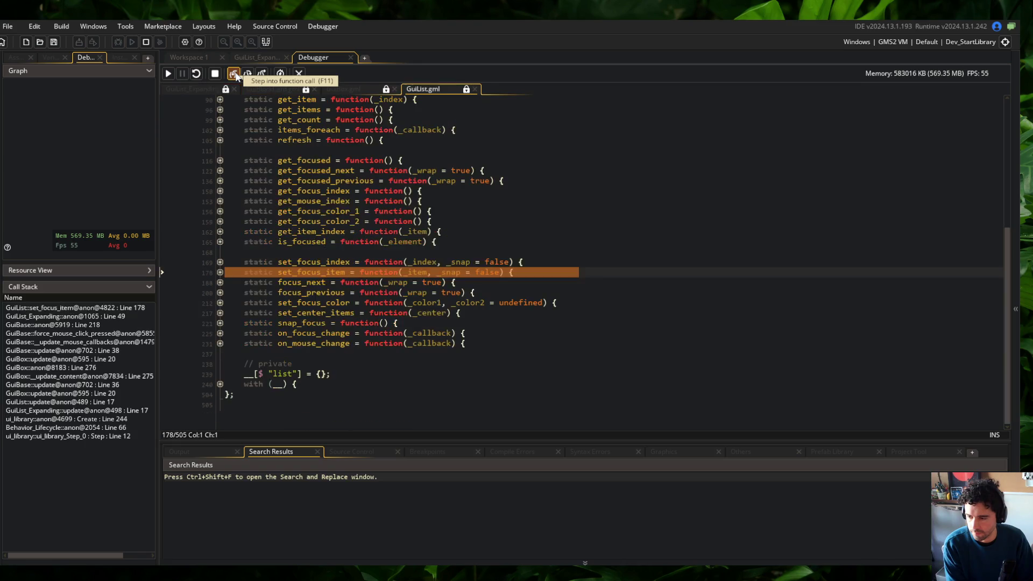
click(233, 74)
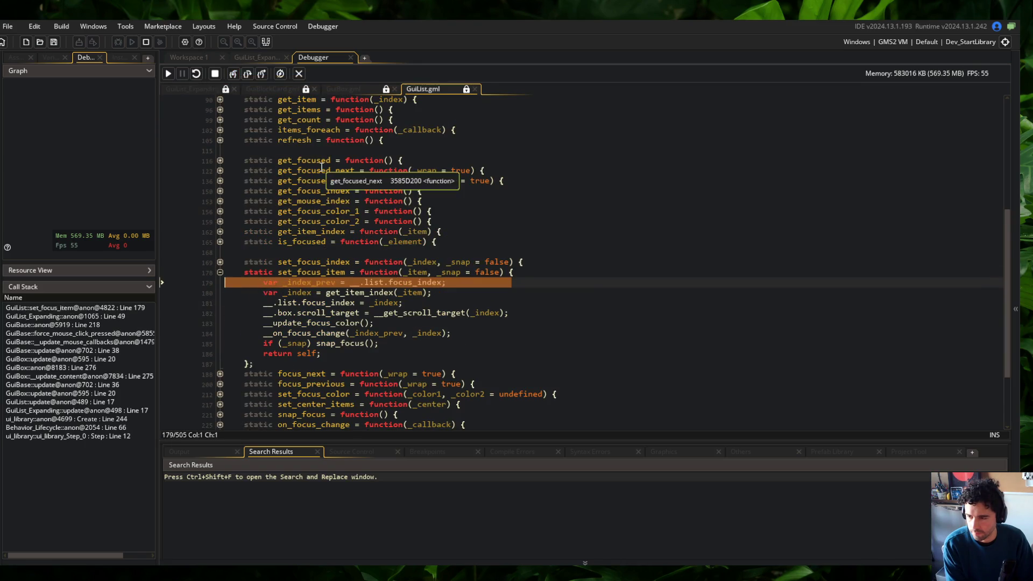
click(262, 74)
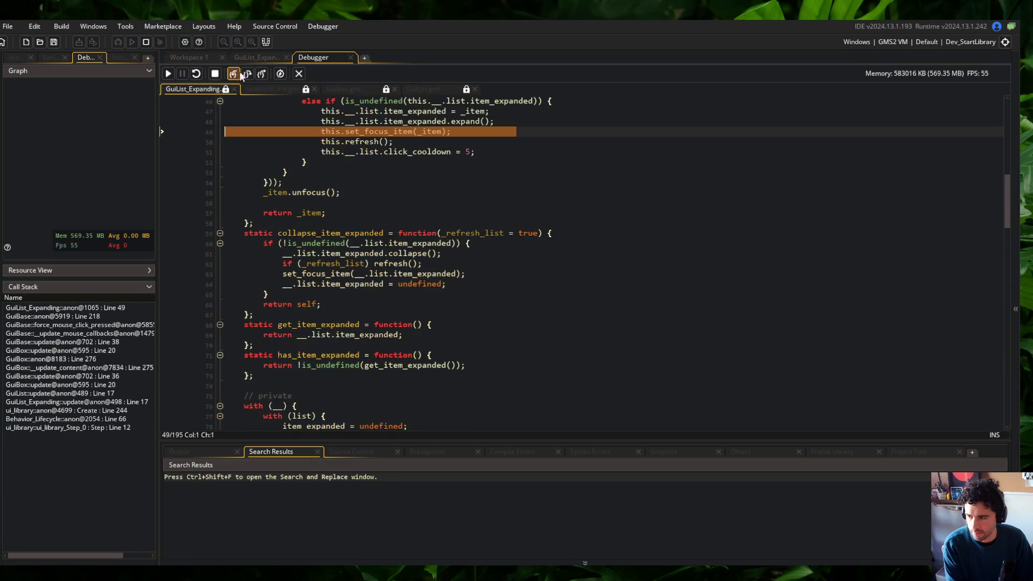
click(234, 73)
click(233, 75)
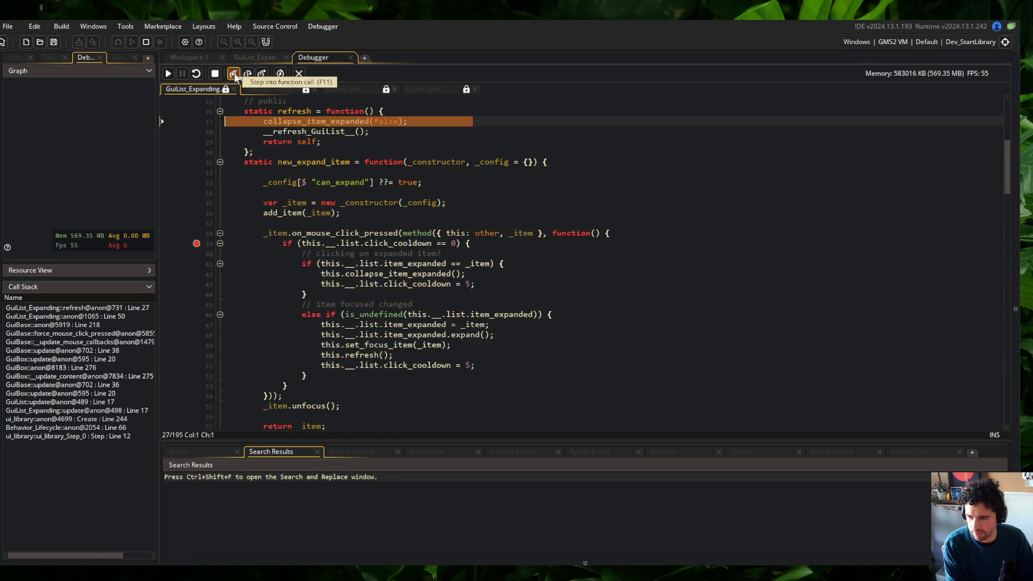
click(234, 74)
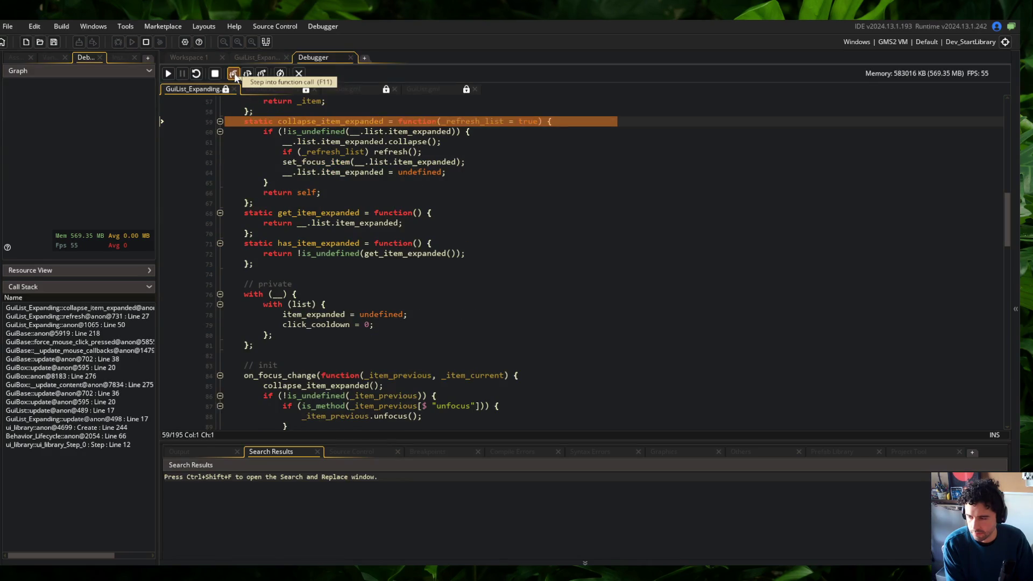
click(234, 74)
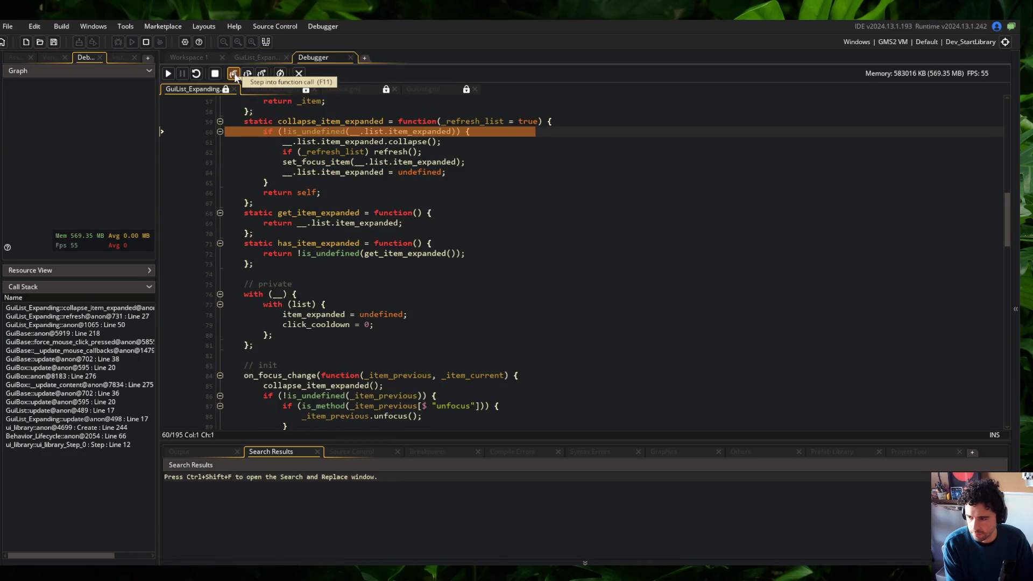
click(298, 73)
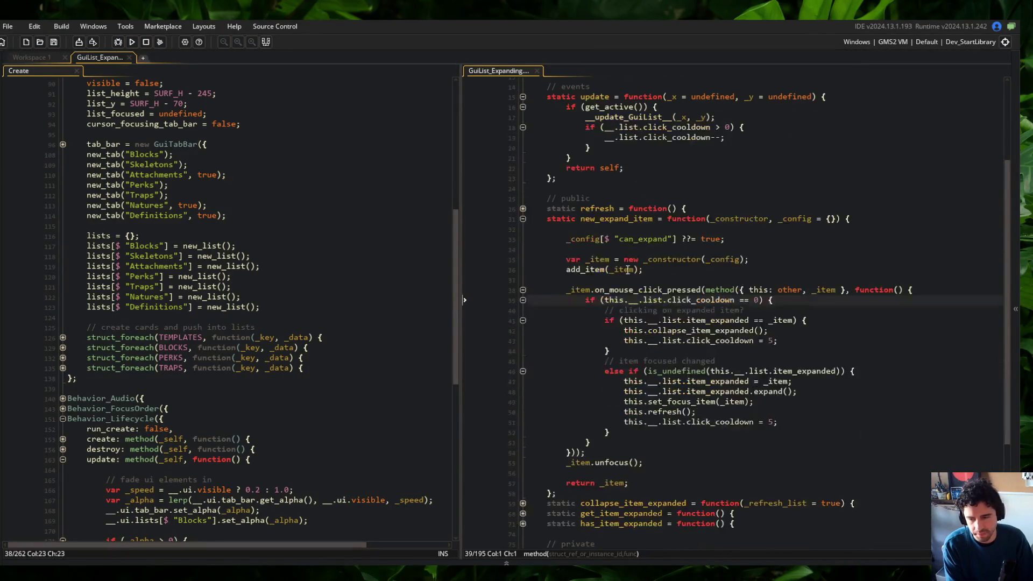
Step: Unfold the refresh function and inspect its collapse call, widening the right code pane
click(524, 209)
key(Down)
key(End)
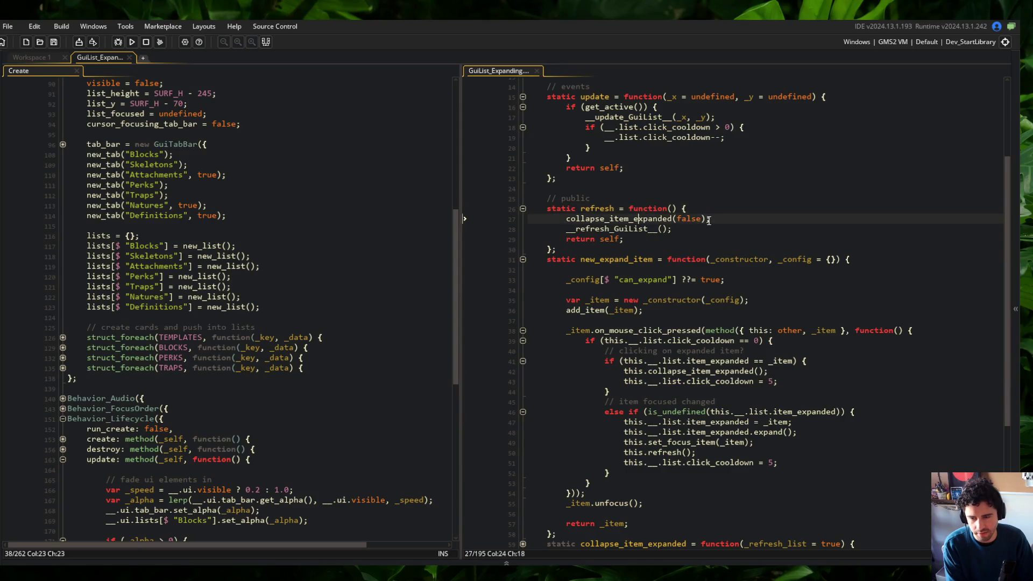
scroll(484, 161, up, 3)
drag(460, 121, 387, 121)
key(Up)
key(Left)
key(Left)
key(Left)
scroll(636, 236, down, 9)
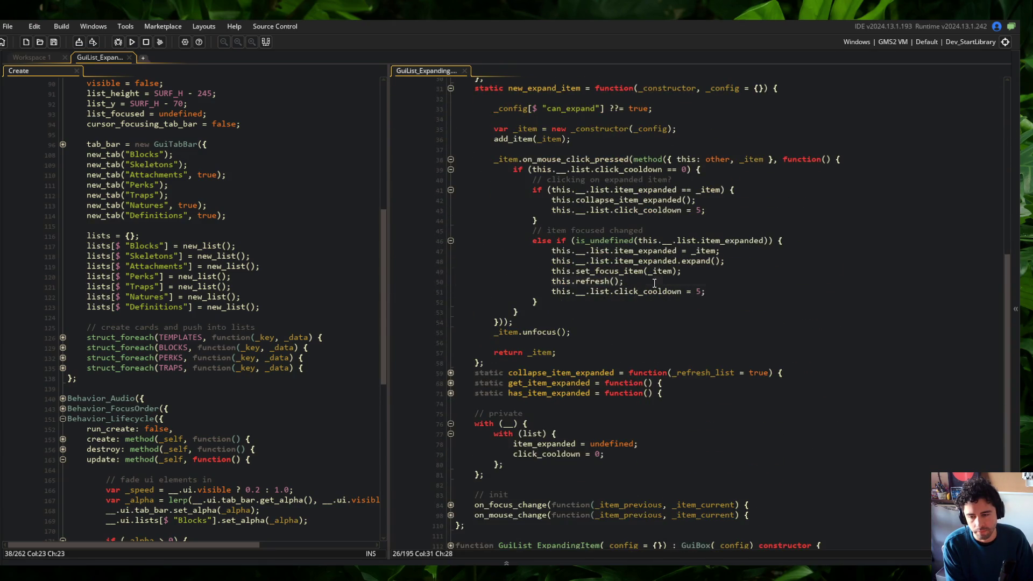
Step: Delete the this.refresh(); line from the item-focused branch and run the game with F5
click(654, 283)
scroll(655, 283, up, 4)
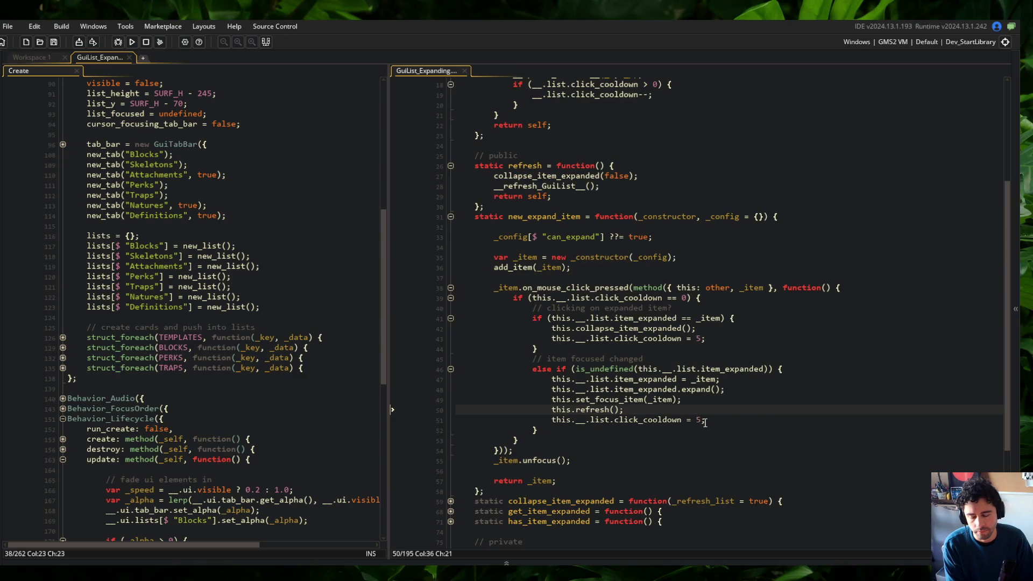
scroll(693, 455, down, 3)
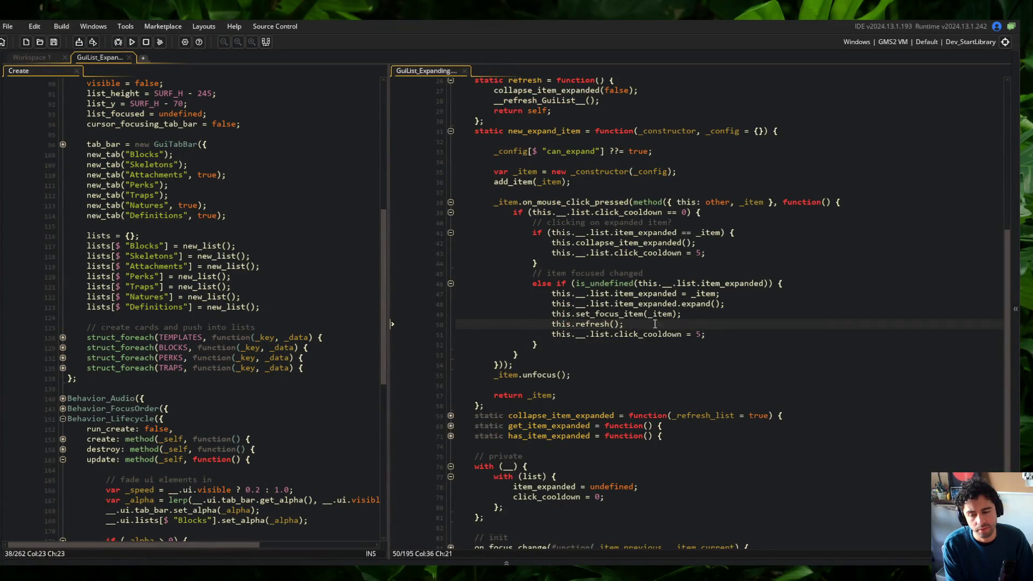
click(590, 283)
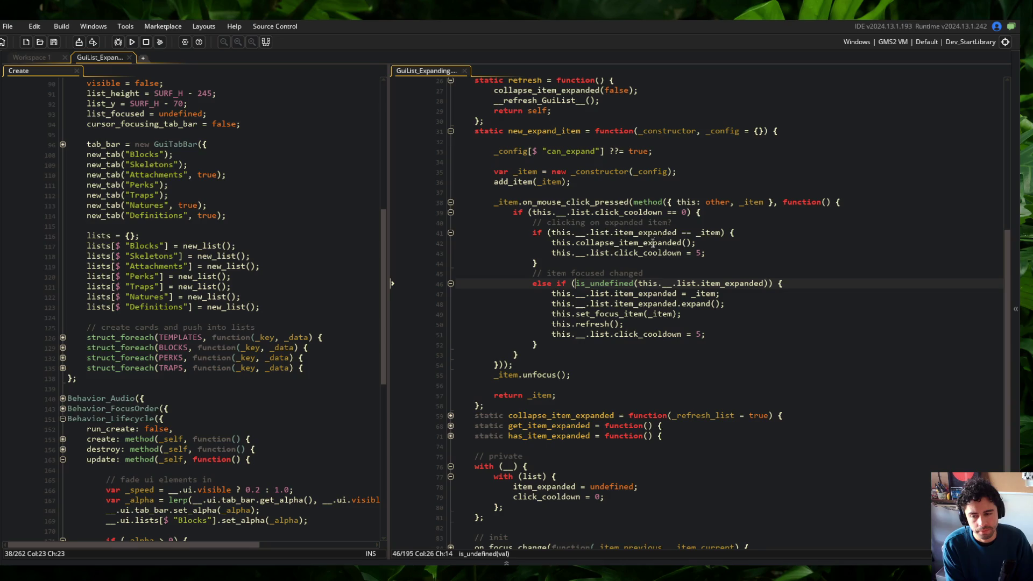
click(672, 325)
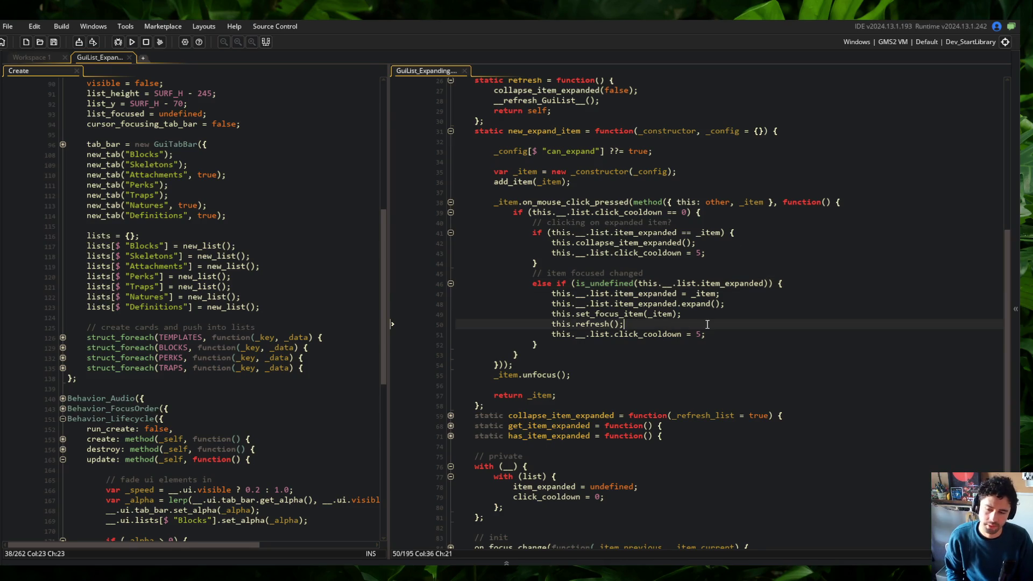
key(ctrl+d)
key(F5)
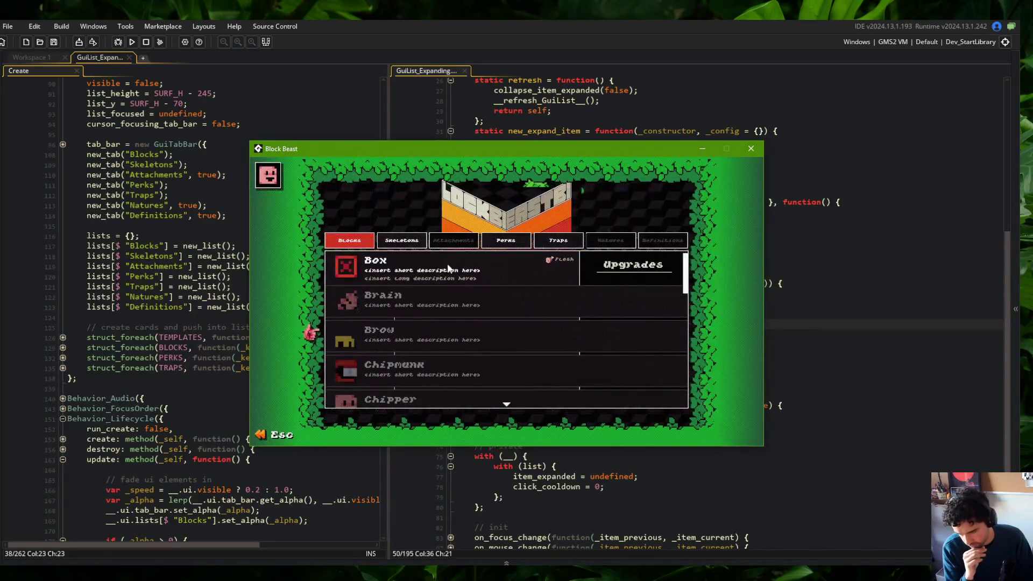
Step: Expand the Box entry, dismiss the resulting code error, restore this.refresh(); in the handler and save
click(460, 262)
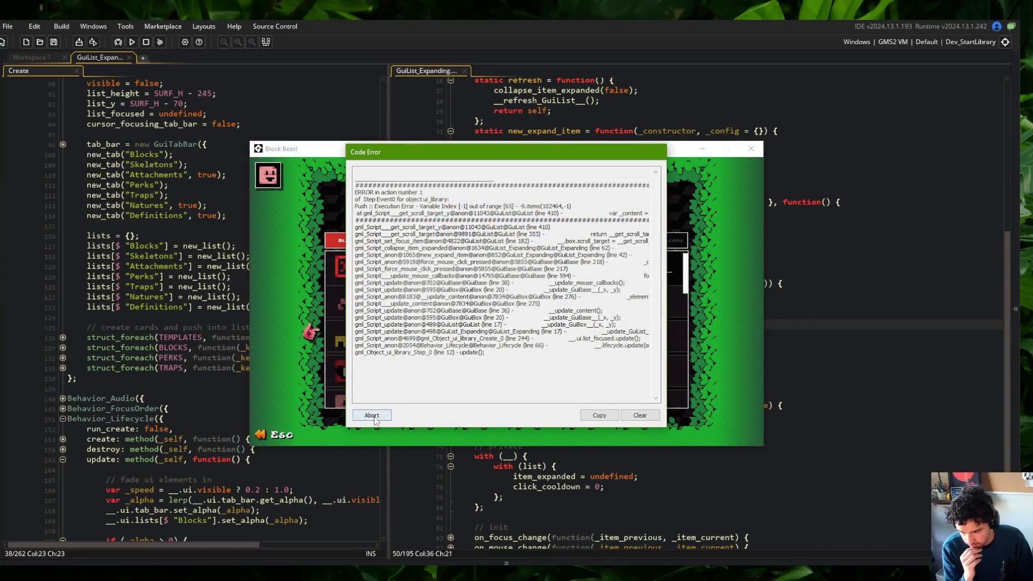
click(372, 416)
key(ctrl+z)
click(708, 322)
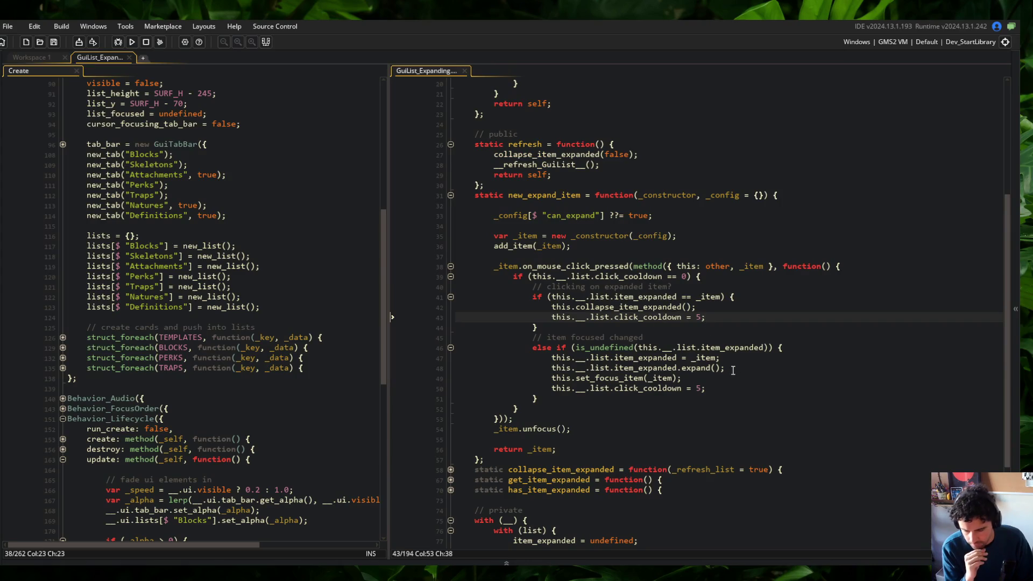
key(ctrl+y)
click(681, 338)
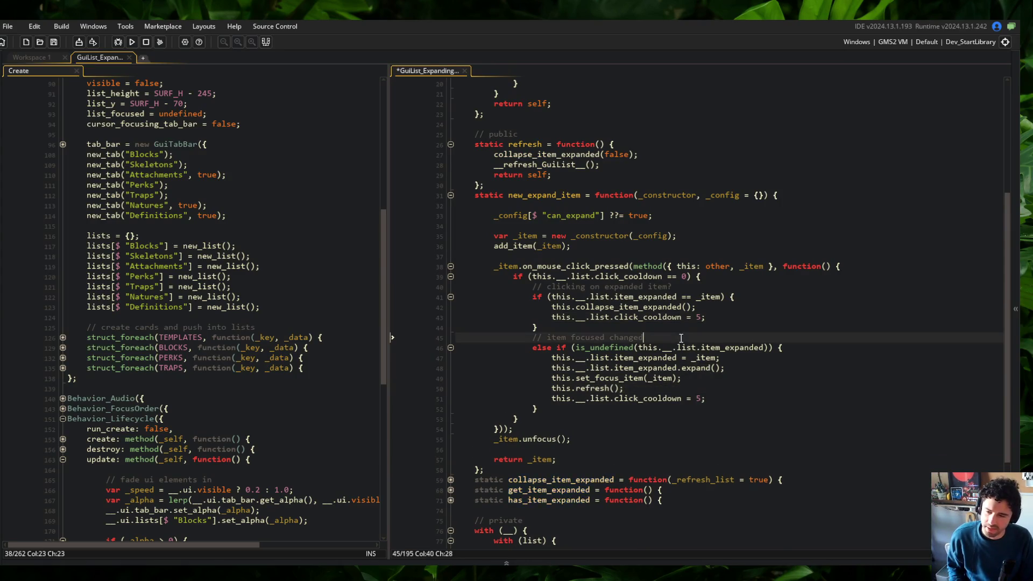
scroll(681, 338, up, 3)
key(ctrl+s)
Step: Comment out collapse_item_expanded(false) inside refresh and rerun the game with F5
click(473, 232)
click(475, 240)
key(ctrl+k)
click(525, 213)
key(F5)
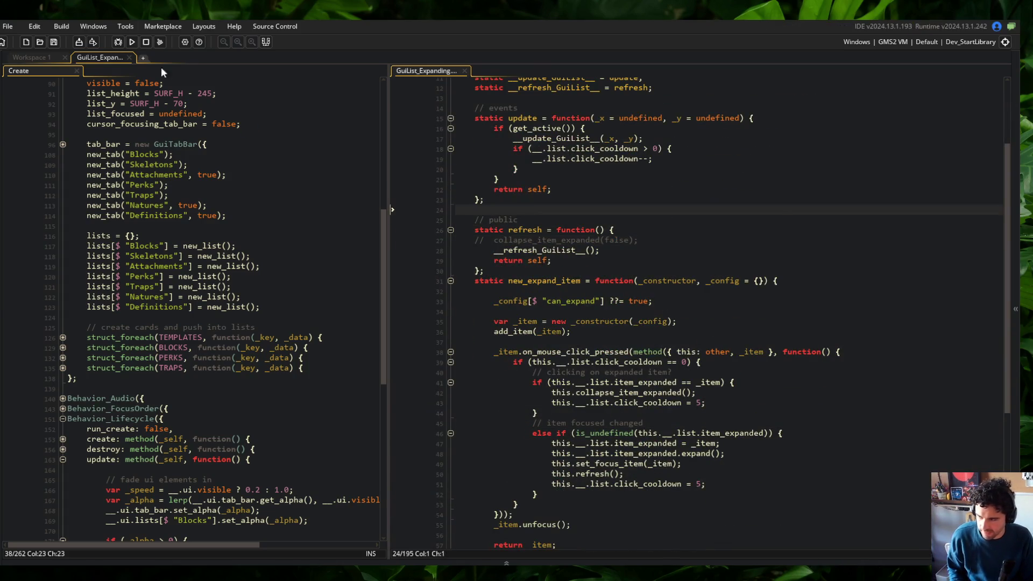
click(640, 223)
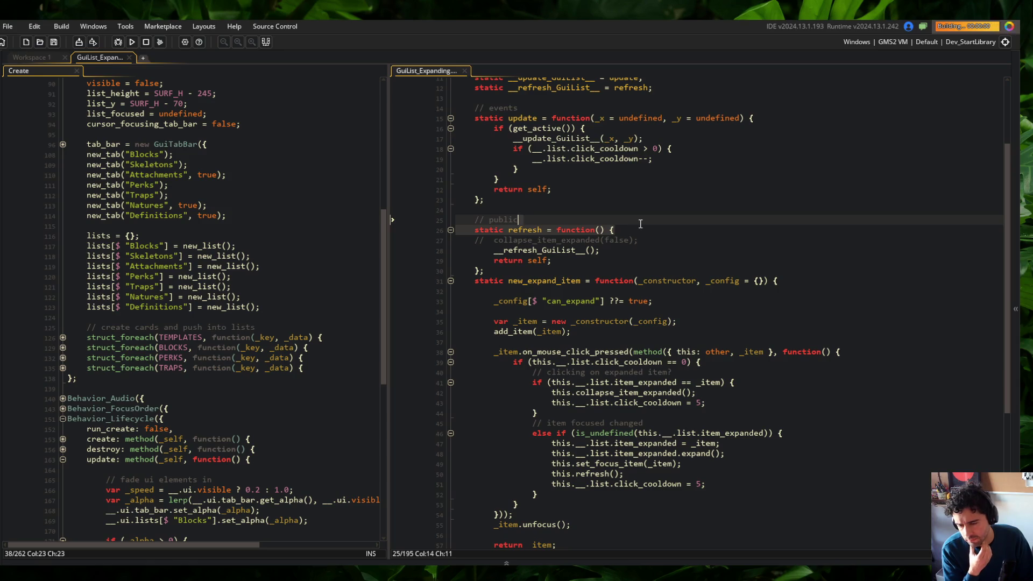
click(490, 303)
click(492, 275)
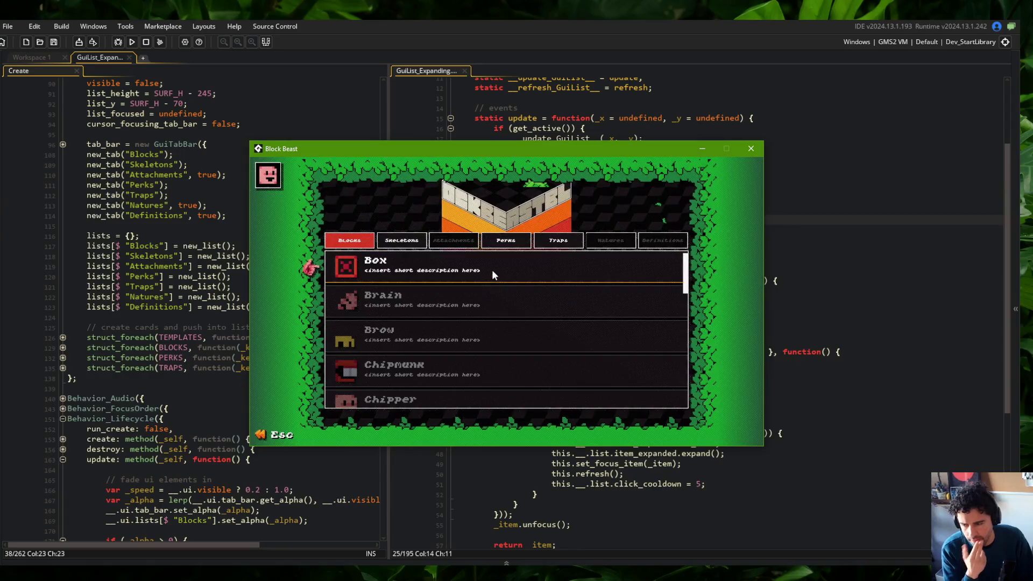
click(487, 330)
click(411, 242)
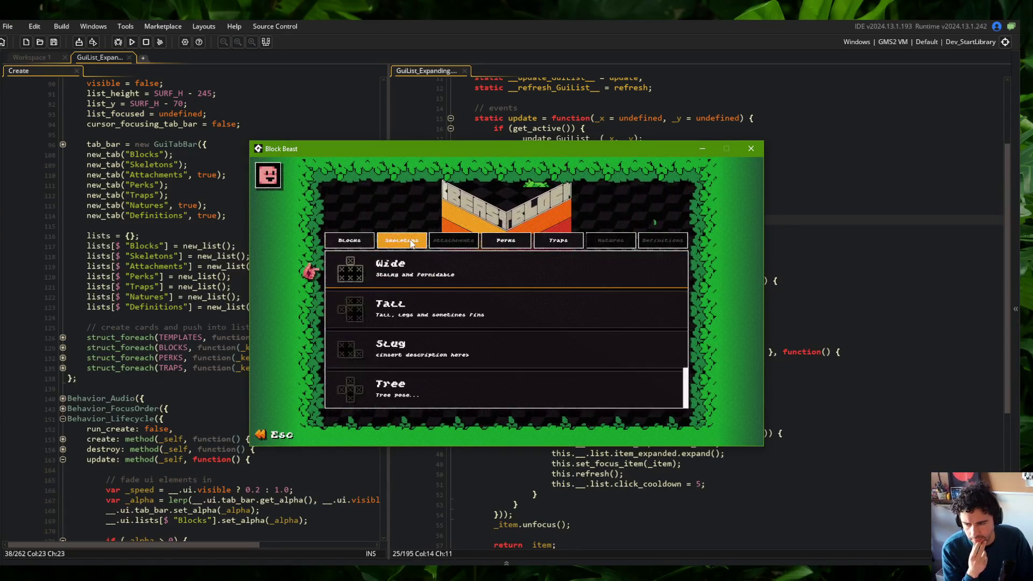
click(350, 241)
scroll(411, 299, down, 4)
scroll(411, 300, up, 3)
click(411, 297)
click(402, 241)
click(349, 242)
click(410, 269)
click(410, 269)
scroll(410, 282, down, 3)
click(412, 292)
click(411, 292)
scroll(412, 292, up, 4)
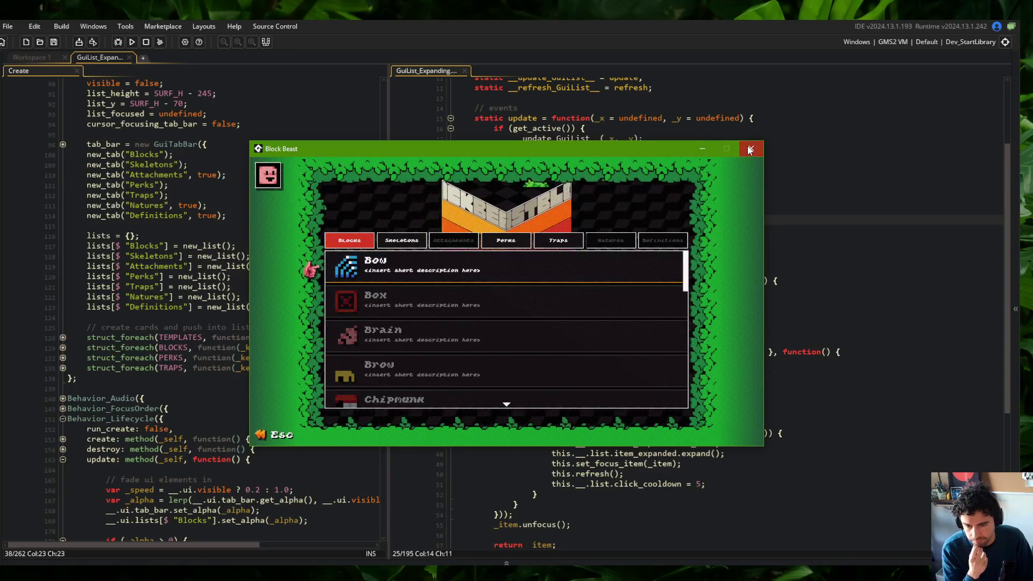
click(749, 149)
click(728, 263)
scroll(728, 264, up, 2)
scroll(728, 263, down, 6)
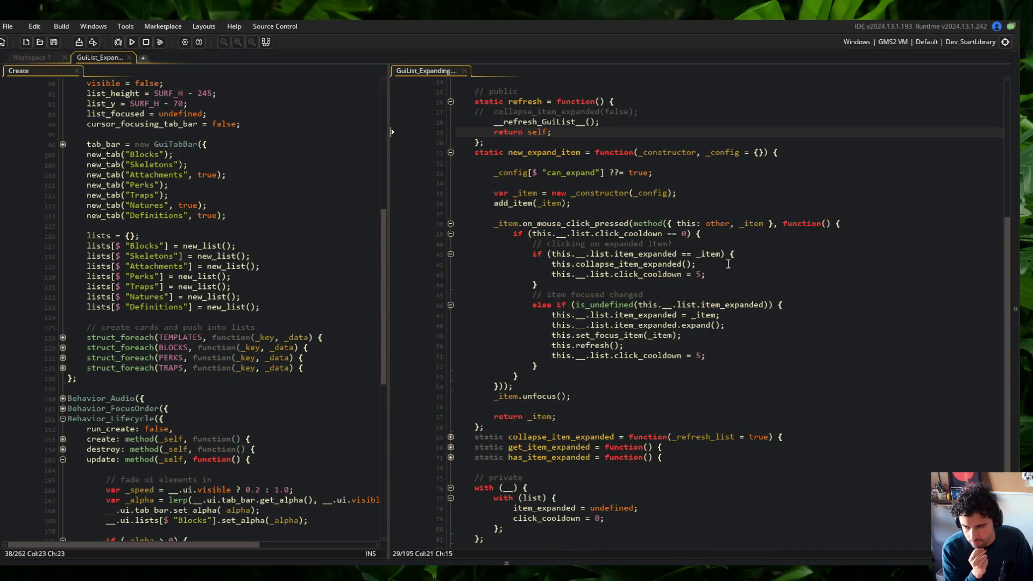
Step: Add a _collapse_item = true parameter to refresh, uncomment the collapse call, and save
click(600, 111)
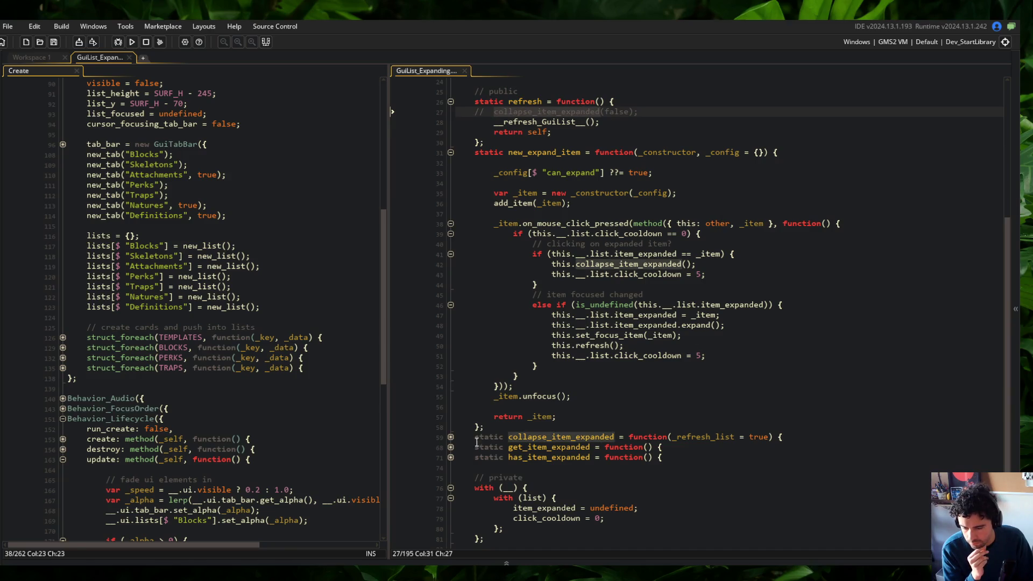
click(450, 437)
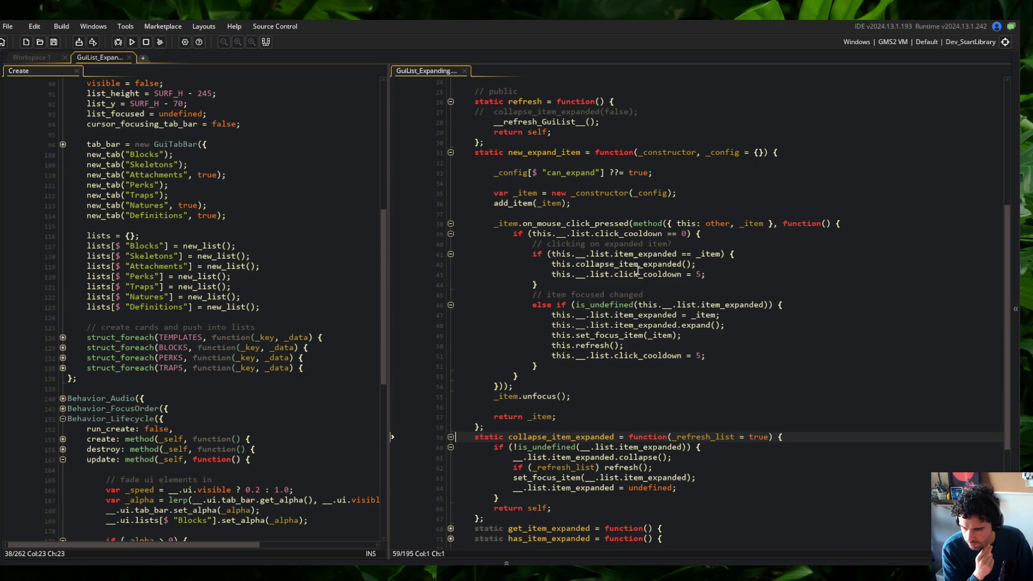
click(601, 102)
text(_collapse_)
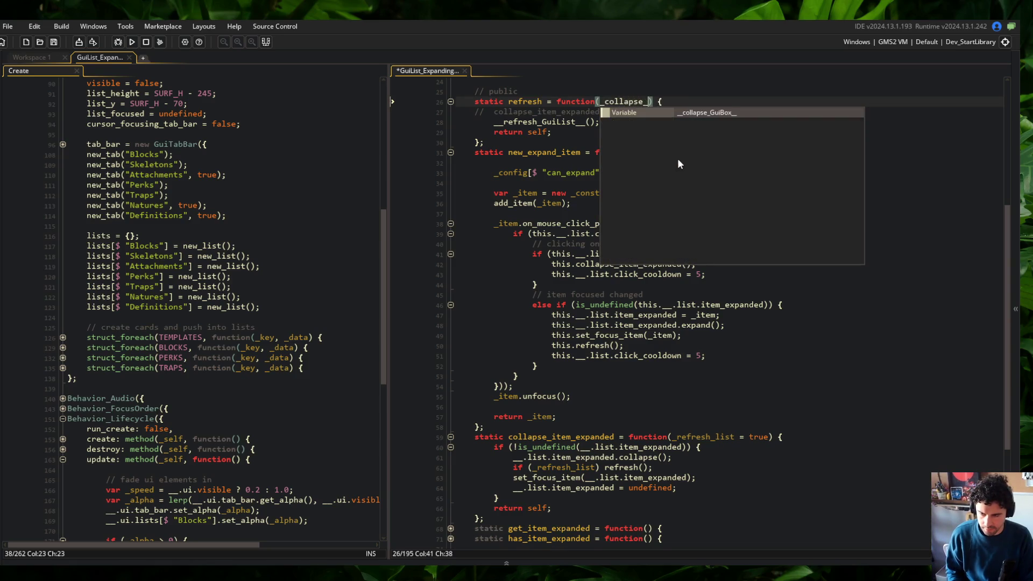
text(item = true)
key(Home)
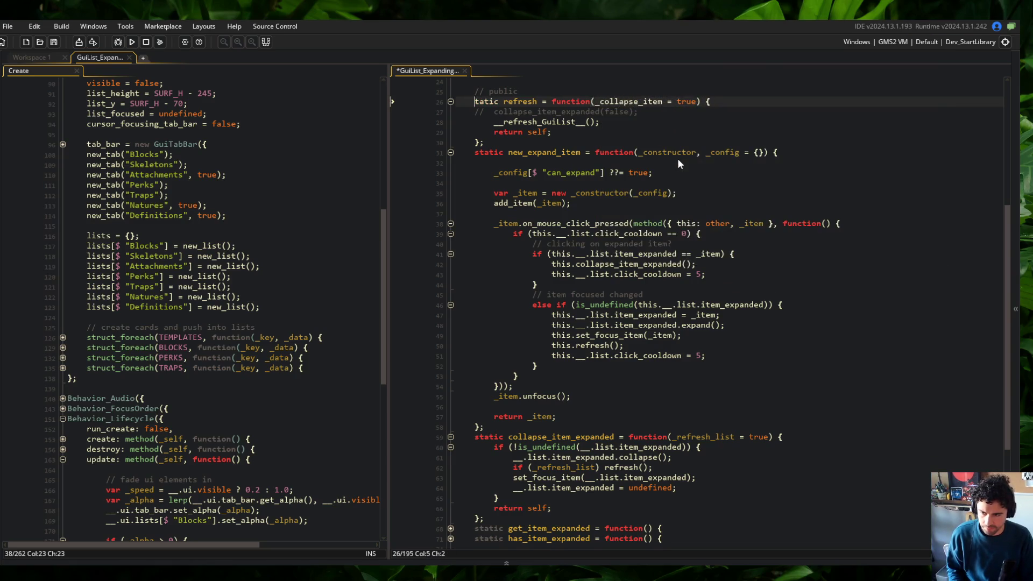
key(Down)
key(ctrl+shift+k)
key(ctrl+s)
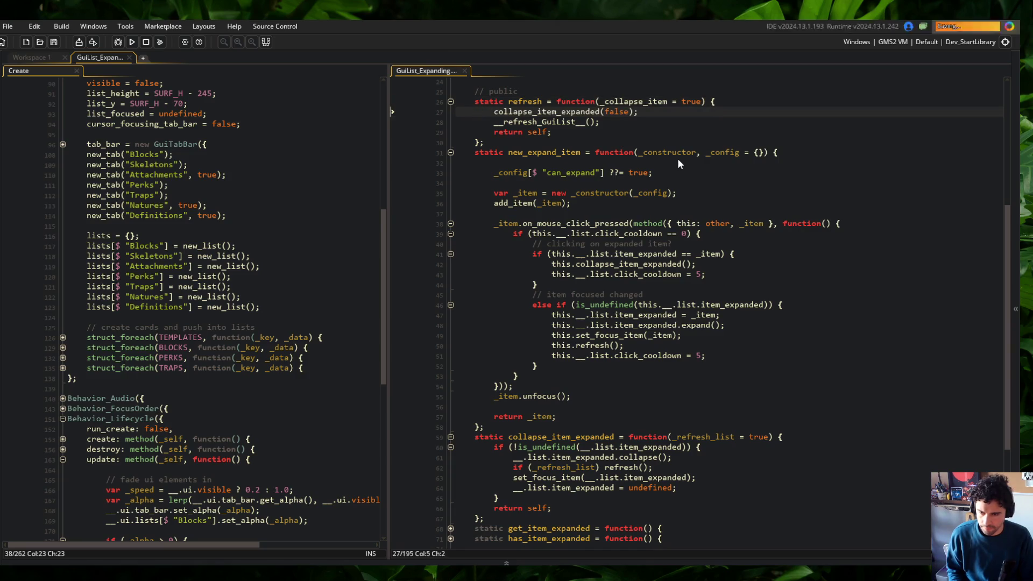
Step: Wrap collapse_item_expanded(false) in an if (_collapse_item) { } block
key(Return)
key(Up)
text(oif)
key(BackSpace)
text(if )
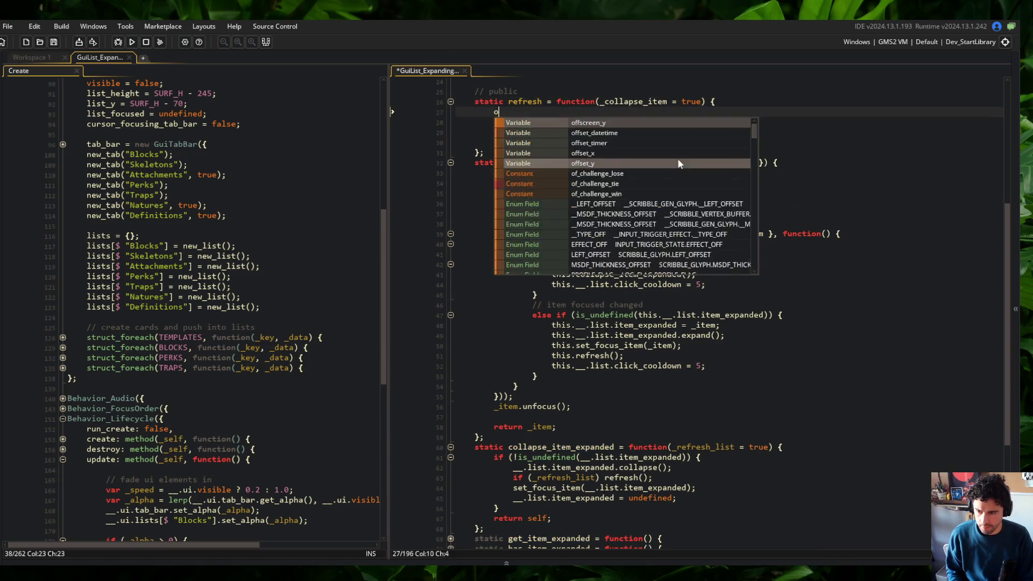
text((_collapse)
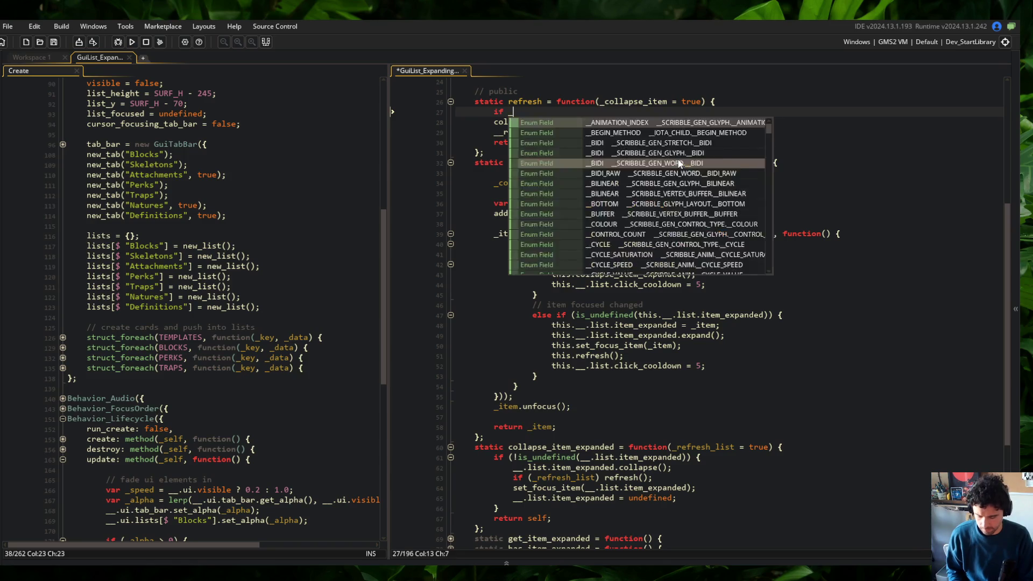
text(_item) {)
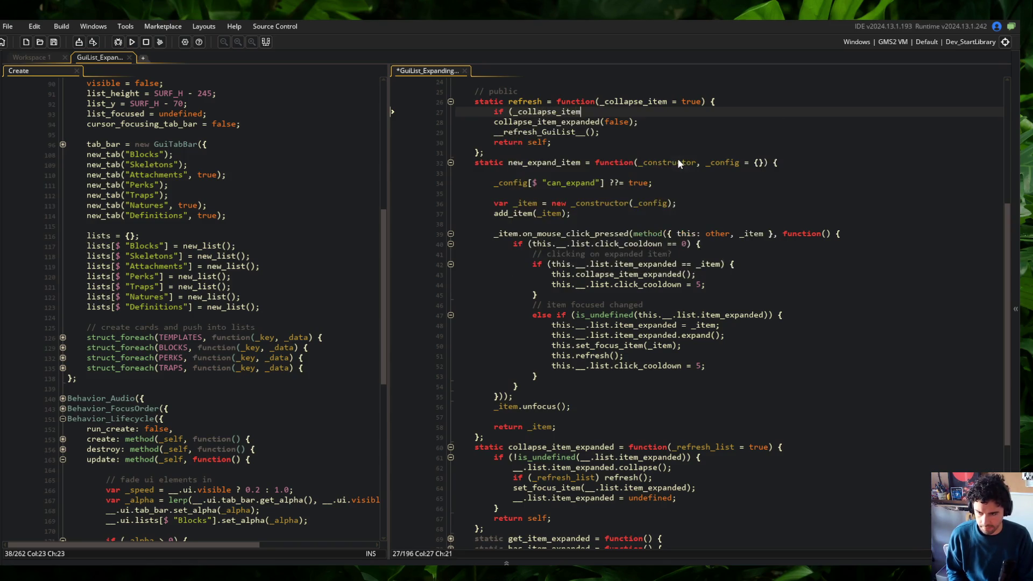
key(Down)
key(Home)
key(Tab)
key(End)
key(Return)
text(})
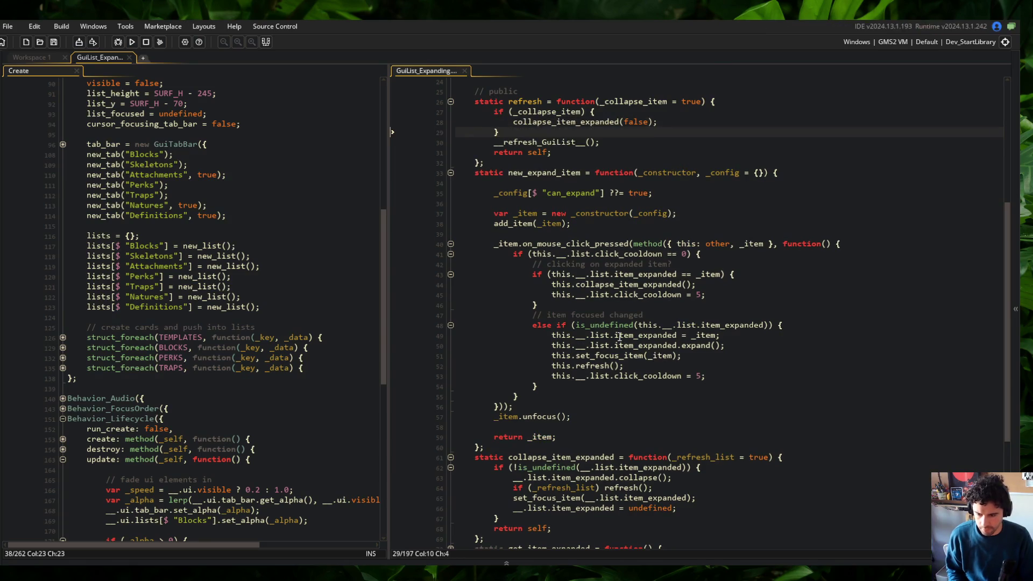
Step: Change the handler call to this.refresh(false), rerun, and expand then collapse the Box entry
click(615, 366)
text(false)
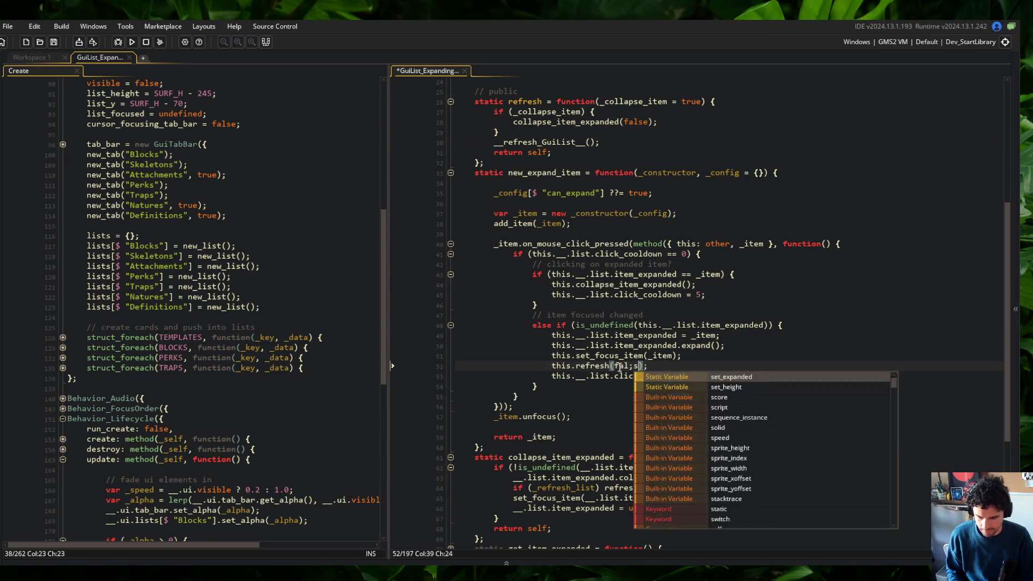
key(F5)
click(652, 274)
scroll(652, 274, down, 4)
scroll(652, 274, up, 8)
click(755, 256)
click(798, 213)
scroll(751, 291, down, 5)
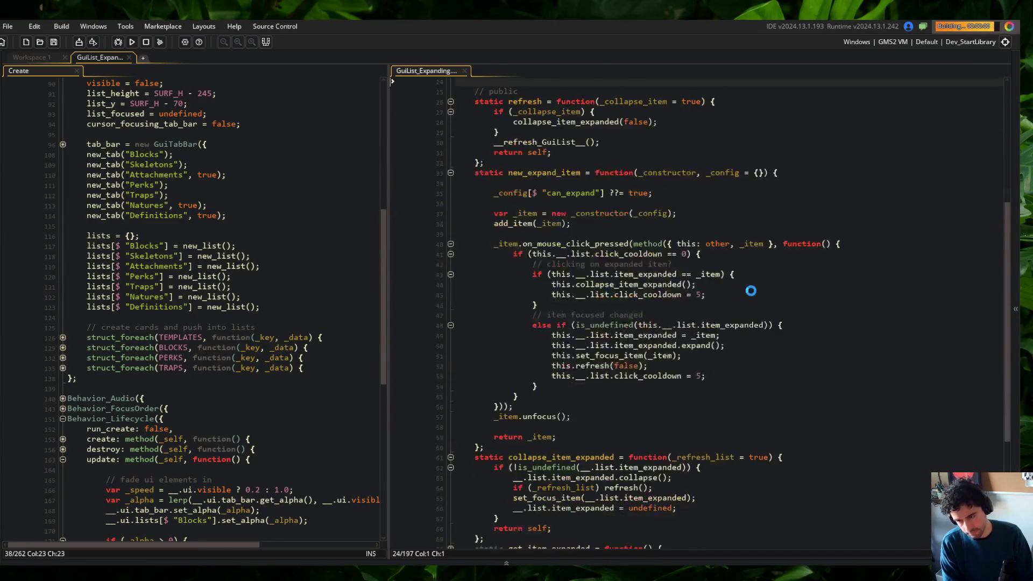
scroll(751, 291, up, 2)
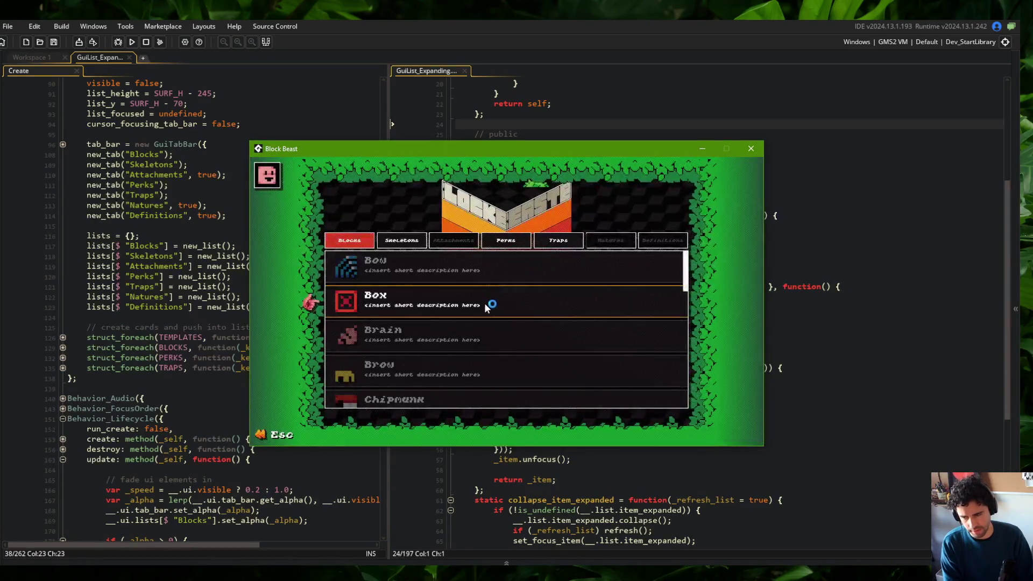
click(485, 303)
click(485, 275)
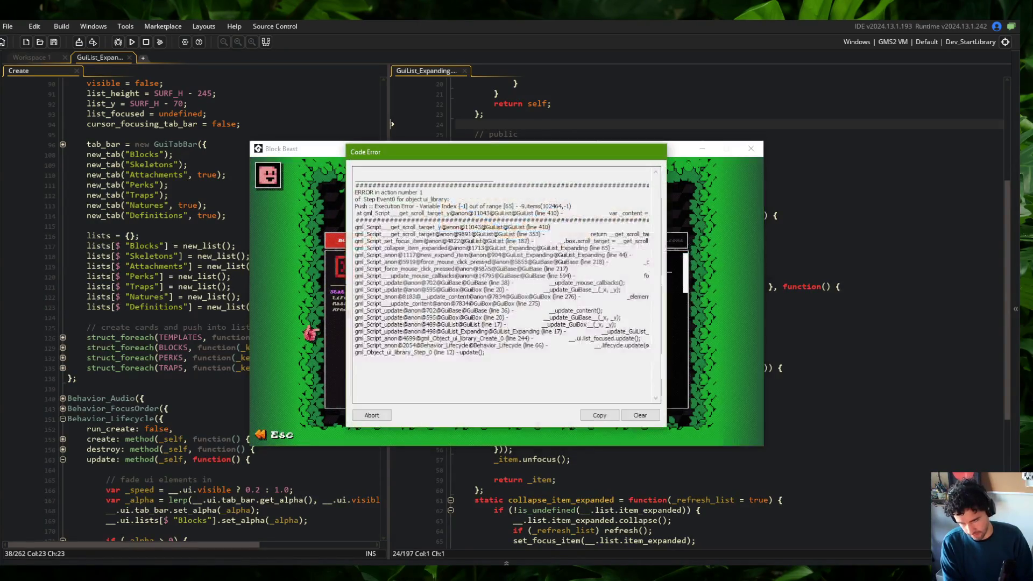
Step: Select the failing statement in the error text and skip to the next song in the music player
drag(609, 214, 654, 214)
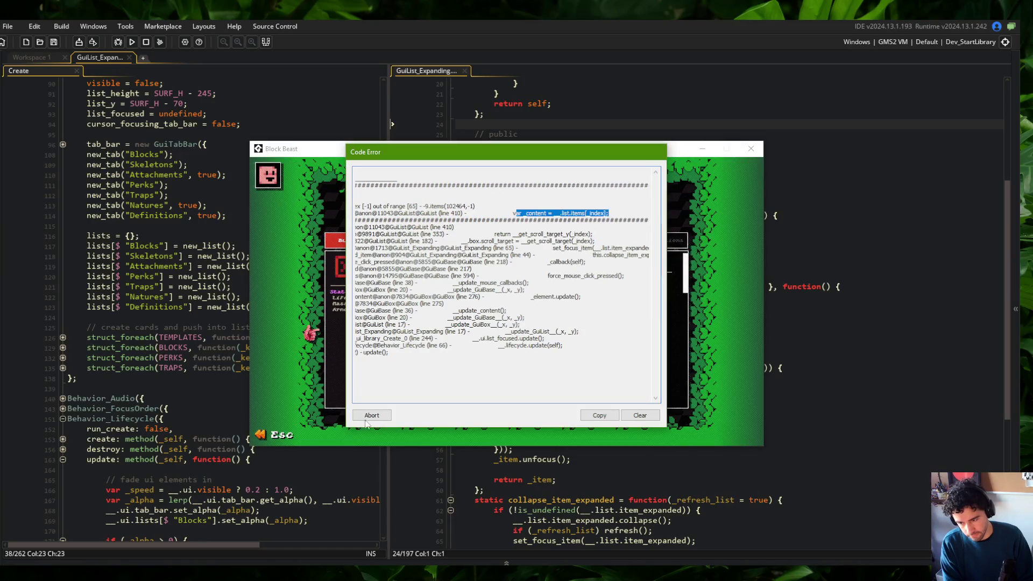
click(319, 560)
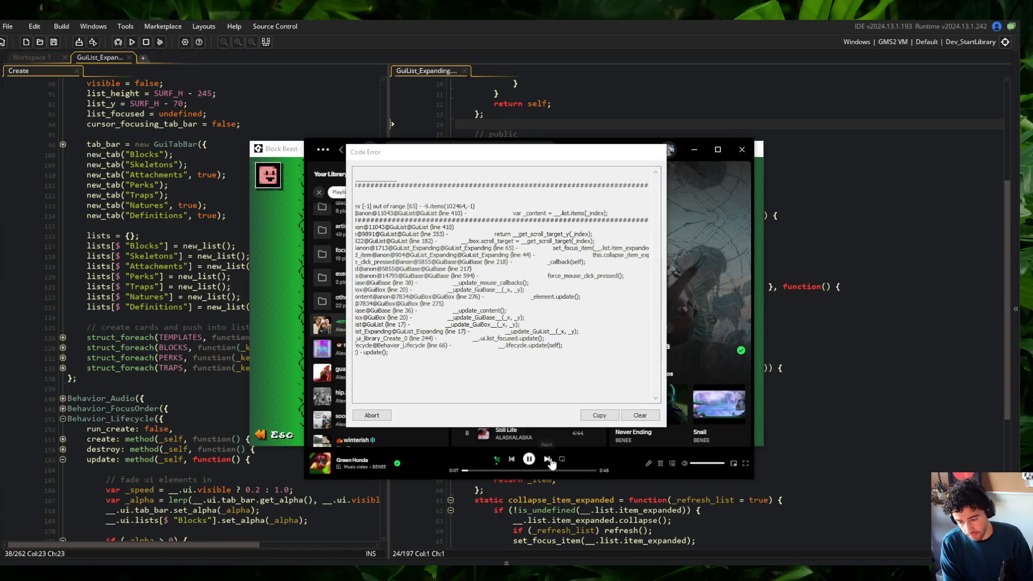
key(XF86AudioNext)
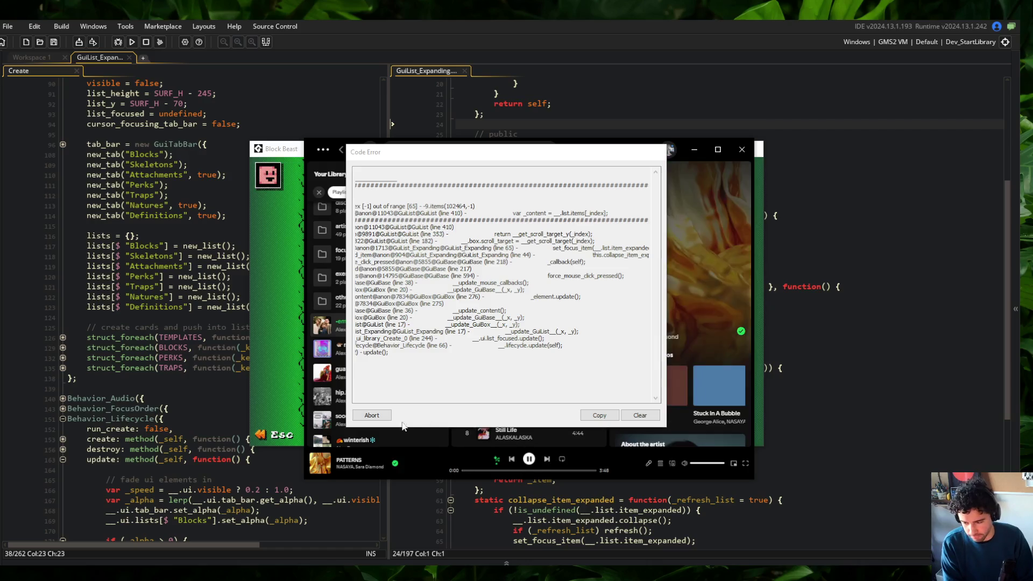
Step: Dismiss the game's code error and show the output log with the index -1 error trace
click(372, 416)
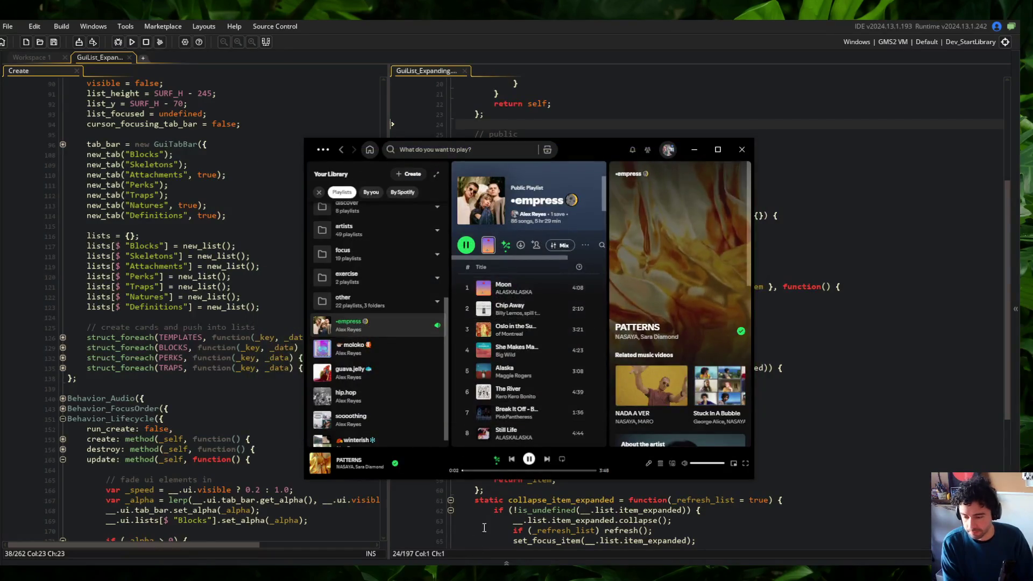
click(493, 521)
key(F5)
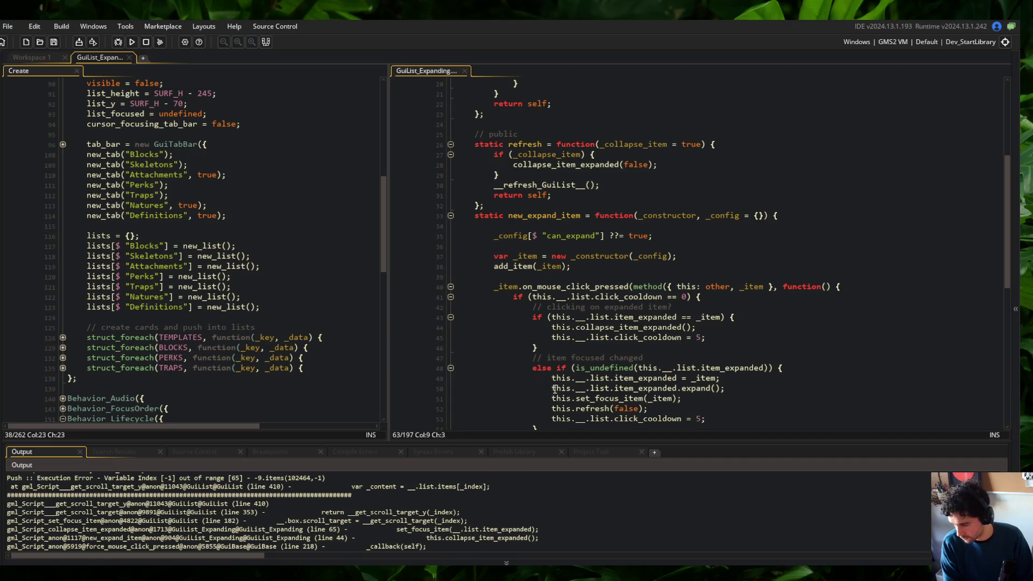
click(430, 531)
Step: Change the refresh() call on line 64 of collapse_item_expanded to refresh(false)
drag(475, 535, 546, 538)
click(556, 530)
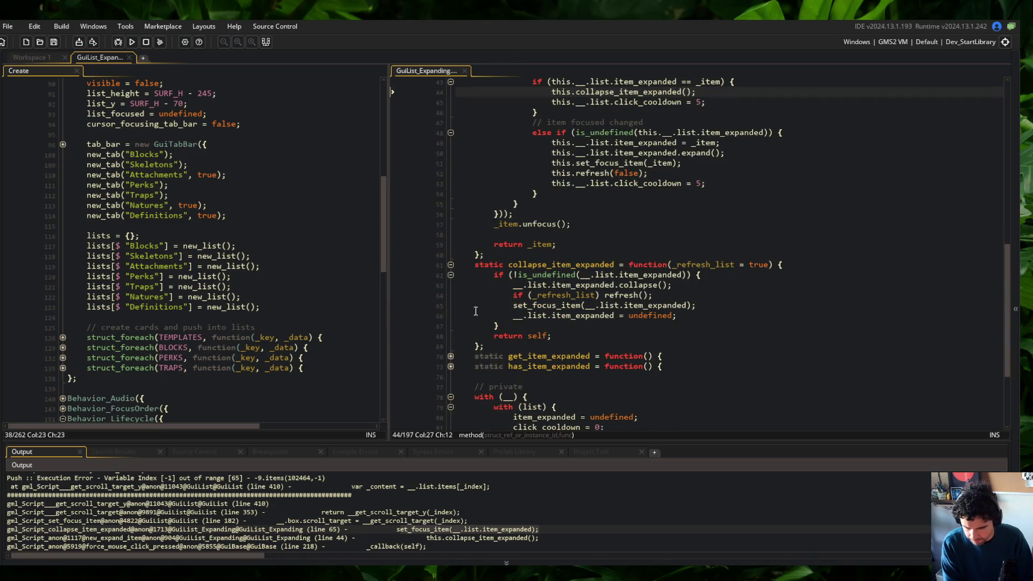
click(533, 297)
click(666, 299)
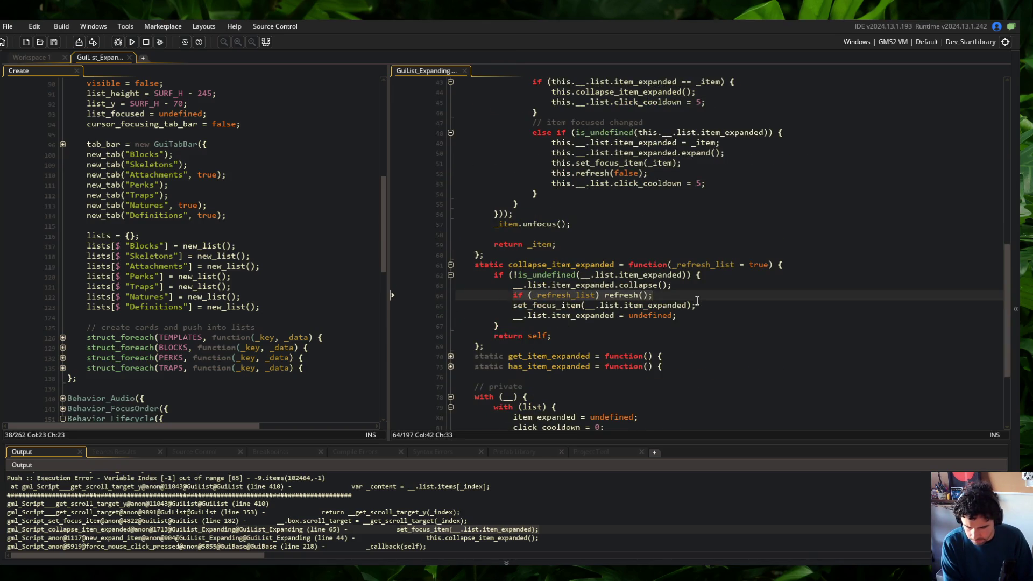
scroll(697, 300, up, 2)
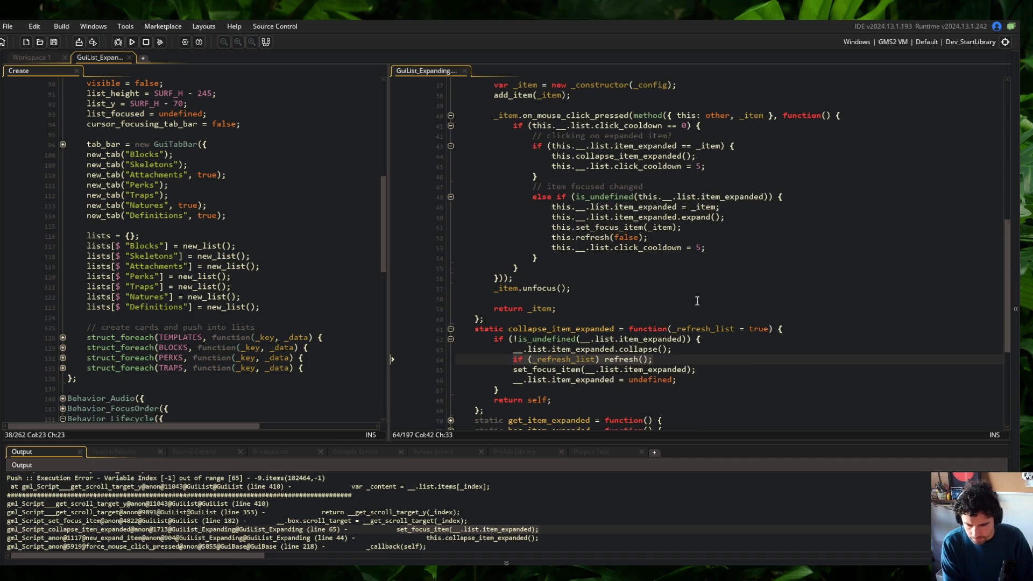
scroll(697, 301, down, 1)
scroll(672, 300, up, 4)
scroll(638, 300, down, 5)
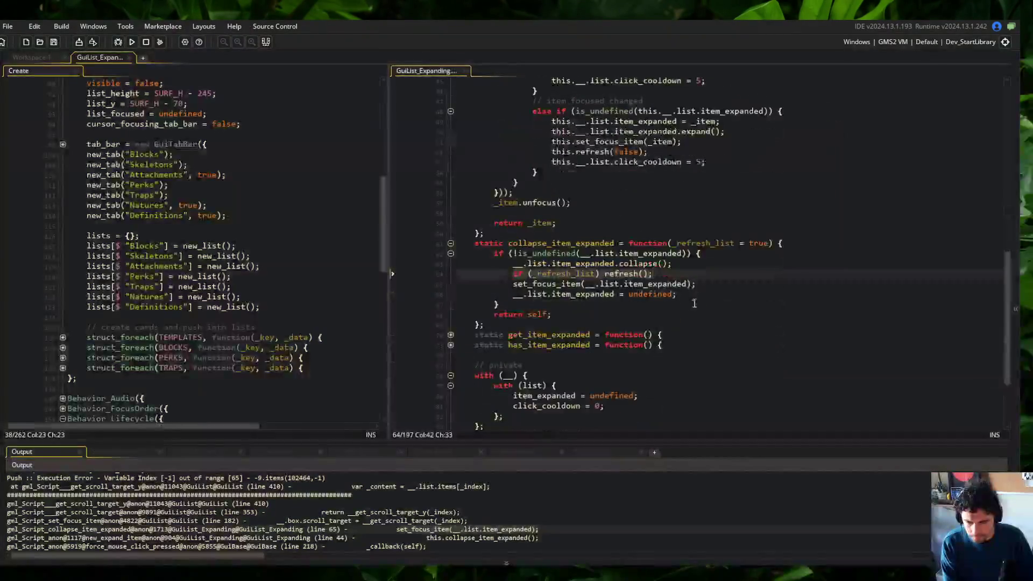
click(699, 263)
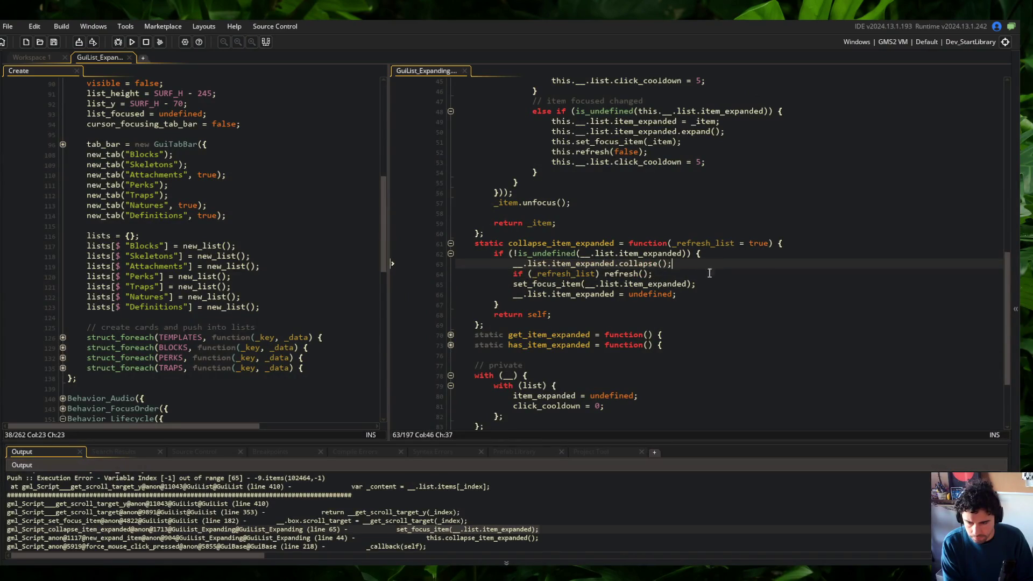
click(644, 274)
text(false)
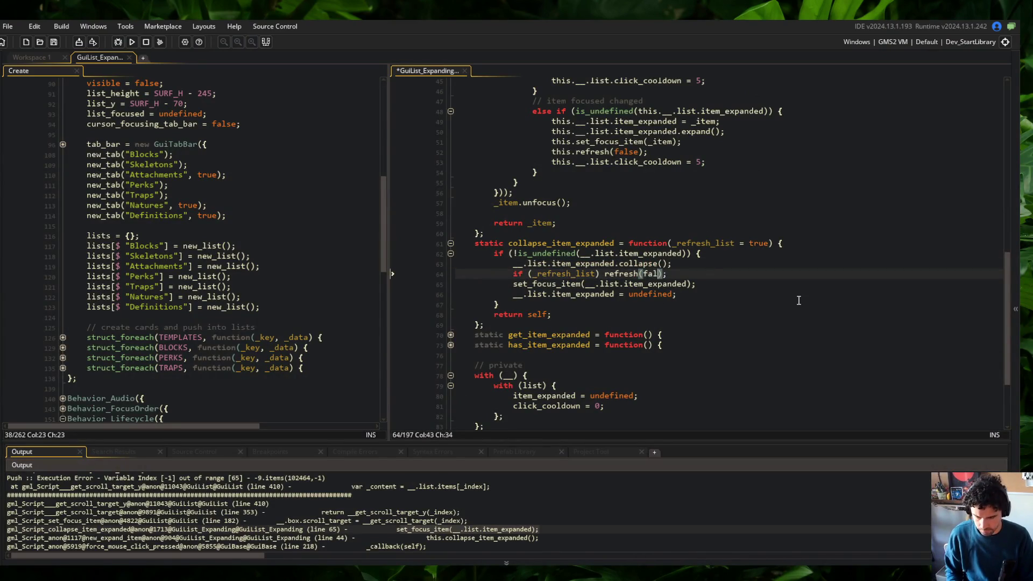
Step: Build and run the game, then expand the Box card in the Blocks list
click(547, 214)
click(128, 43)
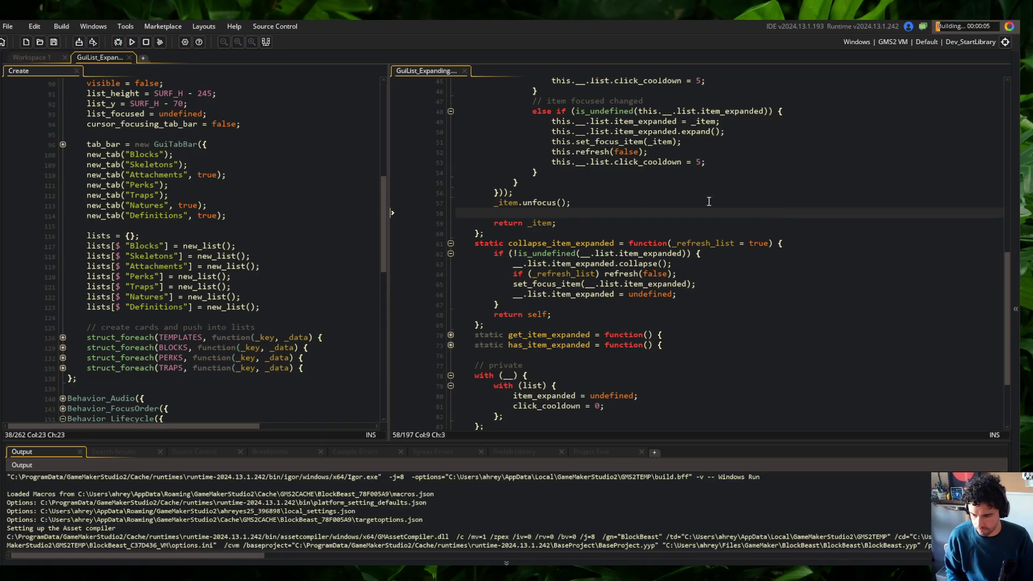
scroll(713, 232, down, 1)
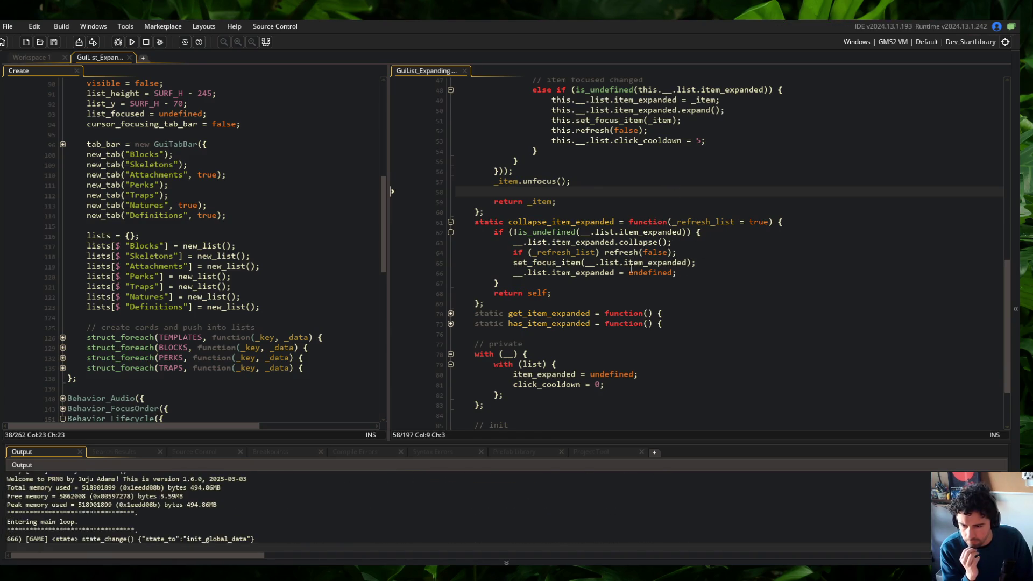
click(456, 296)
Step: Collapse the Box card, then expand and collapse the Brow card repeatedly in the Blocks list
click(454, 267)
click(451, 330)
click(453, 306)
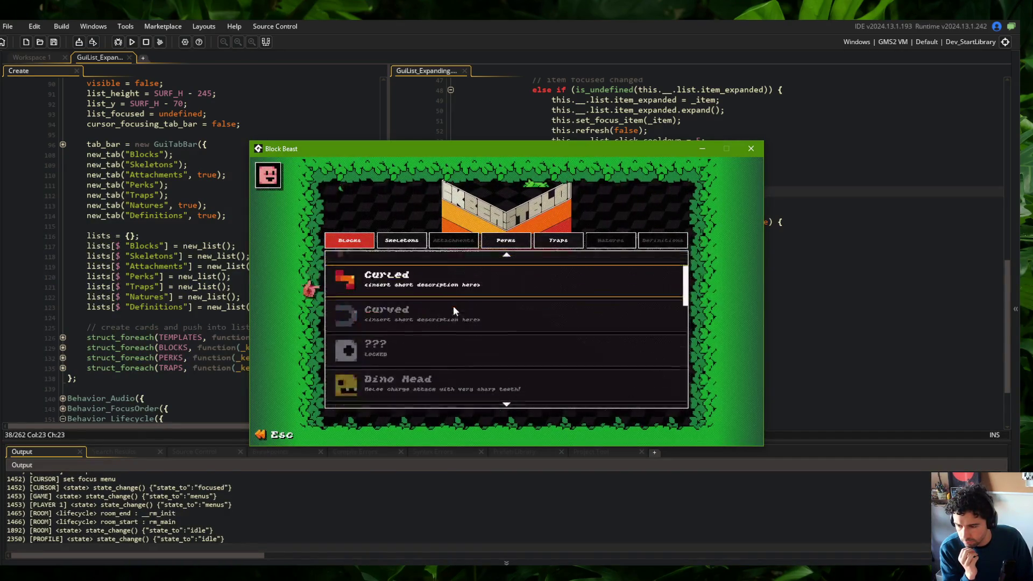
click(447, 307)
click(447, 284)
scroll(447, 286, down, 3)
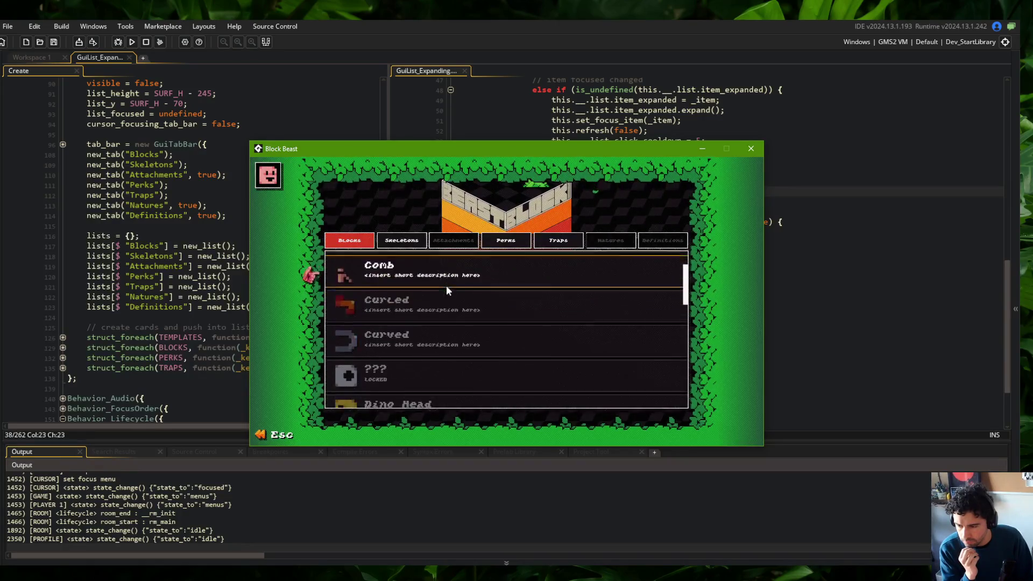
scroll(444, 292, up, 1)
scroll(445, 292, up, 3)
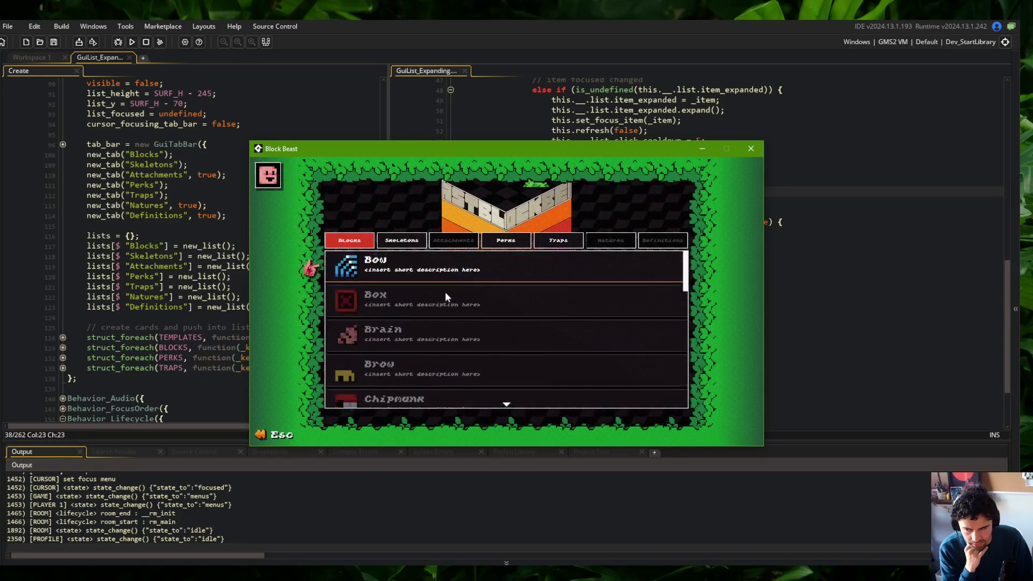
scroll(518, 318, down, 5)
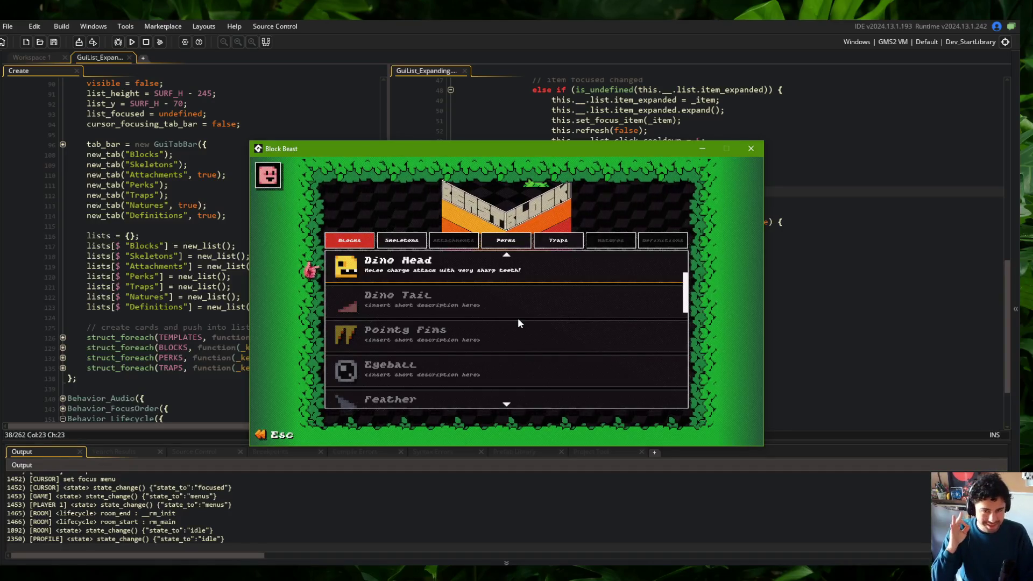
Step: Expand and collapse the Pointy Fins, Green Shell and Shotgun cards
click(495, 330)
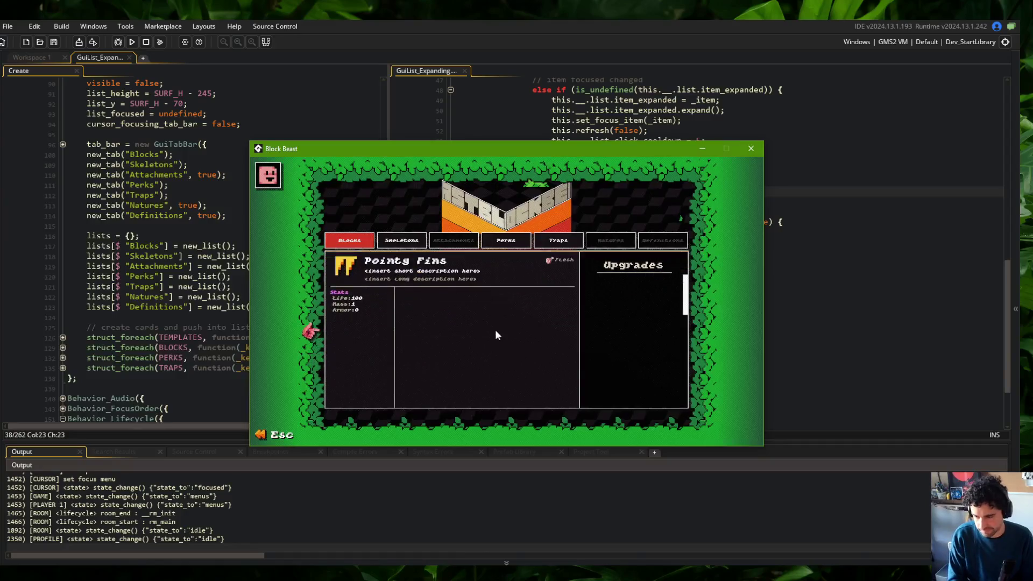
scroll(463, 272, down, 3)
scroll(463, 275, up, 3)
scroll(463, 274, down, 3)
click(461, 284)
click(431, 291)
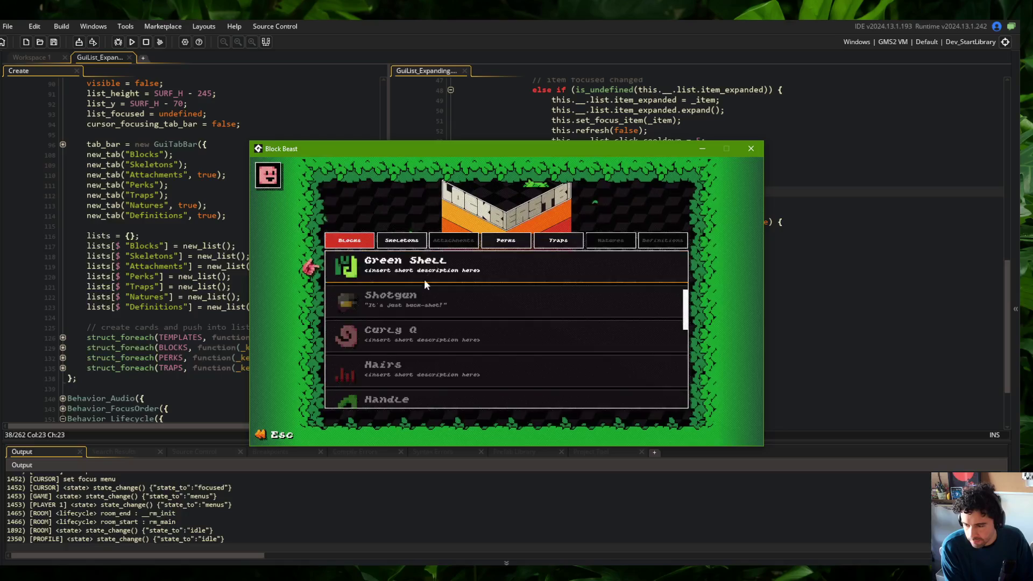
click(425, 279)
click(444, 265)
scroll(444, 265, down, 3)
Step: Test the Wide skeleton, Magnetize perk and Bow cards across the Skeletons, Perks and Traps lists
click(411, 243)
click(479, 271)
click(481, 264)
click(487, 244)
click(459, 260)
click(459, 260)
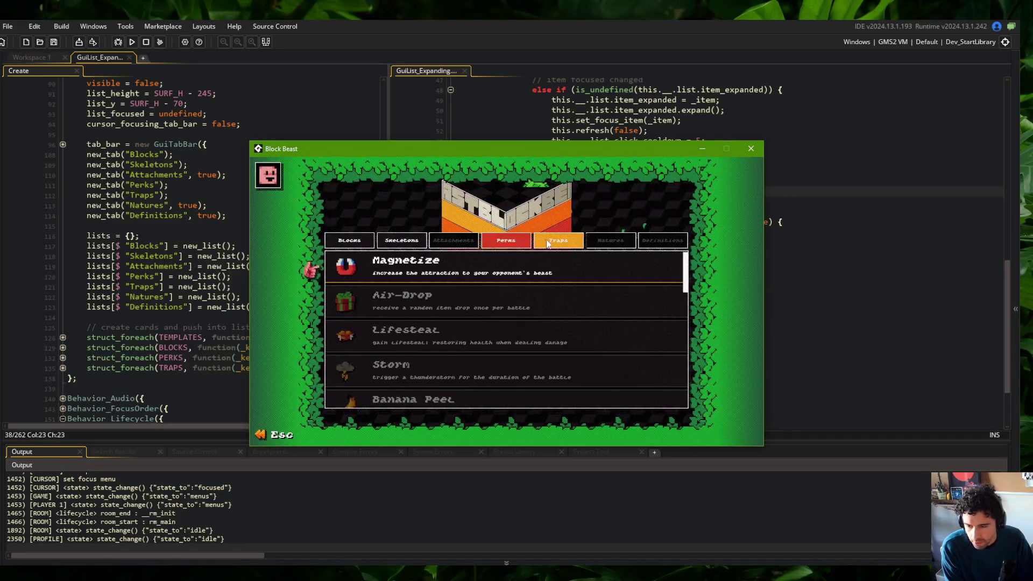
click(558, 240)
key(Left)
key(Left)
key(Left)
click(406, 269)
click(405, 277)
scroll(496, 292, down, 8)
Step: Close the game, widen the left code editor and move to line 12 of its script
click(750, 148)
drag(389, 142, 426, 143)
click(223, 246)
scroll(216, 216, up, 20)
click(200, 193)
scroll(200, 193, down, 4)
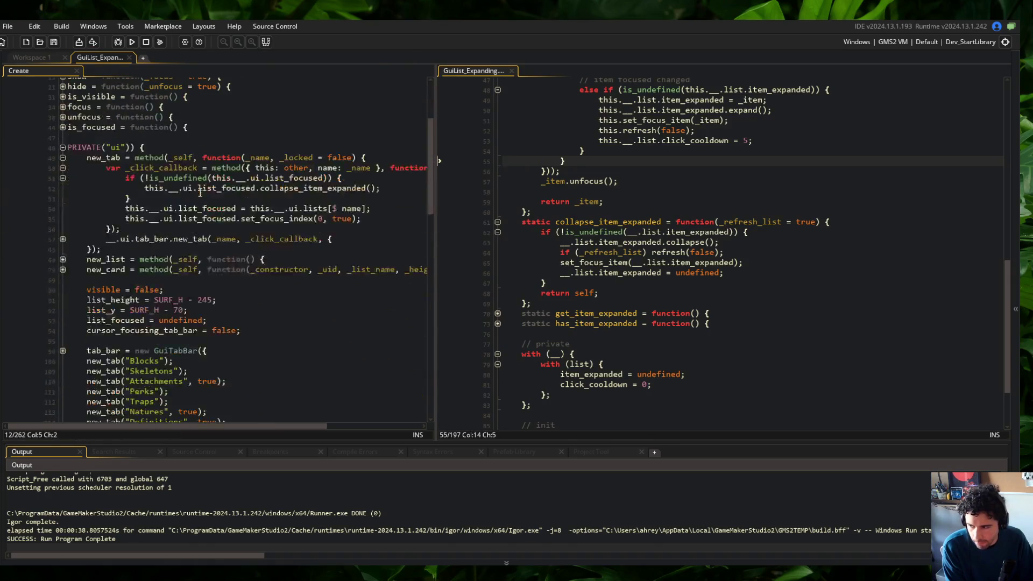
Step: Fold every code block in the GuiList_Expanding script with Ctrl+M
click(122, 146)
click(313, 179)
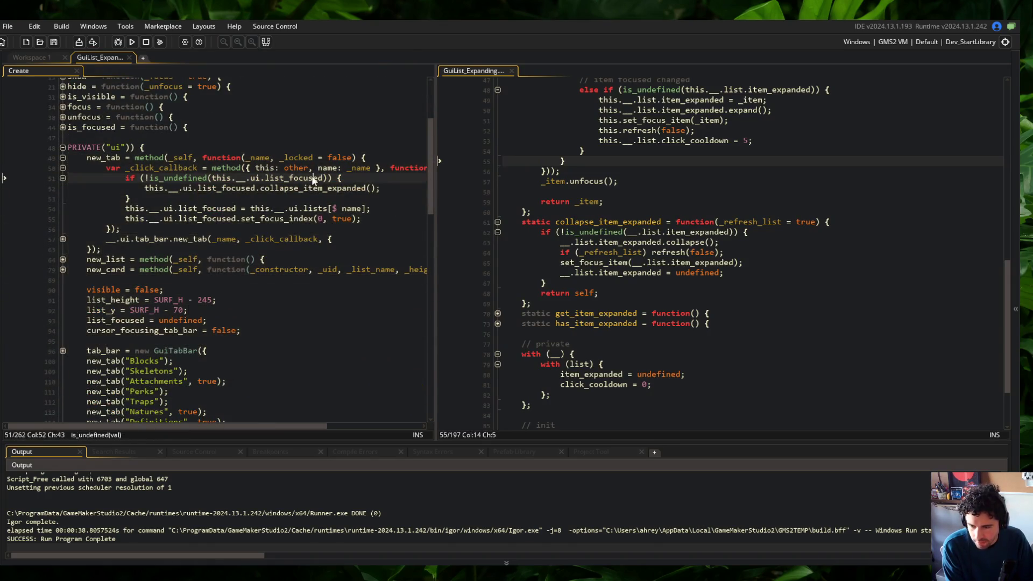
scroll(592, 215, up, 10)
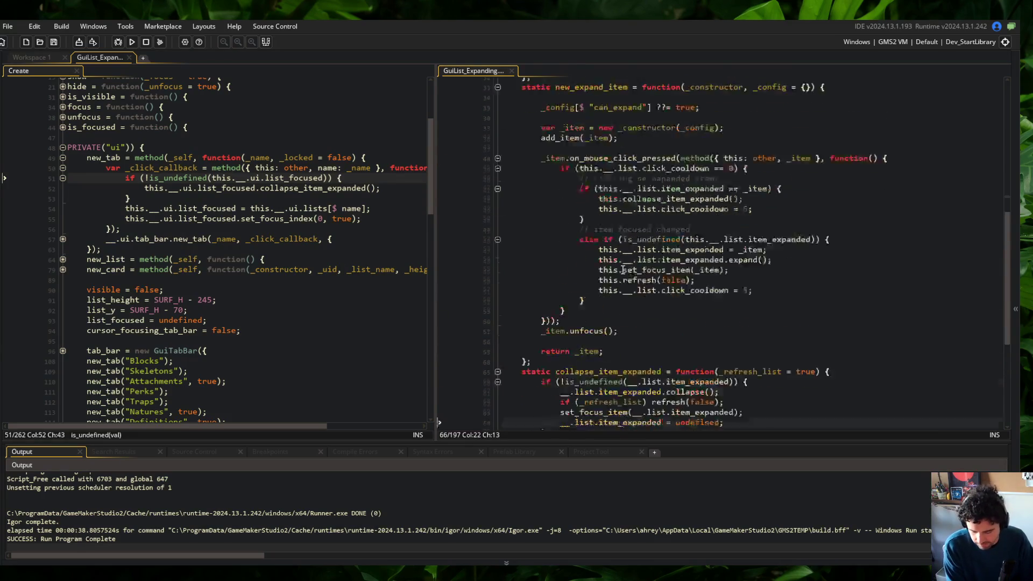
click(599, 169)
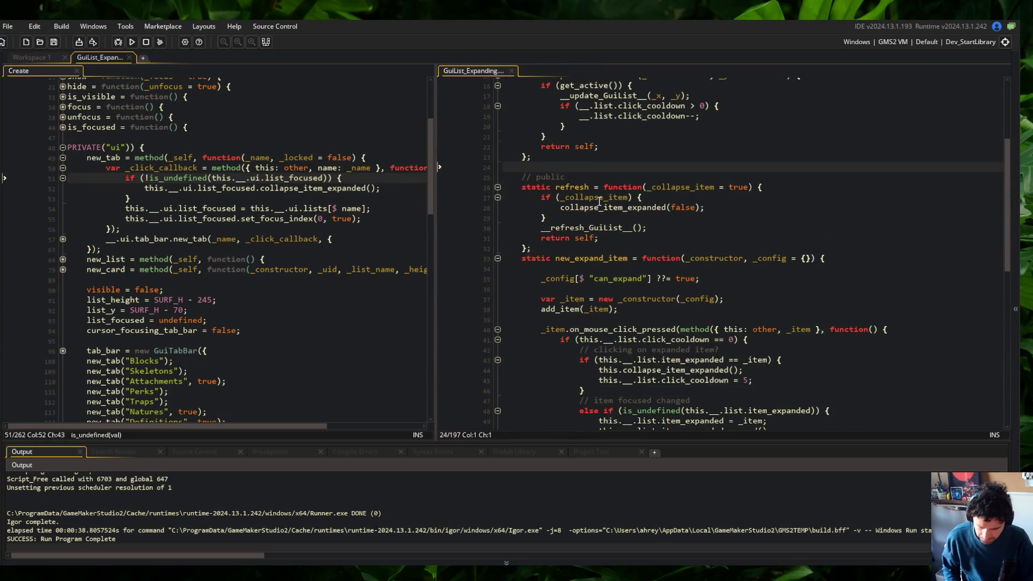
key(ctrl+m)
Step: Unfold the GuiList_Expanding and GuiList_ExpandingItem constructors and the private with block
click(497, 164)
click(585, 184)
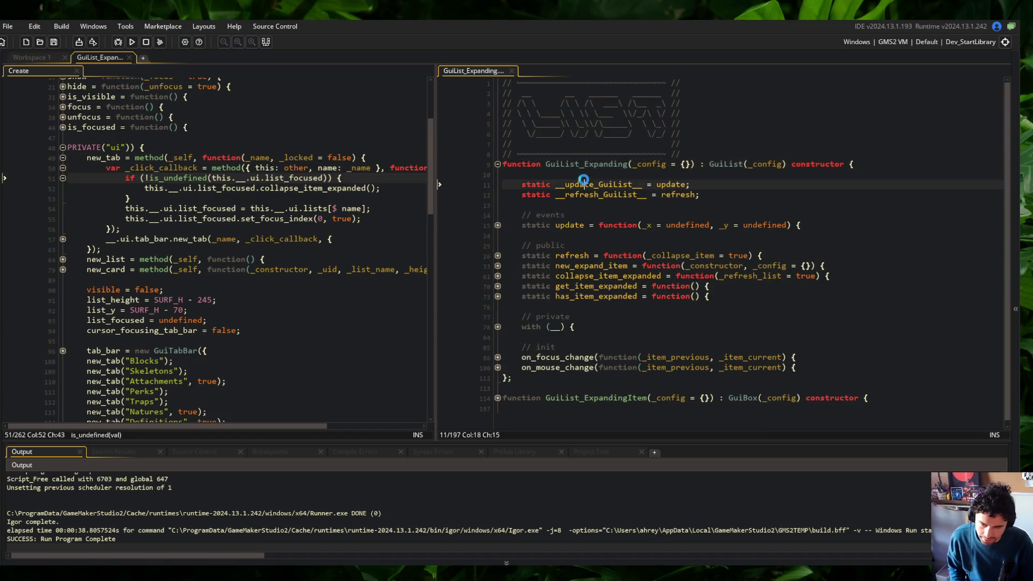
click(587, 266)
click(498, 266)
click(498, 266)
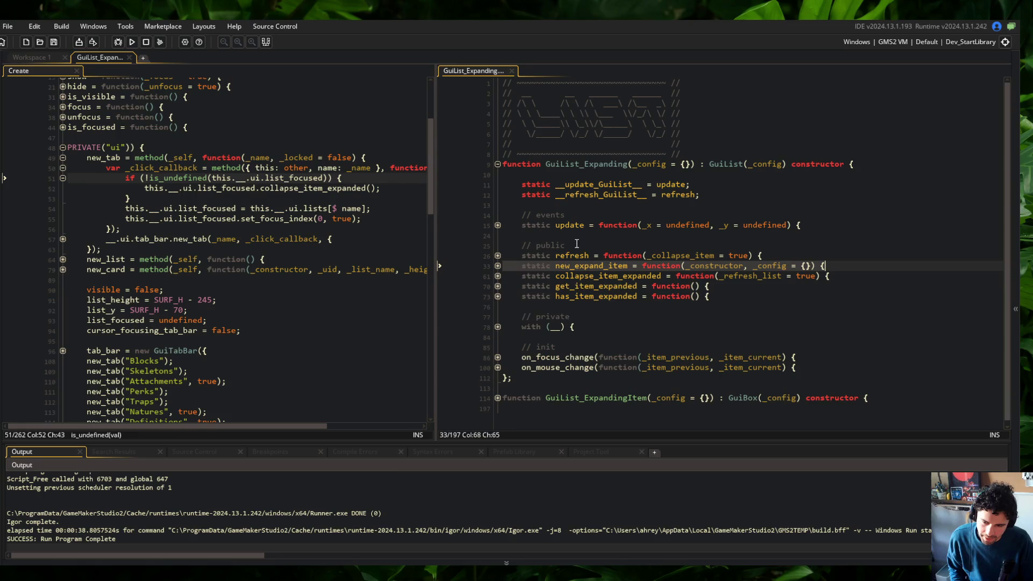
click(499, 394)
scroll(538, 323, down, 4)
click(572, 235)
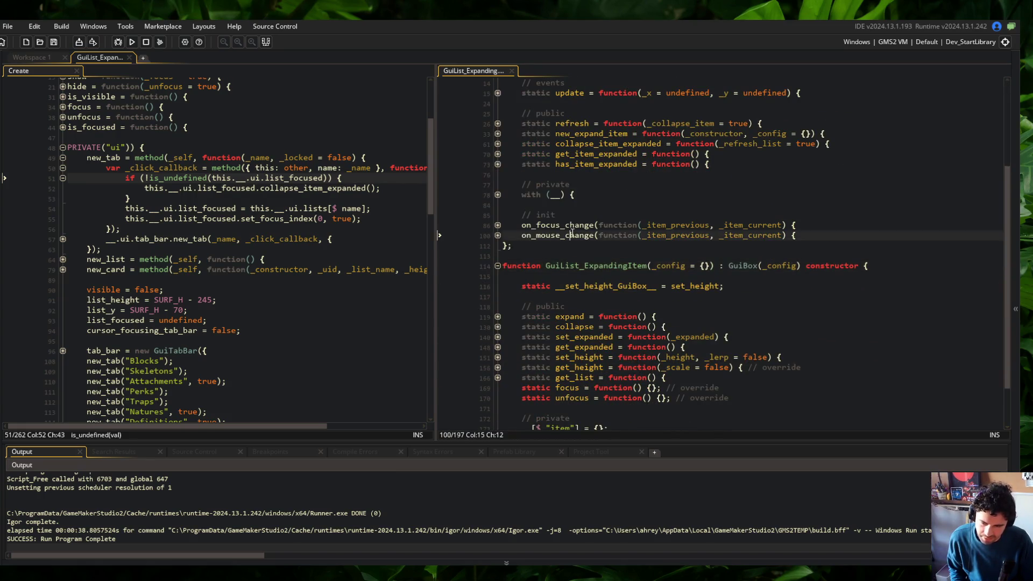
scroll(572, 235, down, 2)
click(498, 384)
click(596, 343)
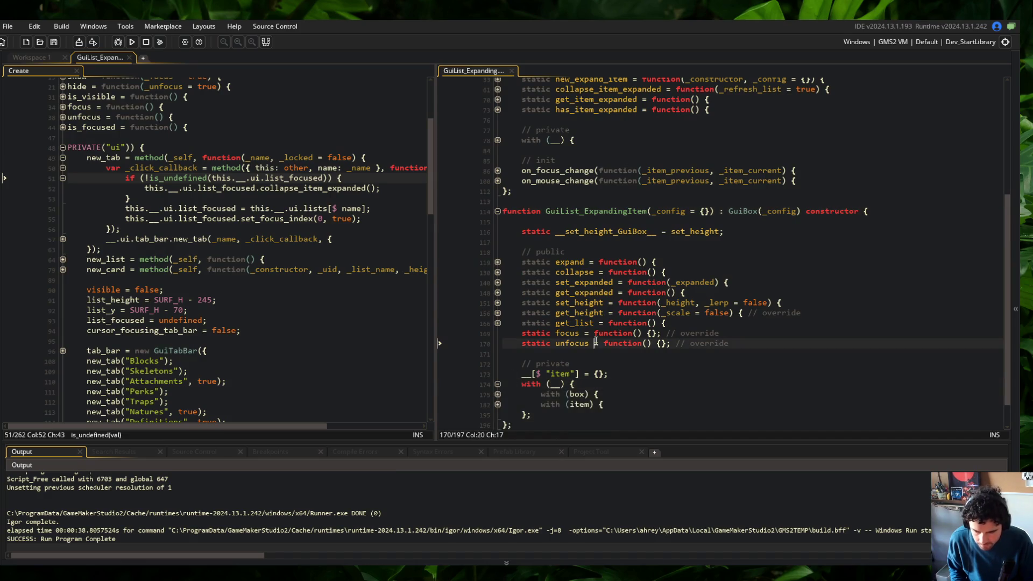
Step: Hide the Output panel and select the ExpandingItem body down to line 182
click(266, 43)
click(551, 167)
click(633, 309)
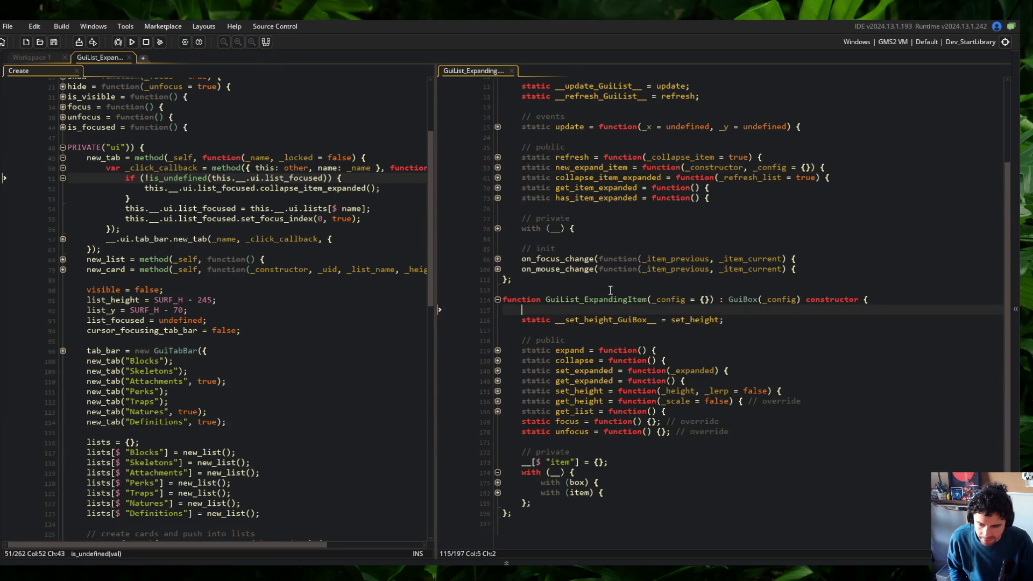
drag(527, 291, 618, 489)
click(618, 492)
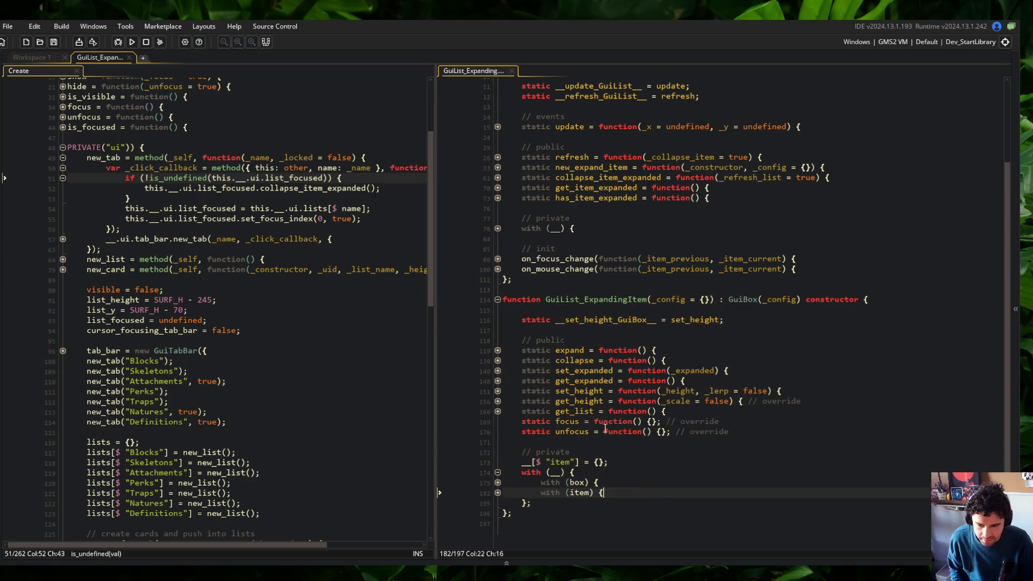
Step: Unfold and refold expand(), collapse() and set_expanded(), then inspect the get_height lines
click(497, 350)
click(495, 360)
click(495, 360)
click(498, 350)
click(497, 361)
click(498, 360)
click(497, 371)
click(498, 370)
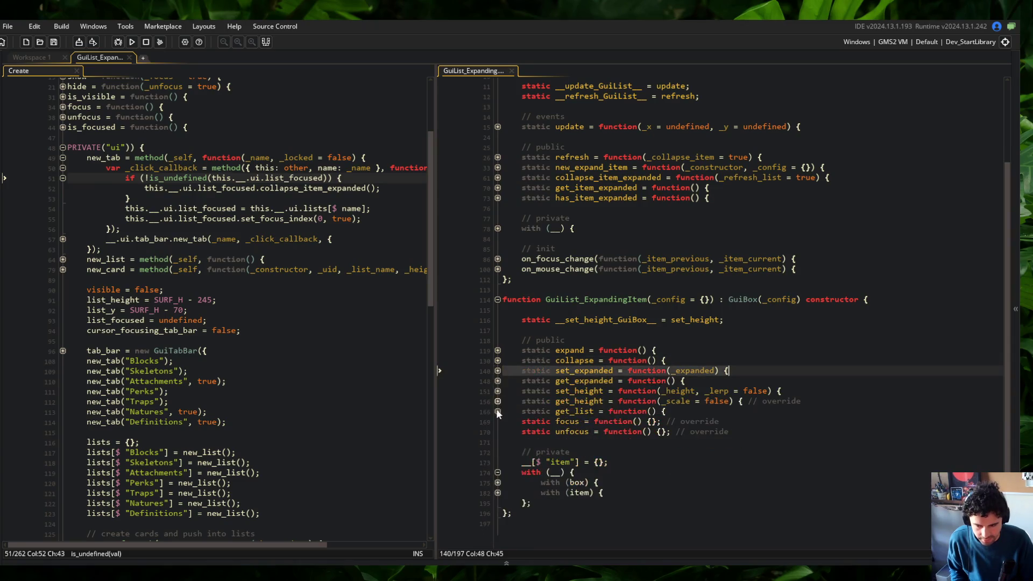
drag(508, 421, 727, 432)
click(786, 392)
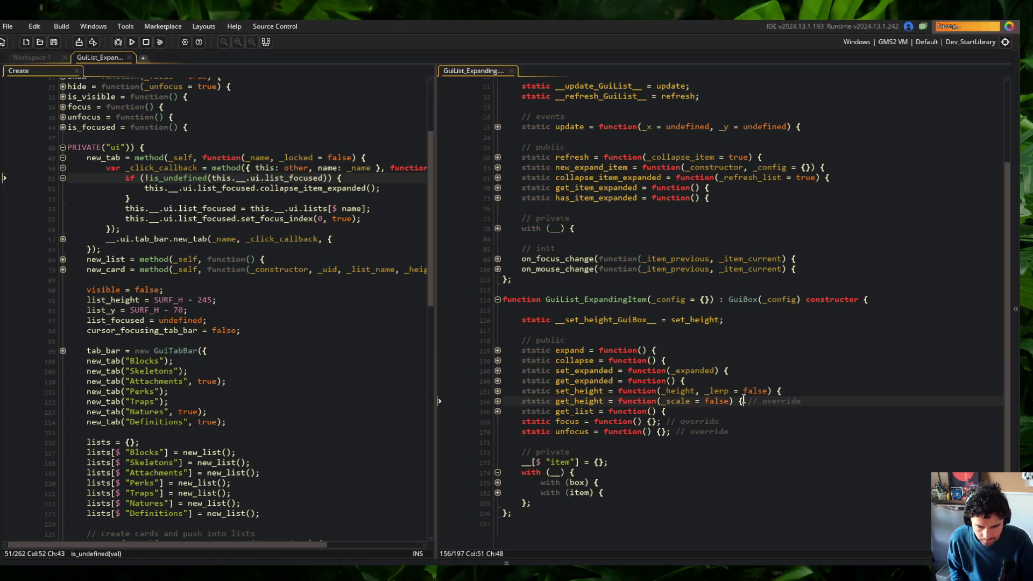
click(724, 441)
Step: Stage all BlockBeast changes with git add . in Command Prompt
key(alt+Tab)
click(404, 256)
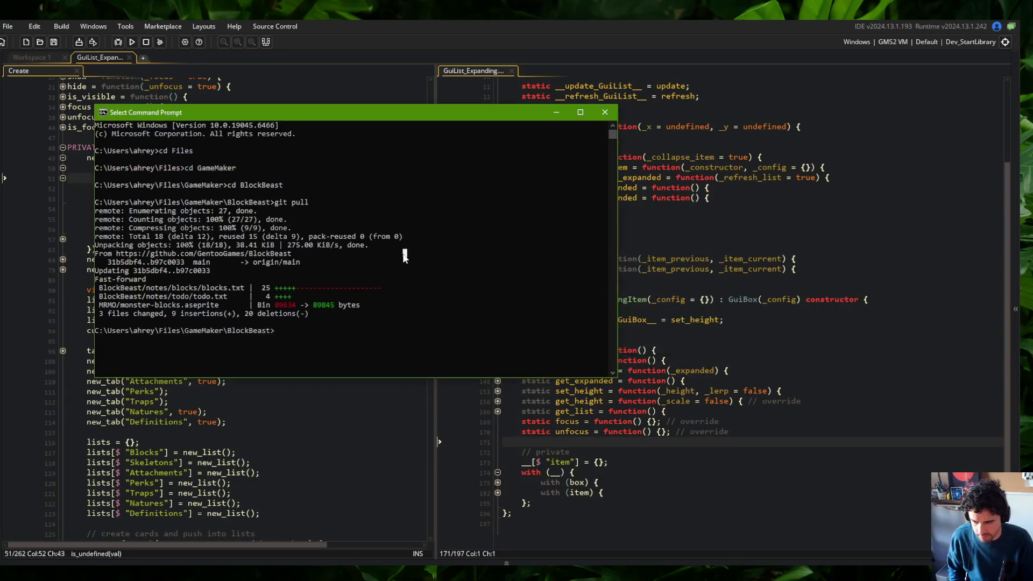
text(git add .)
key(Return)
Step: Commit with the message "finished refactoring new GuiList_Expanding"
text(git com)
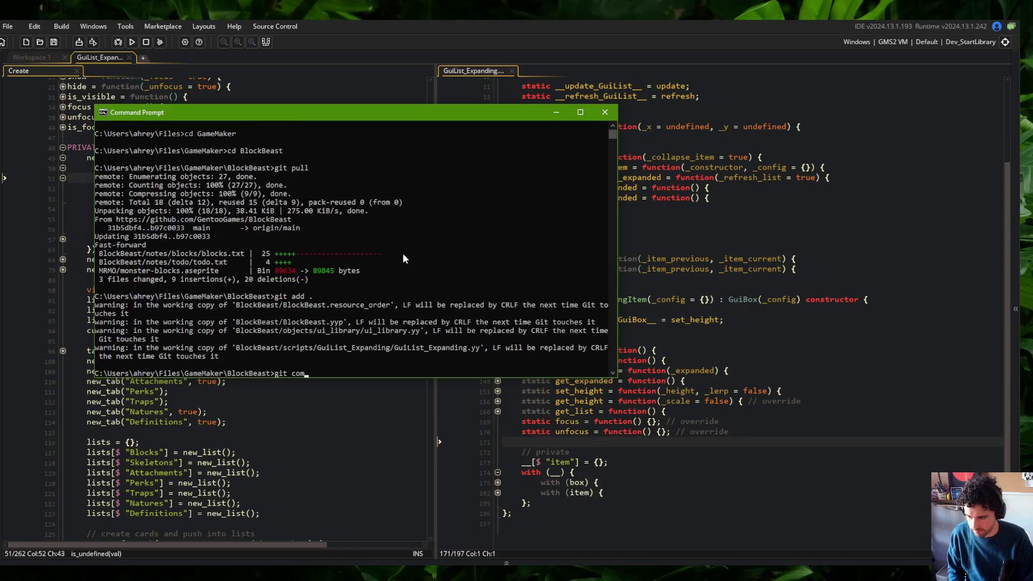
text(mit -m ")
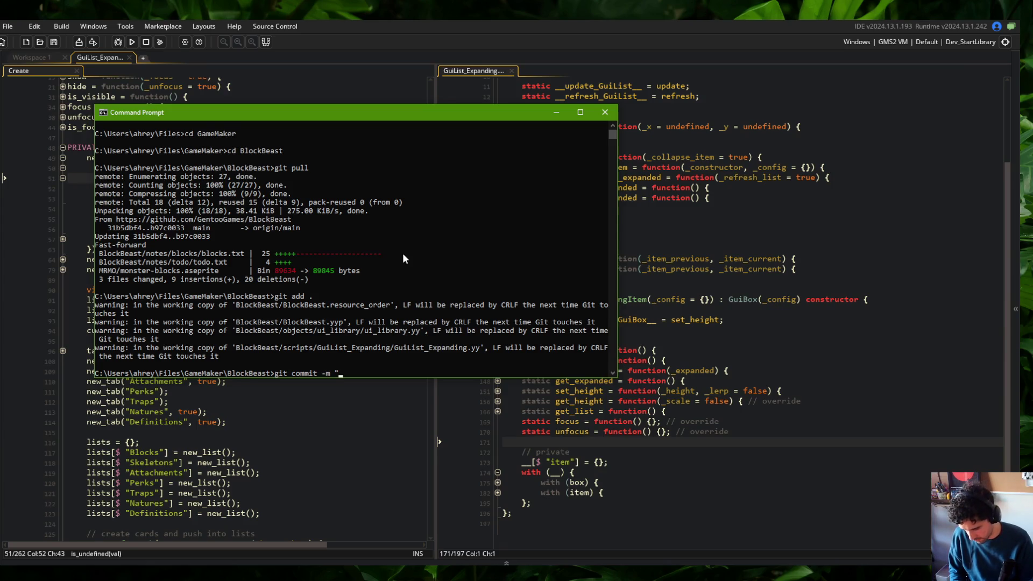
text(Update)
key(BackSpace)
key(BackSpace)
key(BackSpace)
text("fin)
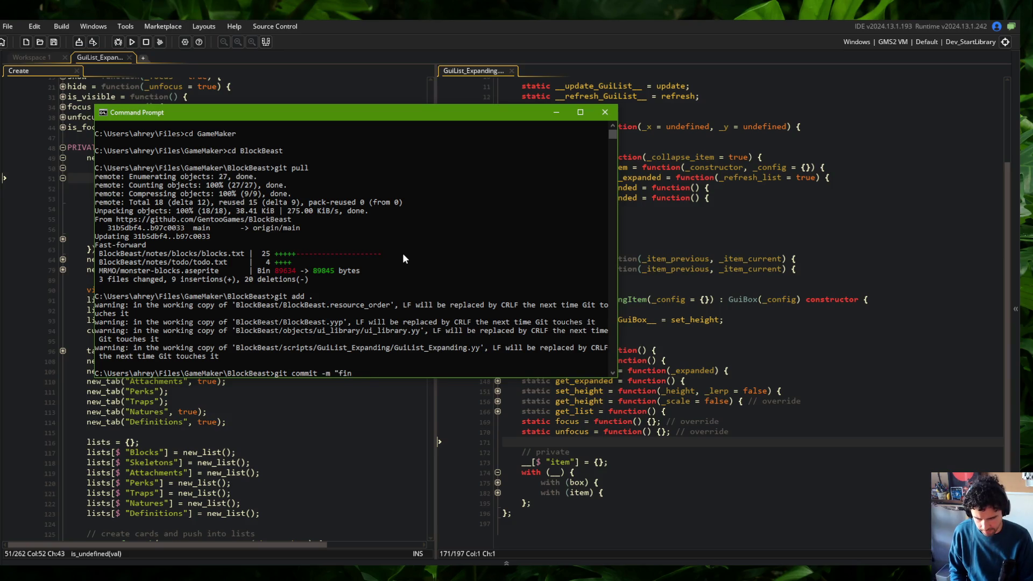
text(ished refactoring new GuiL)
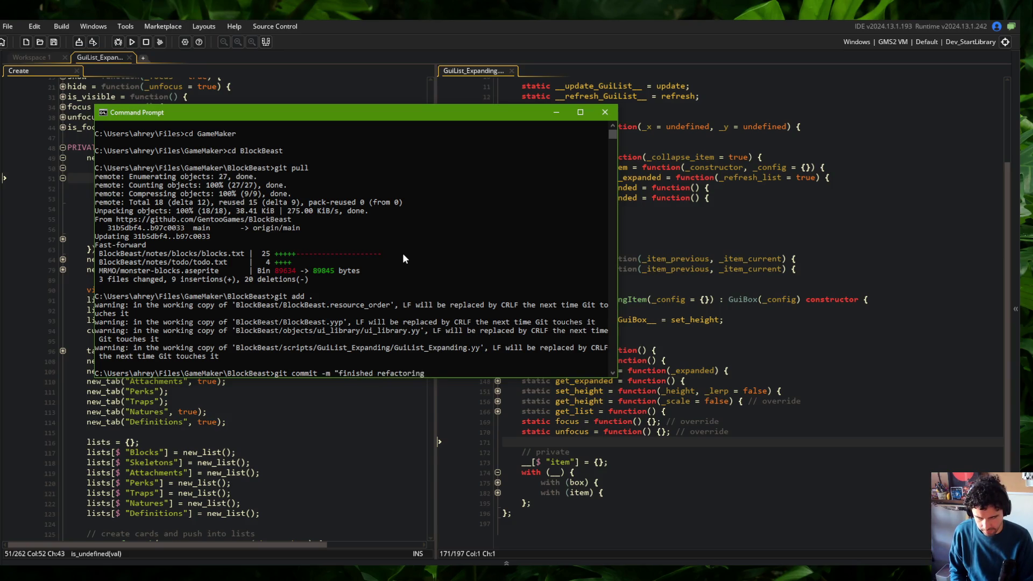
text(ist_Expanding")
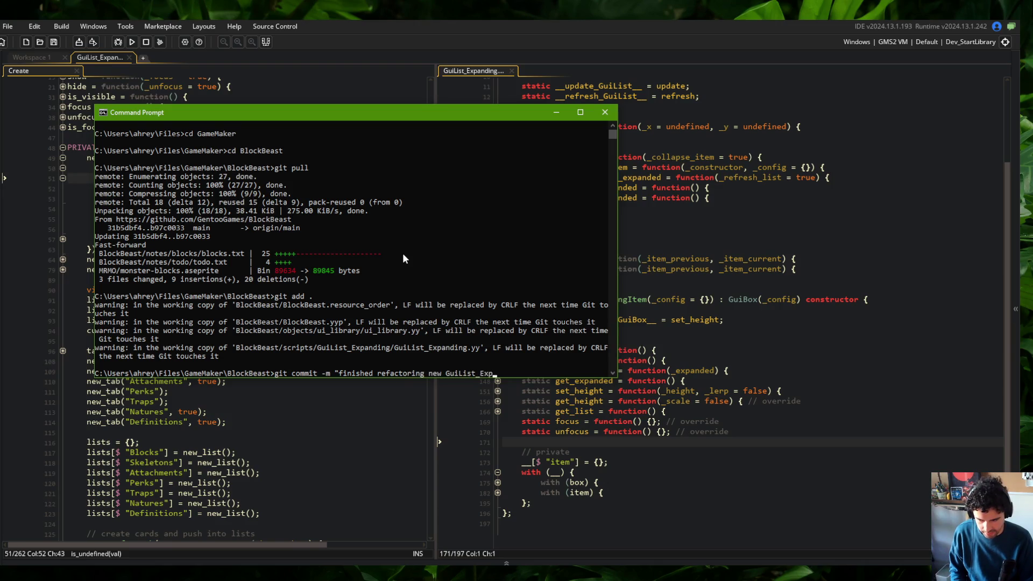
key(Return)
Step: Push the commit to GitHub with git push, then run the game in GameMaker
text(git push)
key(Return)
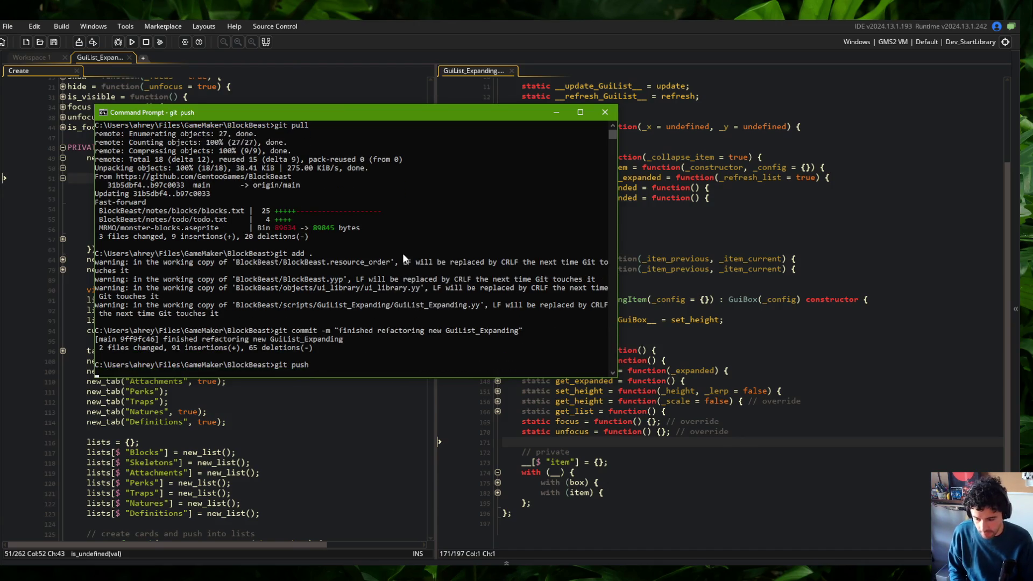
key(alt+Tab)
click(133, 43)
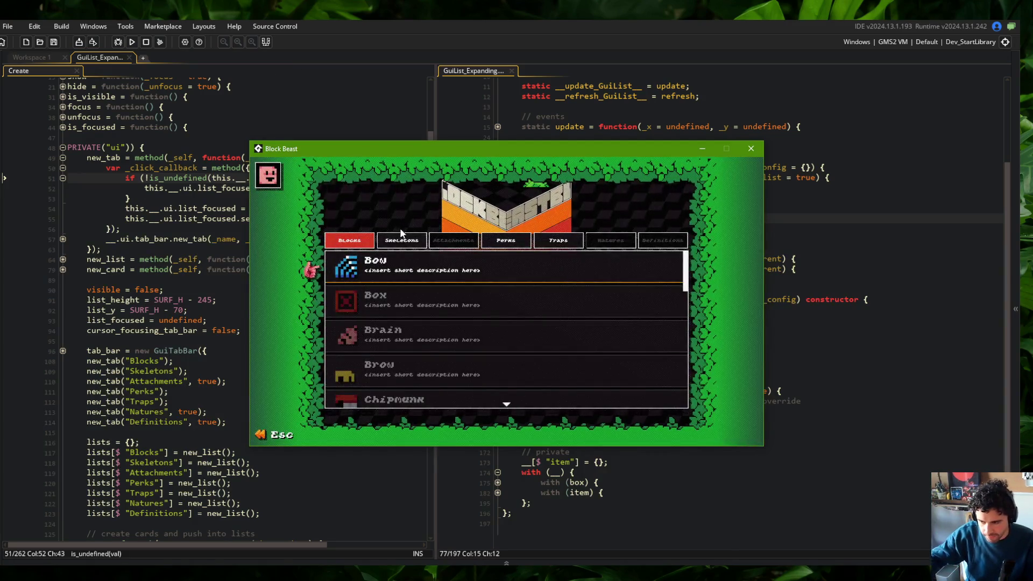
Step: In the Skeletons list, expand and collapse the Wide, Slug and Tall cards
click(406, 242)
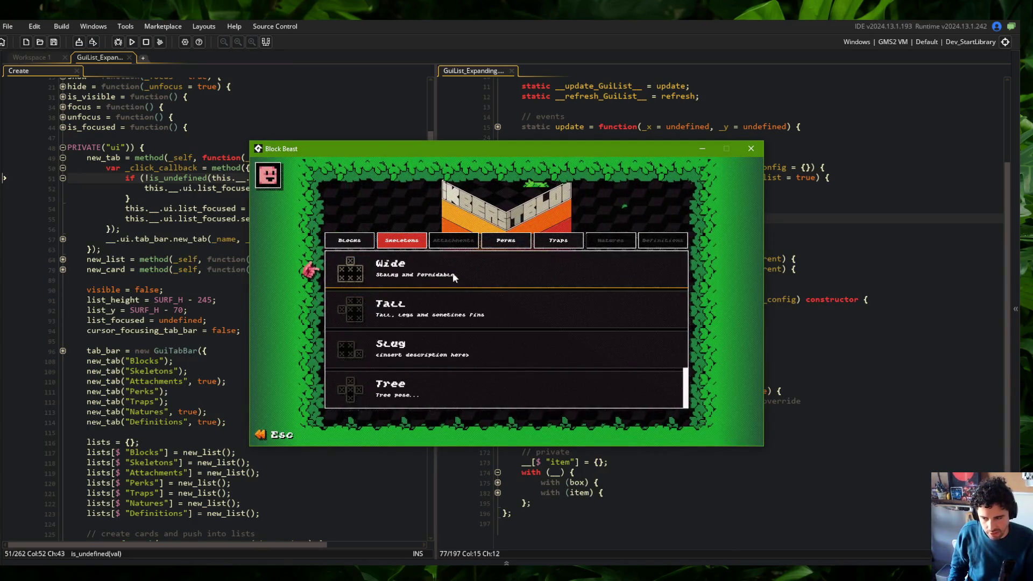
click(519, 265)
key(Down)
key(Down)
key(Down)
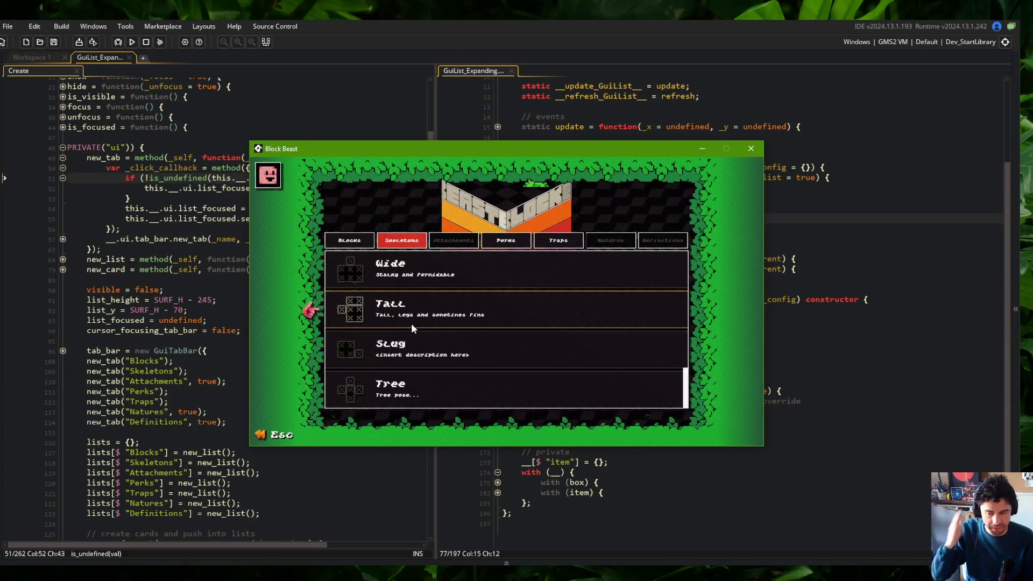
click(416, 266)
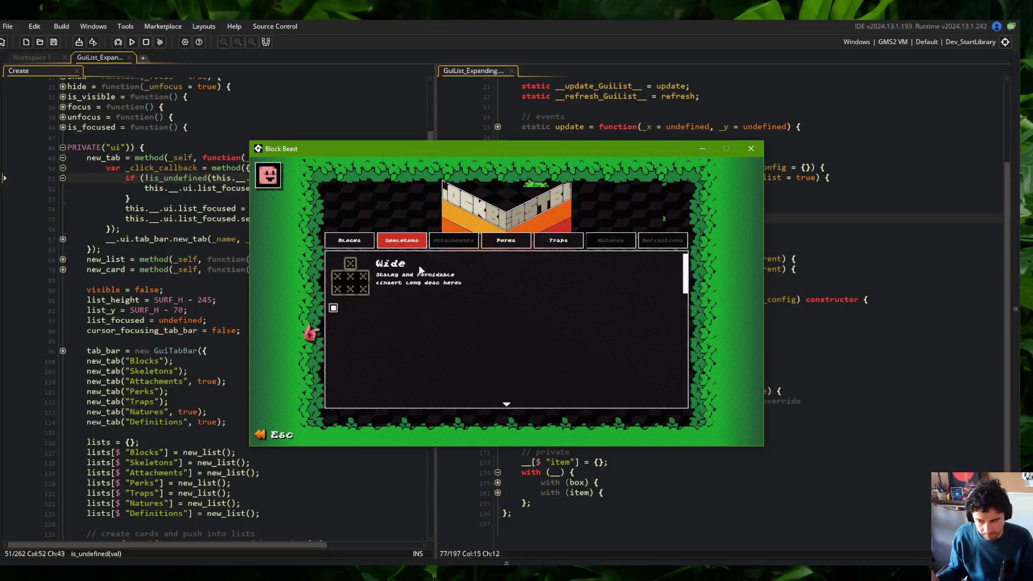
click(421, 265)
click(430, 335)
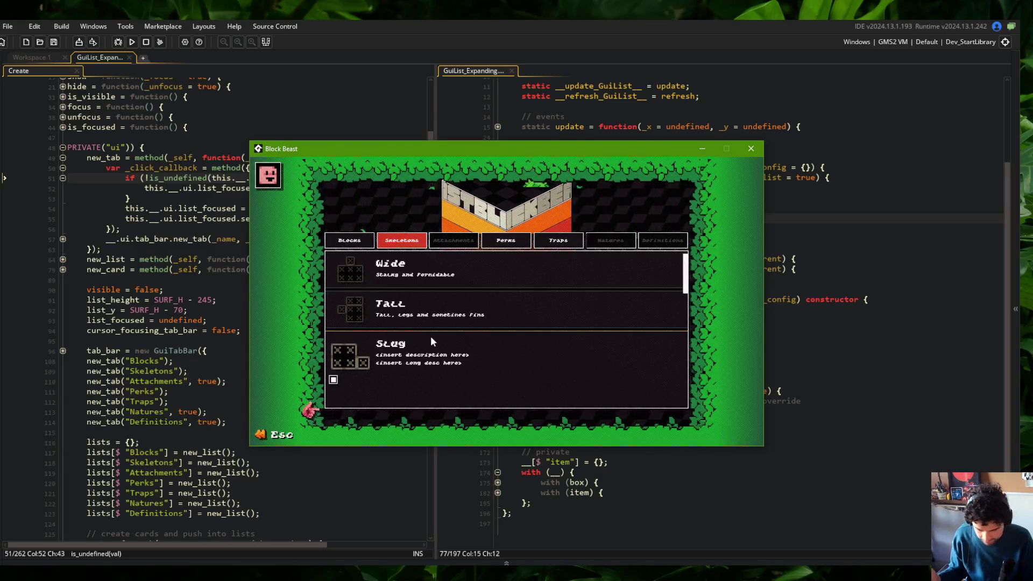
click(447, 338)
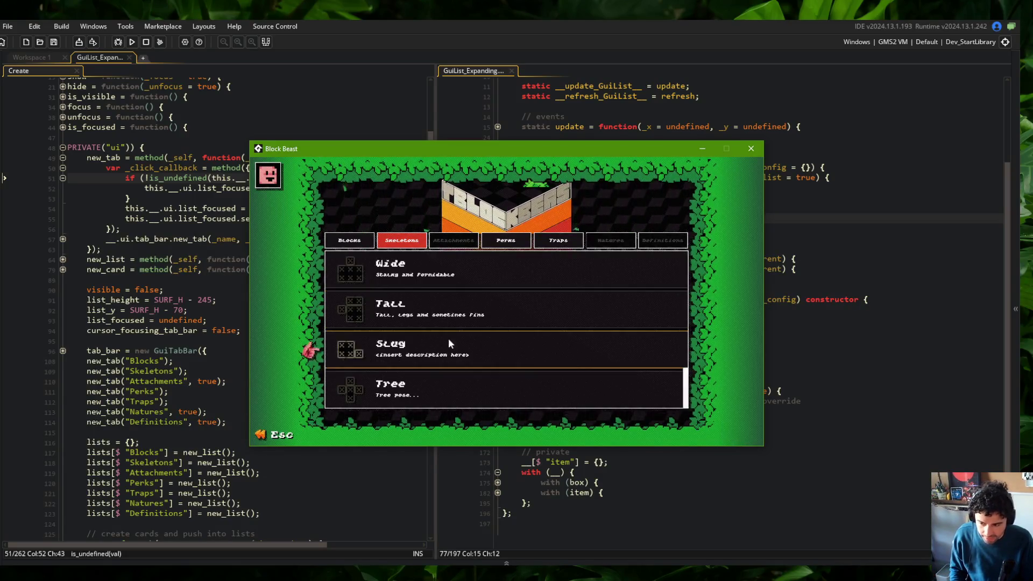
click(457, 311)
click(463, 261)
click(448, 259)
Step: Switch to Blocks and back, then retest the Wide, Tall and Slug skeleton cards
click(371, 245)
click(387, 241)
click(379, 311)
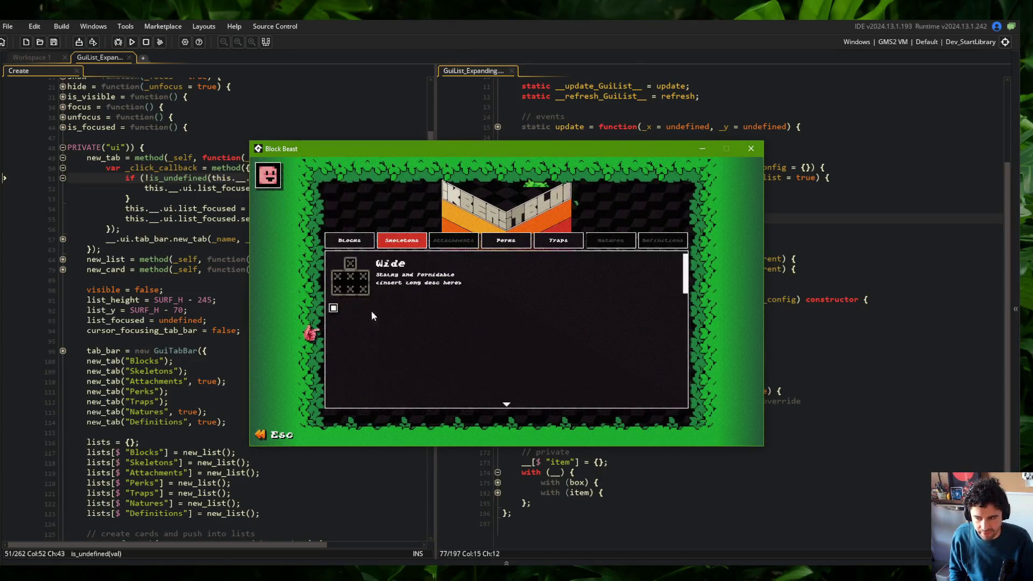
click(356, 276)
click(356, 276)
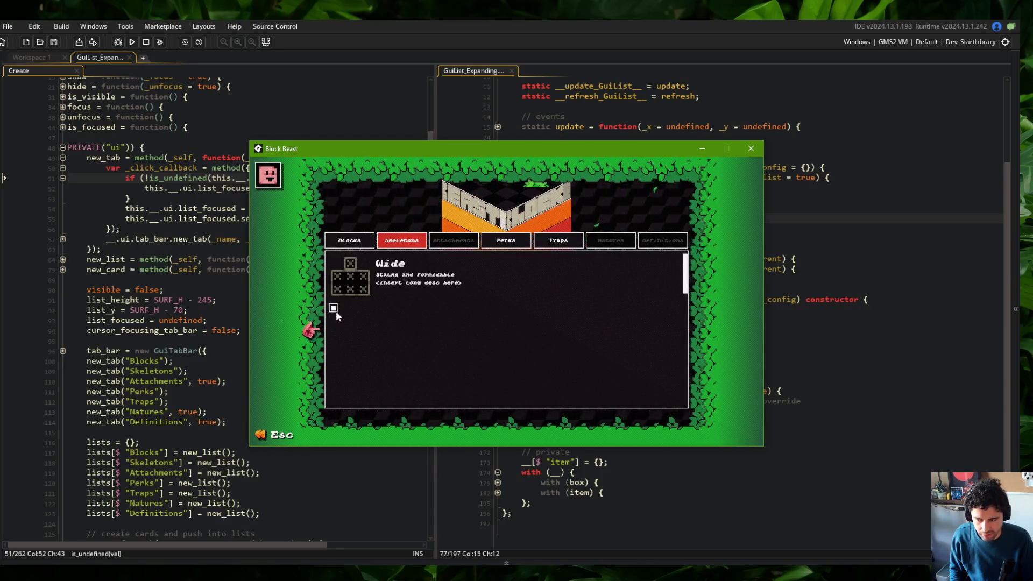
click(335, 309)
click(420, 304)
click(431, 362)
click(430, 363)
click(435, 296)
click(436, 302)
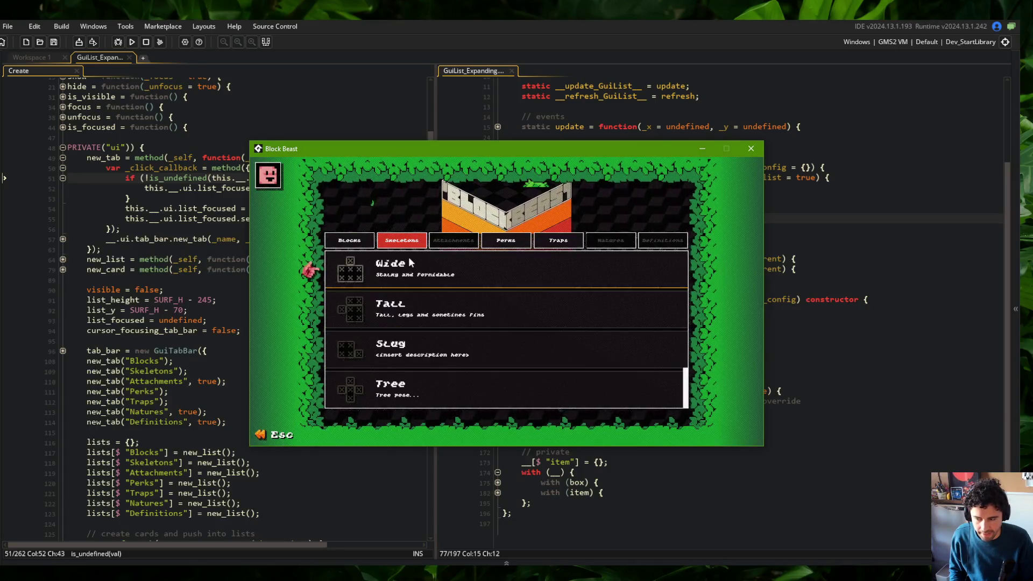
click(332, 293)
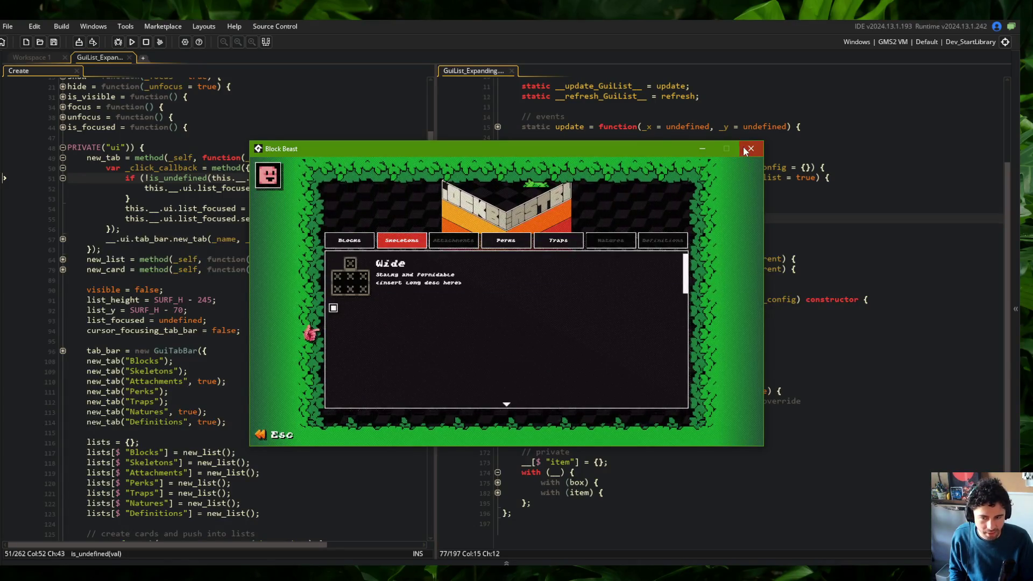
Step: Close the game and move the GuiList_Expanding code into the left editor
click(751, 148)
click(634, 127)
drag(471, 75, 234, 125)
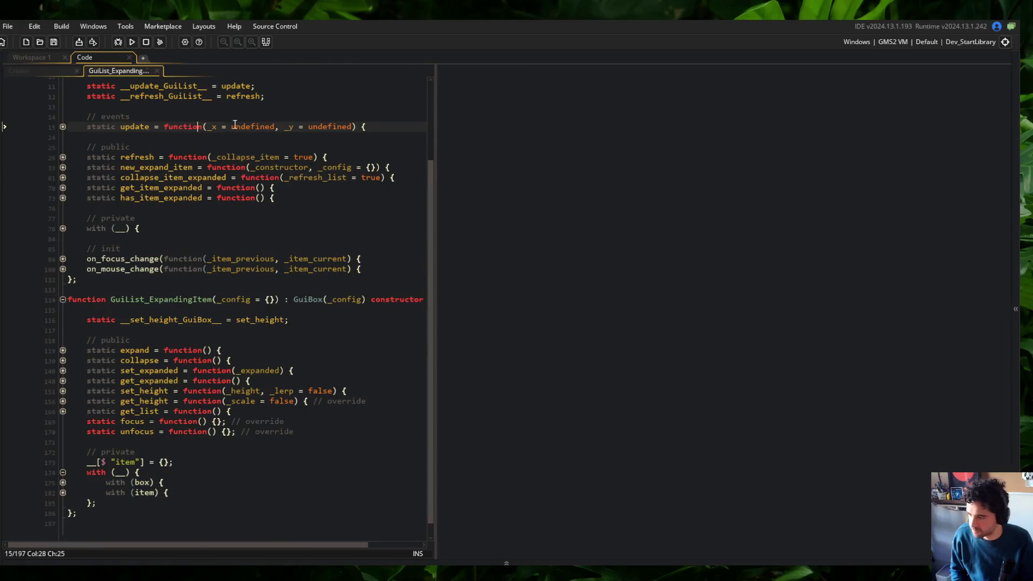
Step: Fold the GuiList_ExpandingItem code and return the caret to the file header
key(ctrl+m)
click(193, 168)
key(Up)
key(Up)
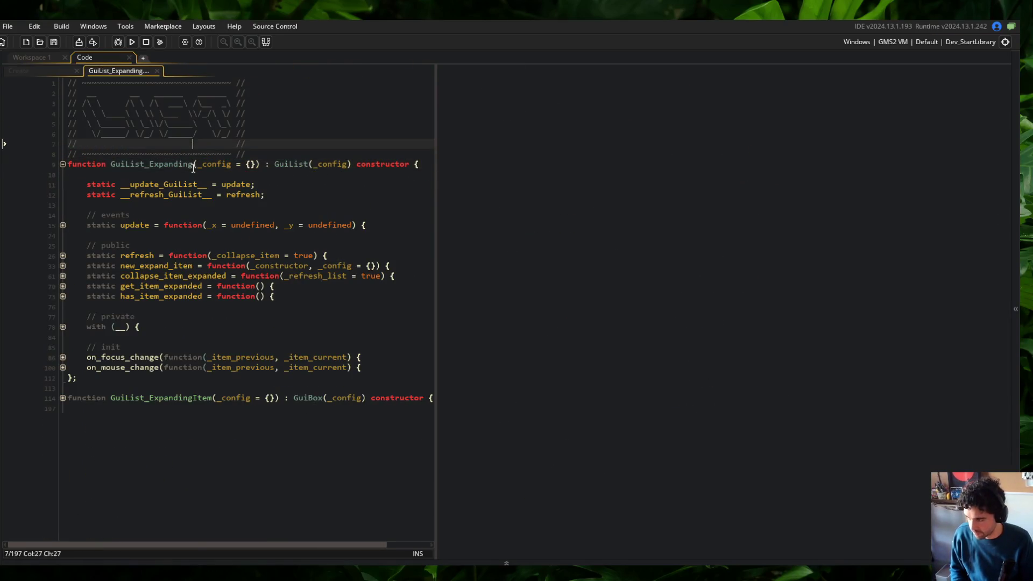
Step: Fold the new_tab method in the ui_library Create event
click(37, 68)
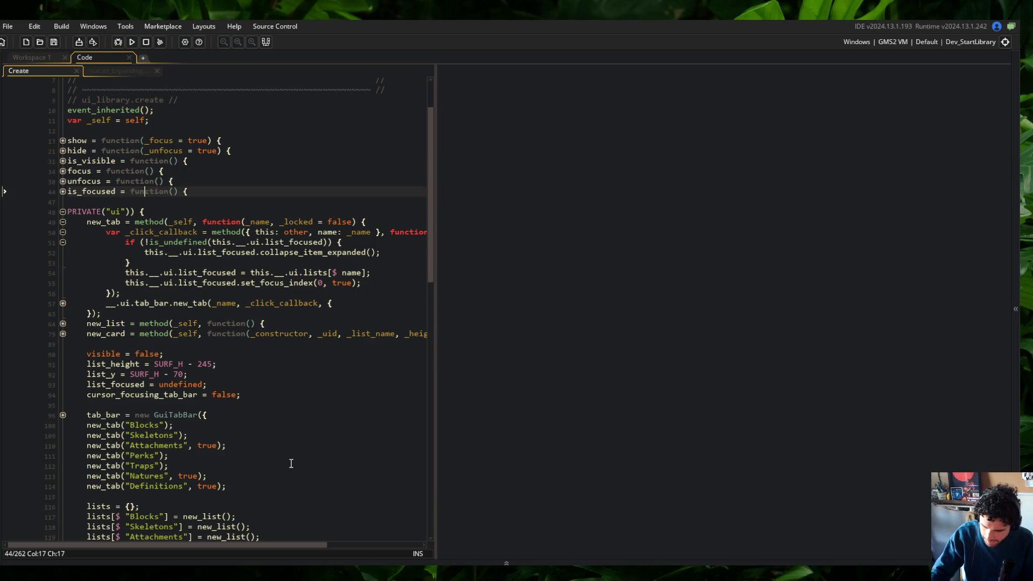
click(219, 371)
click(208, 312)
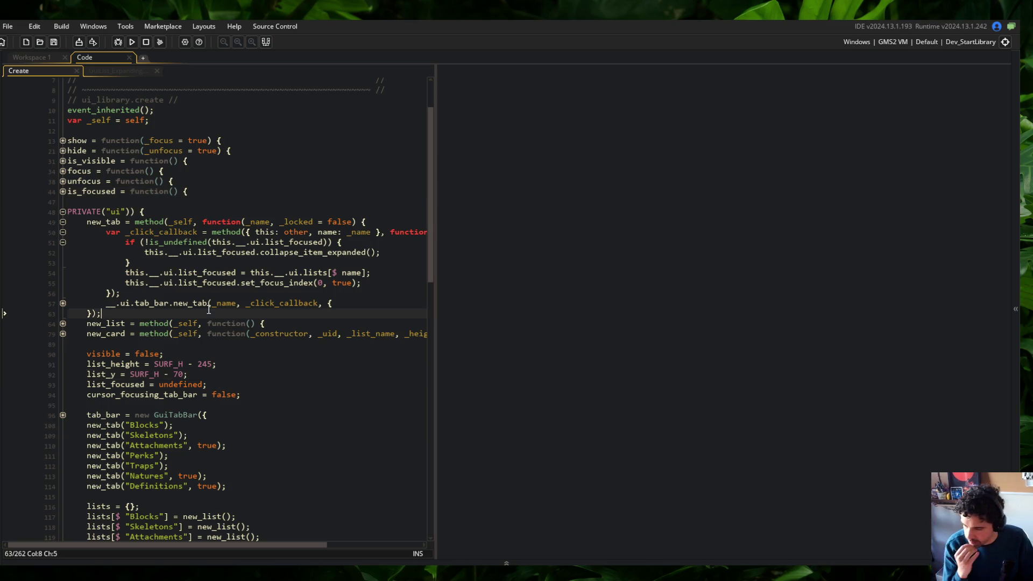
click(63, 222)
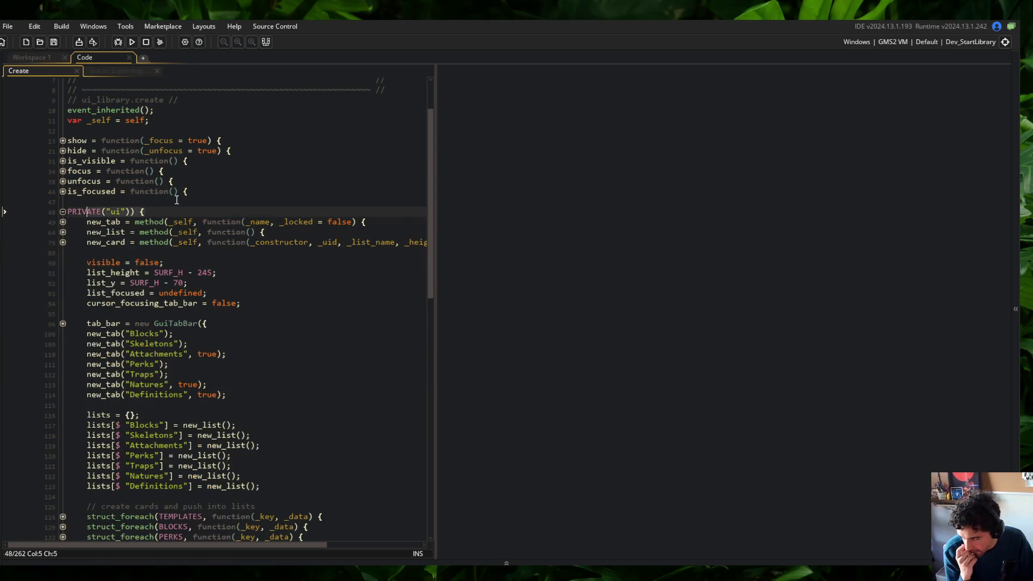
scroll(161, 189, up, 2)
click(208, 162)
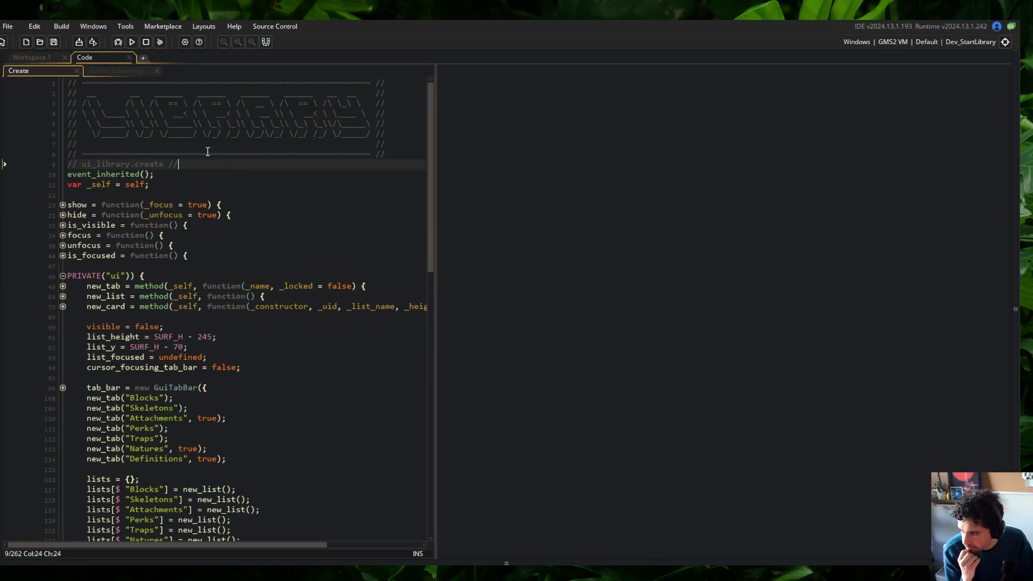
Step: Open the GuiTemplateCard script through the Ctrl+T asset search
key(ctrl+t)
text(S)
key(BackSpace)
key(BackSpace)
text(plate)
key(Return)
click(240, 166)
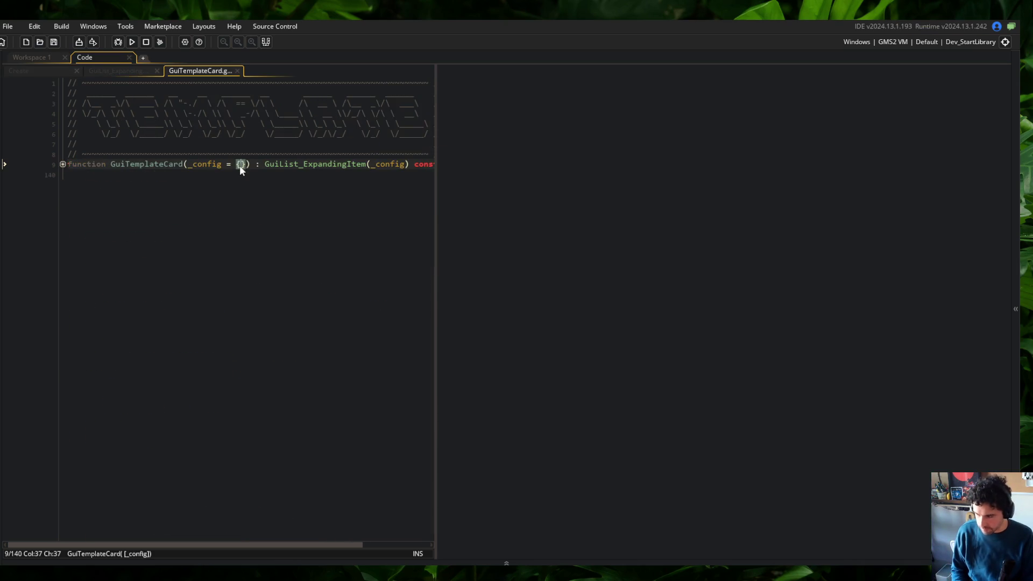
Step: Open the GuiCheckbox script in a split view beside GuiTemplateCard
key(ctrl+t)
text(GuiChe)
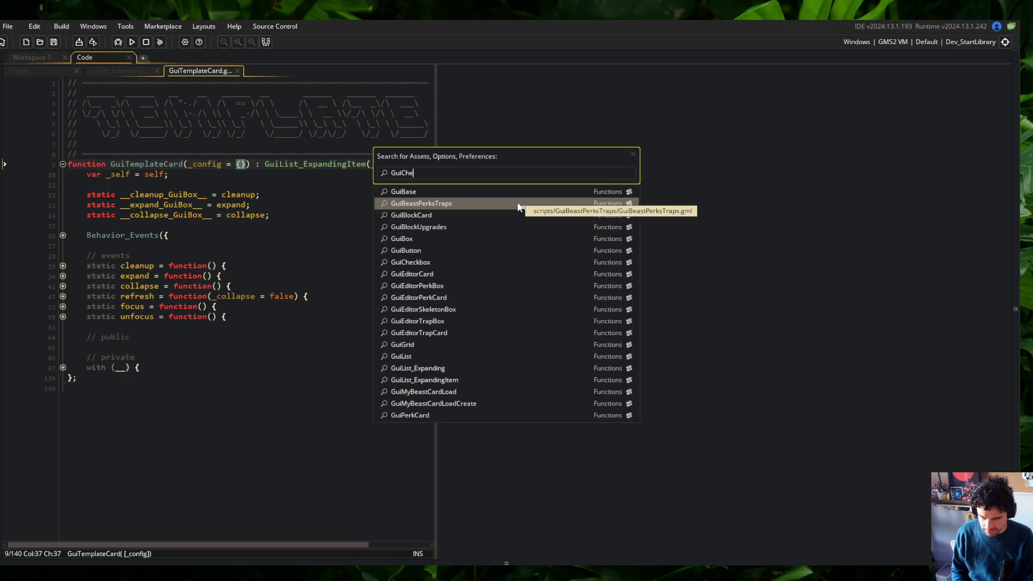
key(Return)
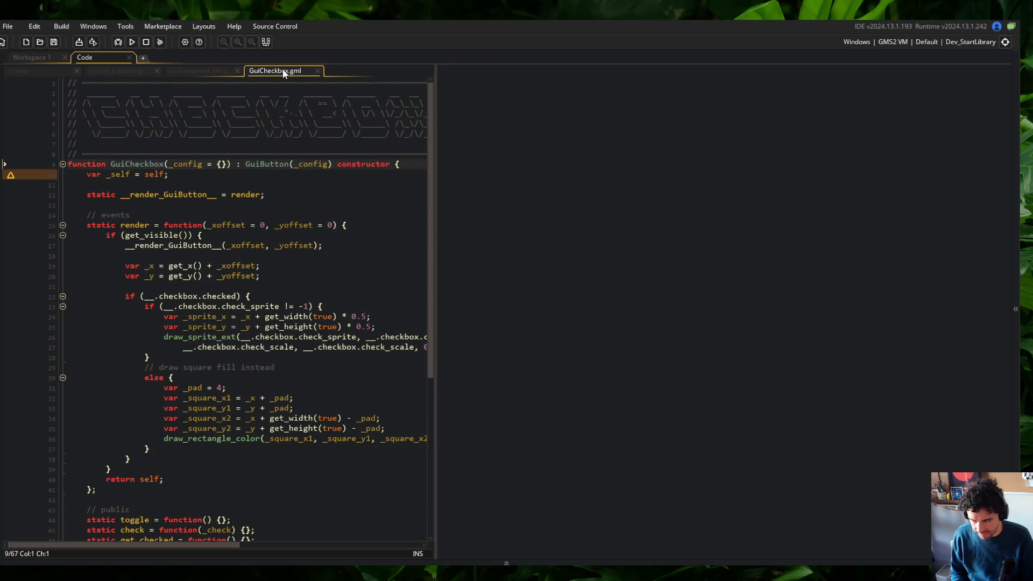
drag(284, 73, 652, 174)
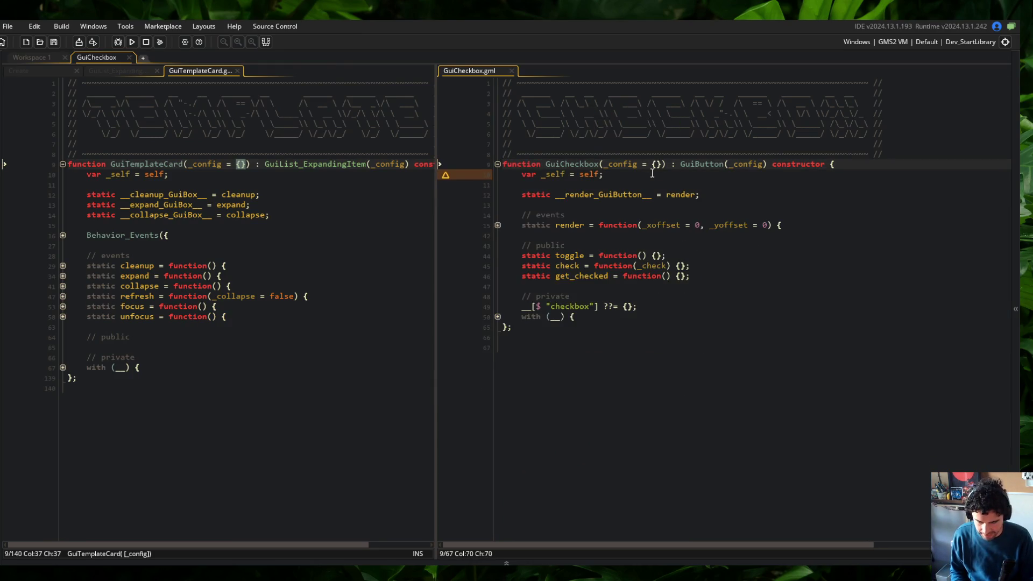
Step: Delete the unused var _self line from GuiCheckbox's render function
click(498, 225)
click(626, 174)
key(ctrl+d)
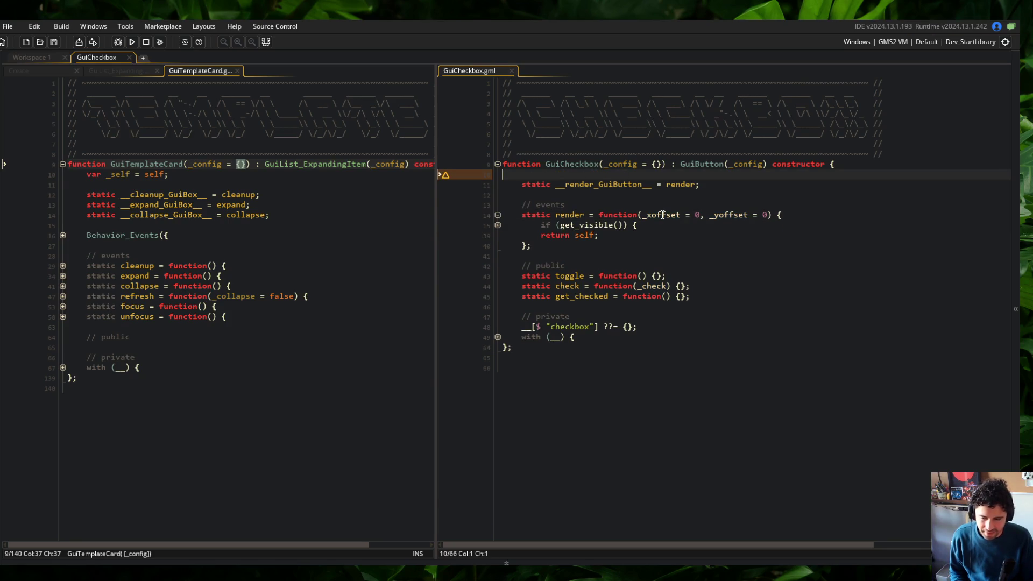
click(498, 225)
click(498, 225)
click(498, 215)
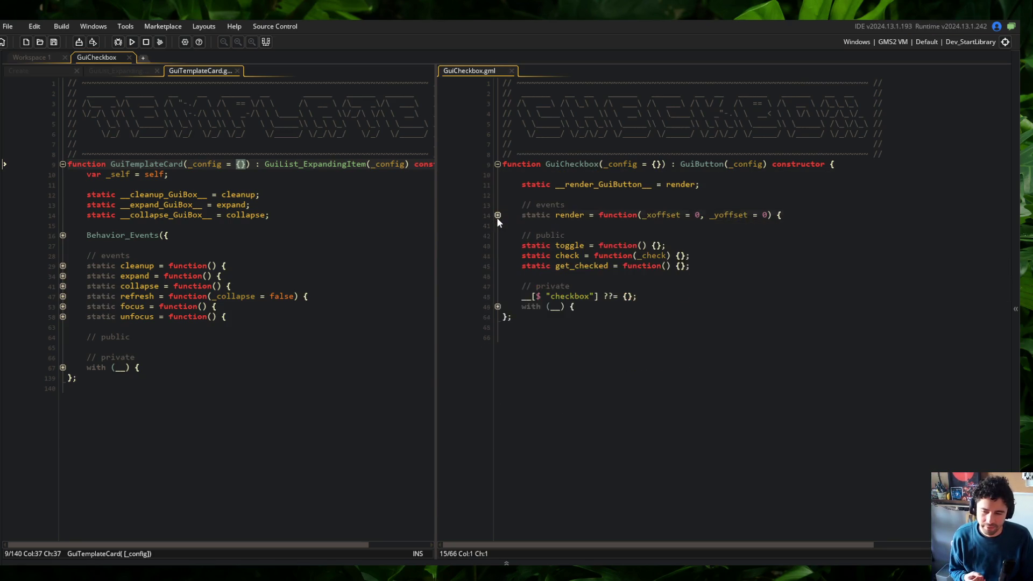
Step: Remove the empty trailing line at the end of the GuiCheckbox script
click(497, 306)
click(520, 380)
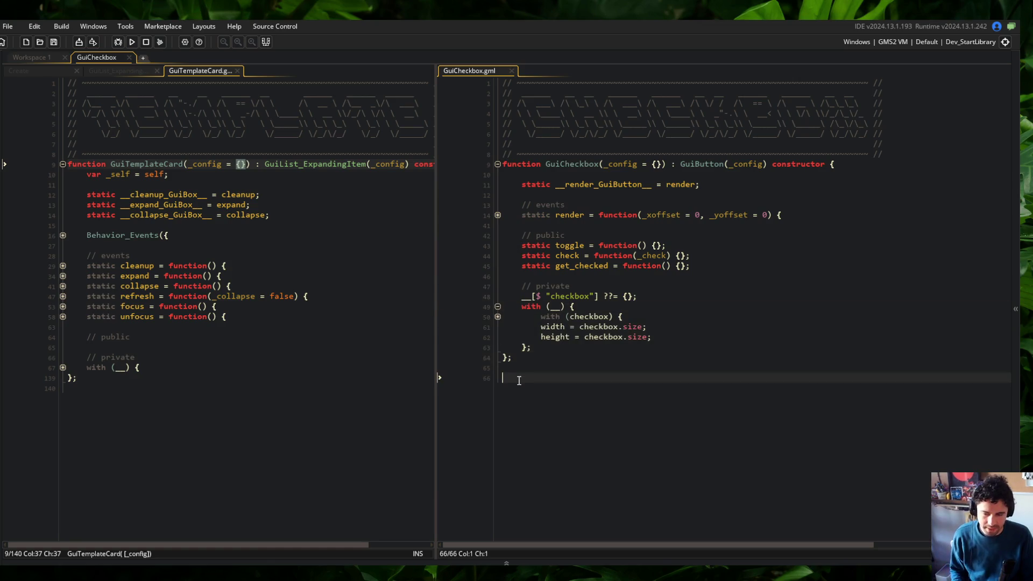
key(BackSpace)
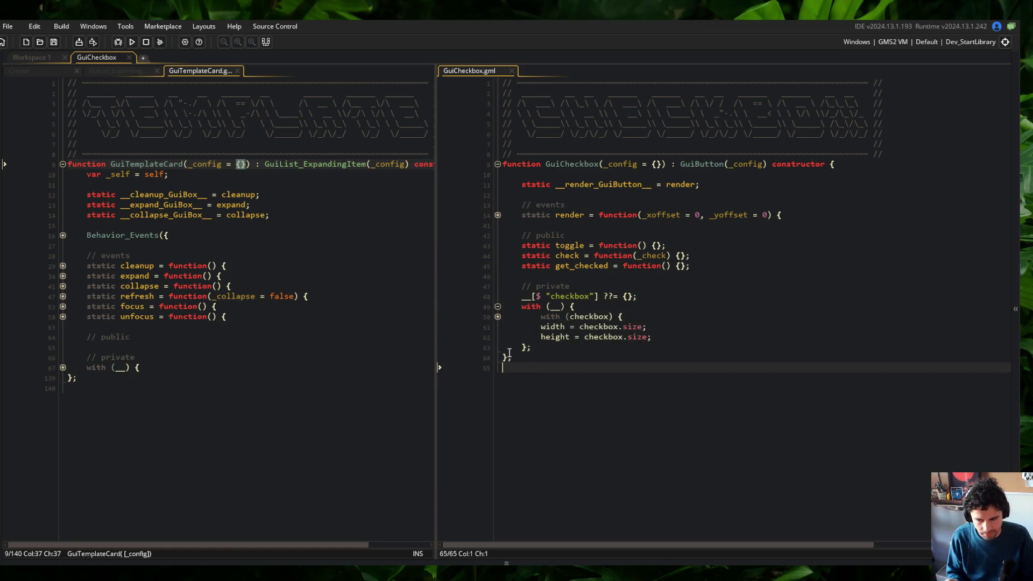
click(497, 316)
click(555, 316)
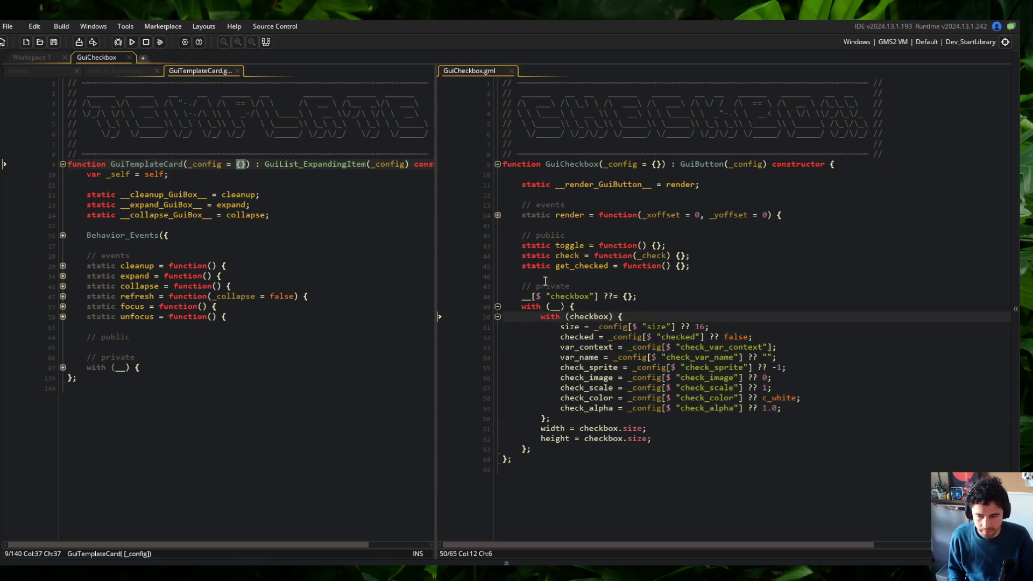
click(497, 316)
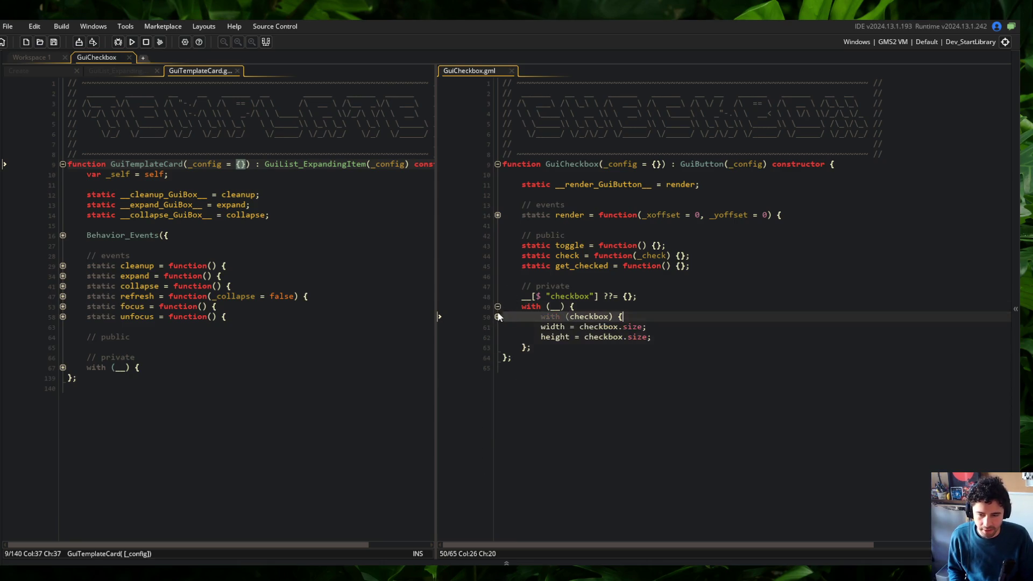
Step: Review render's checked-state, sprite and square-fill branches and the GuiButton/GuiCheckbox constructor signatures
click(498, 215)
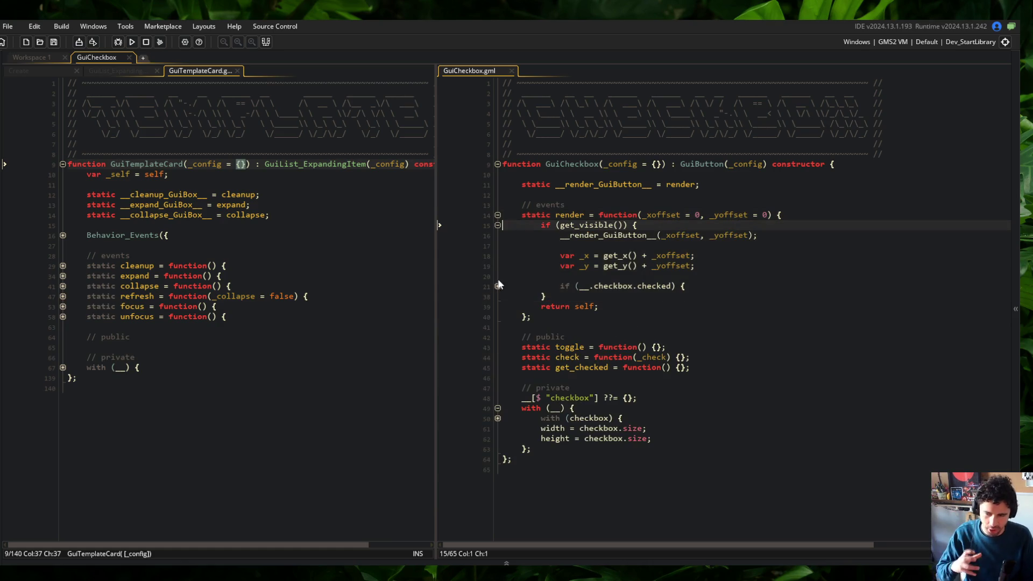
click(498, 286)
click(498, 297)
click(498, 368)
scroll(534, 296, down, 2)
click(560, 273)
scroll(533, 250, up, 2)
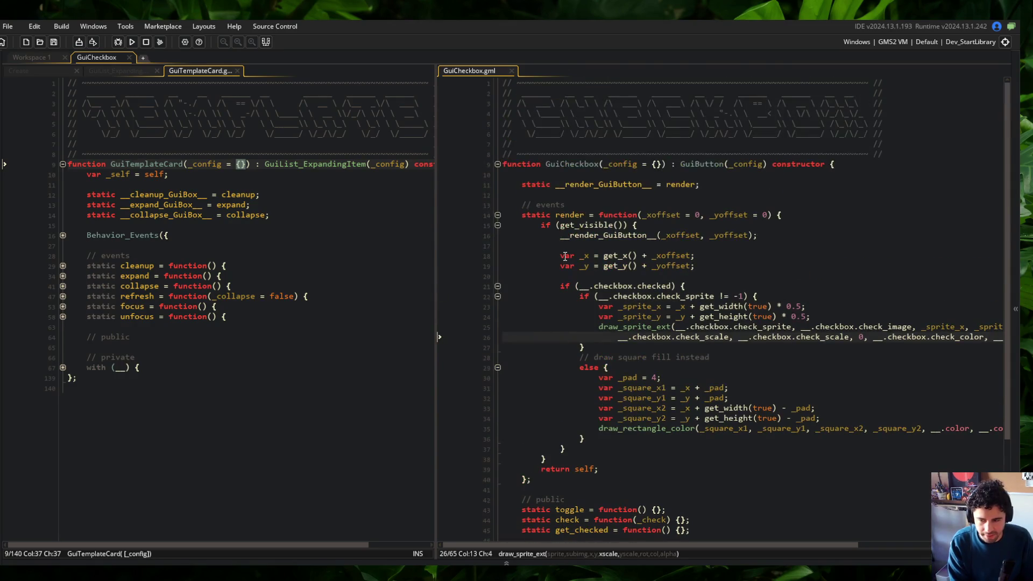
click(710, 164)
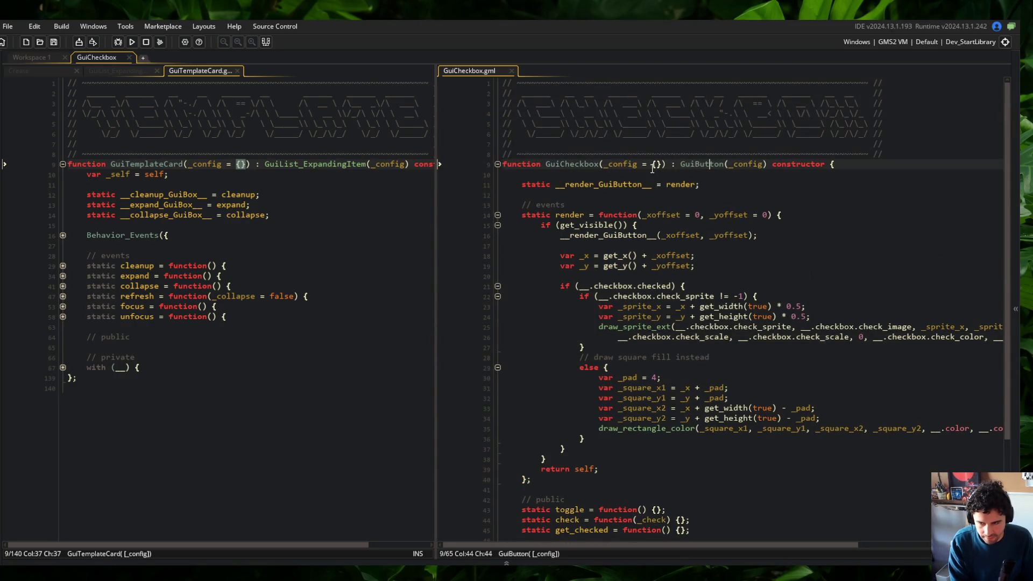
click(575, 164)
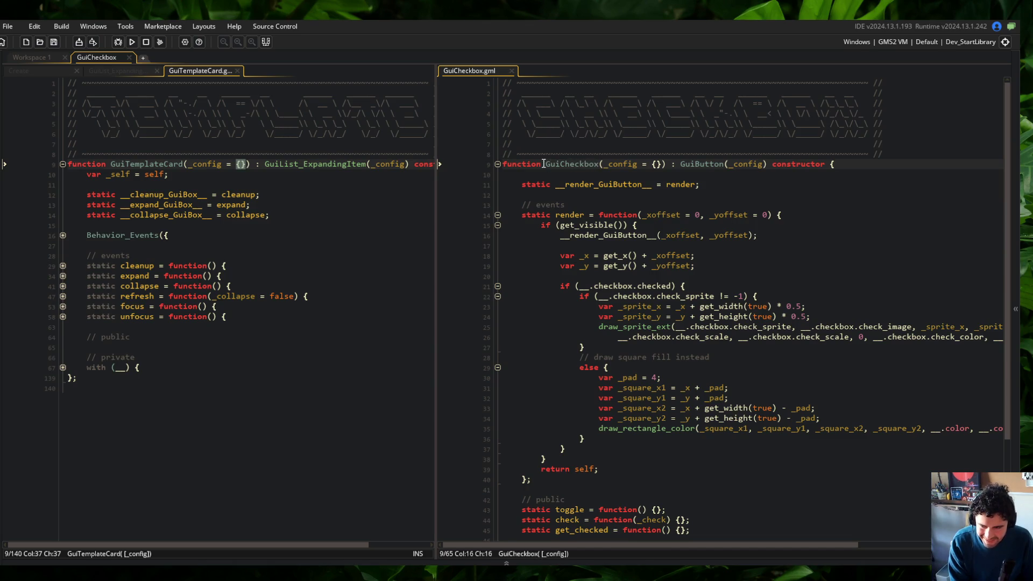
Step: Select GuiCheckbox's three public method declarations and expand GuiTemplateCard's private item block
click(498, 215)
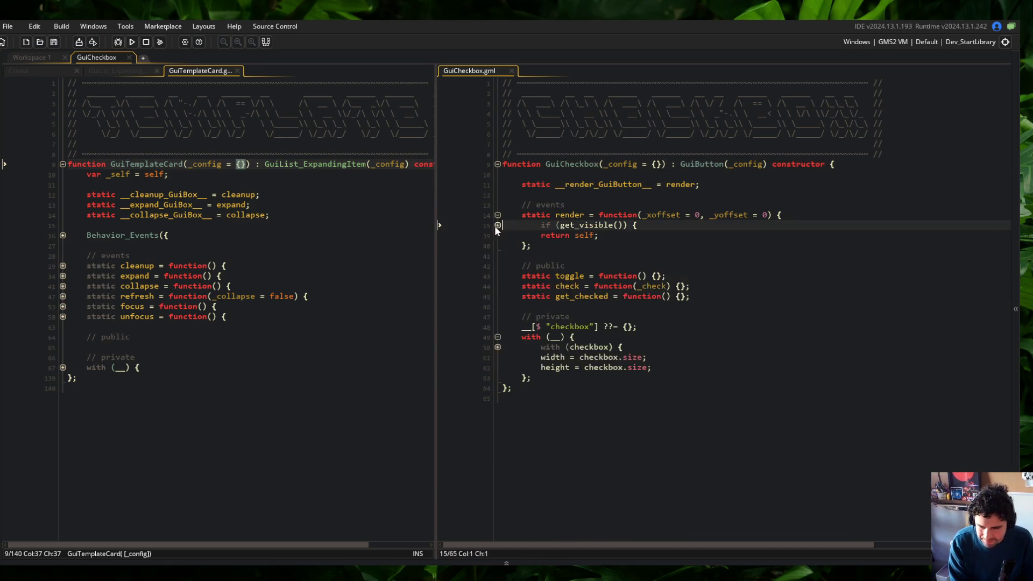
click(616, 246)
mouse_move(521, 236)
mouse_down()
mouse_move(666, 245)
mouse_move(623, 255)
mouse_up()
click(87, 245)
click(62, 367)
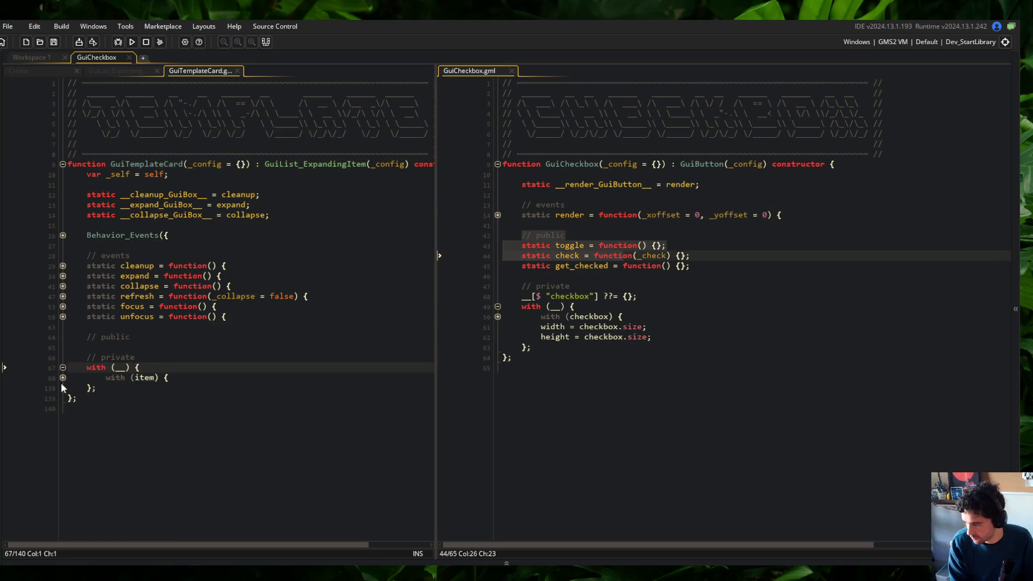
click(63, 377)
scroll(141, 338, down, 3)
click(100, 335)
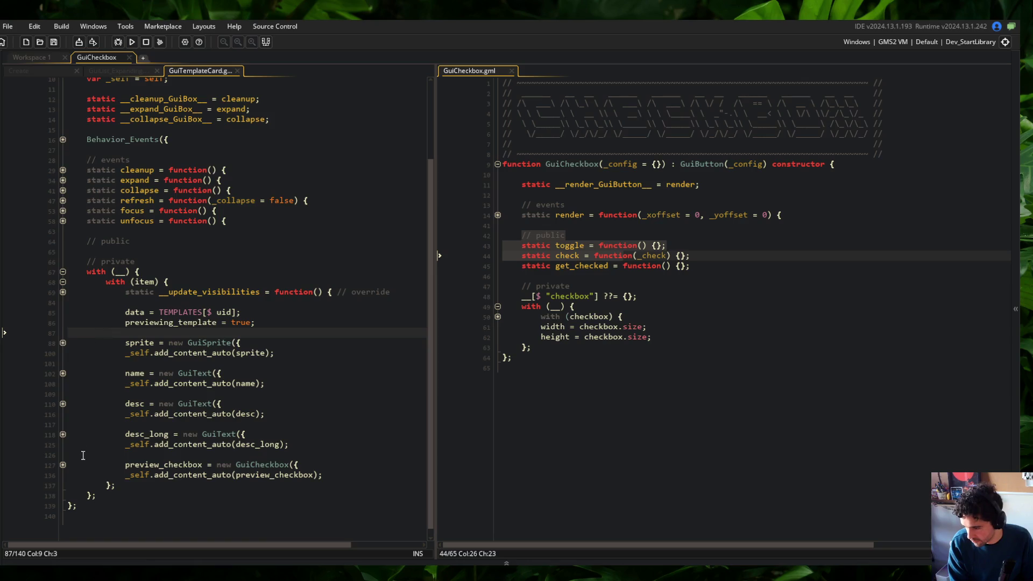
Step: Inspect the preview_checkbox definition in GuiTemplateCard and start a test build of the game
click(63, 464)
click(126, 454)
scroll(215, 425, down, 3)
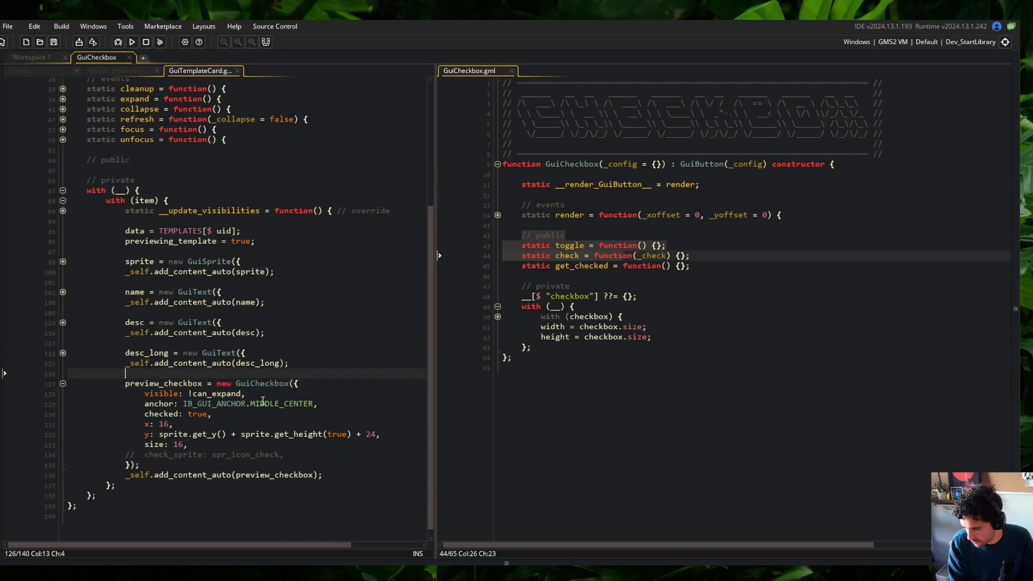
click(293, 363)
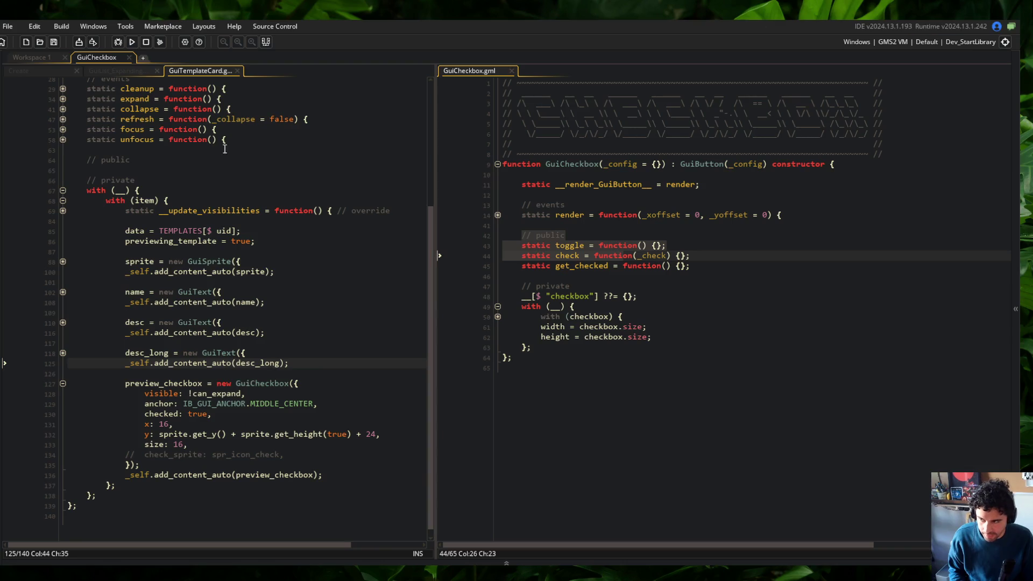
click(131, 43)
click(285, 455)
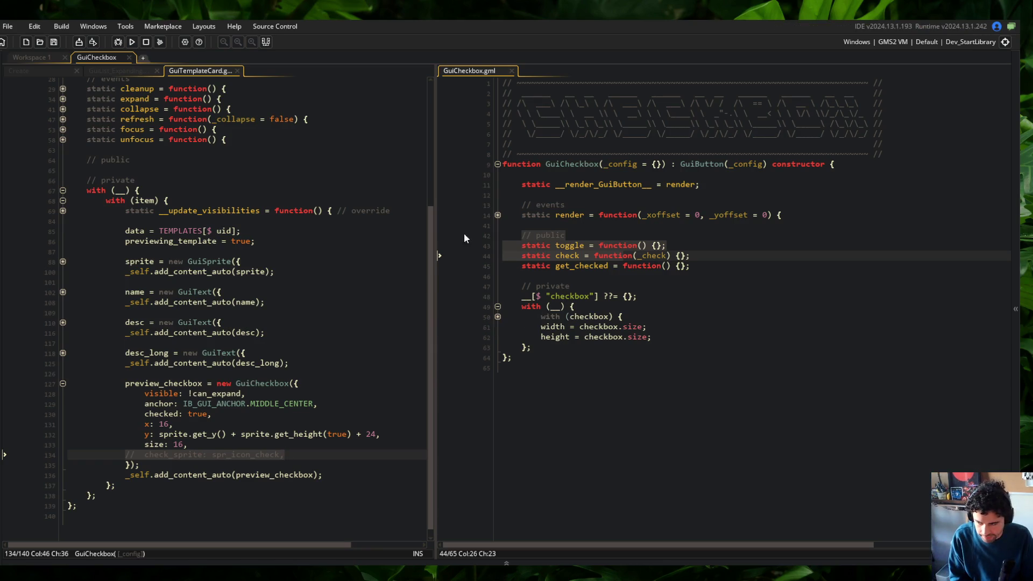
Step: Expand the Bow card and switch to the Skeletons catalog in the running game
click(447, 269)
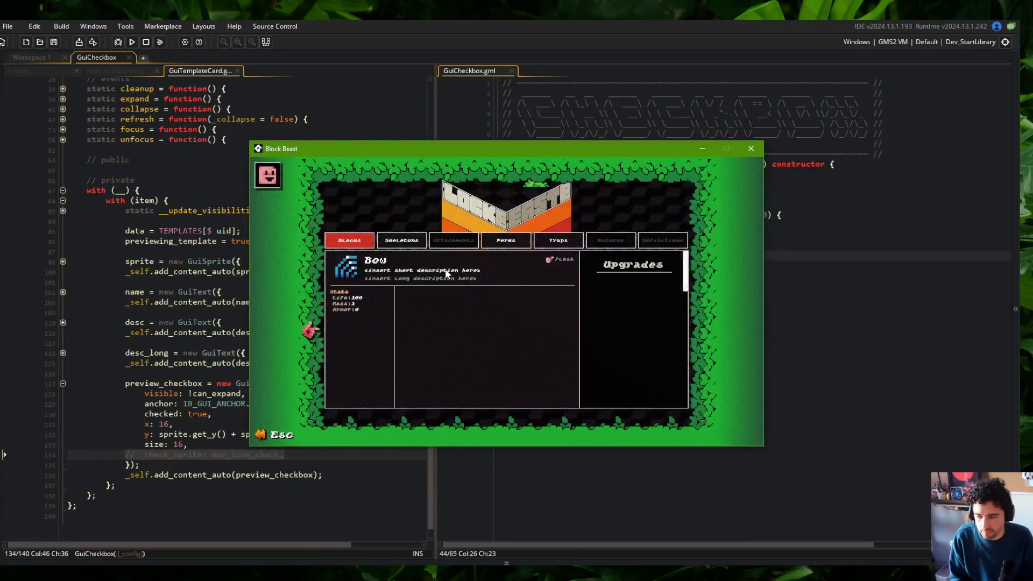
click(402, 240)
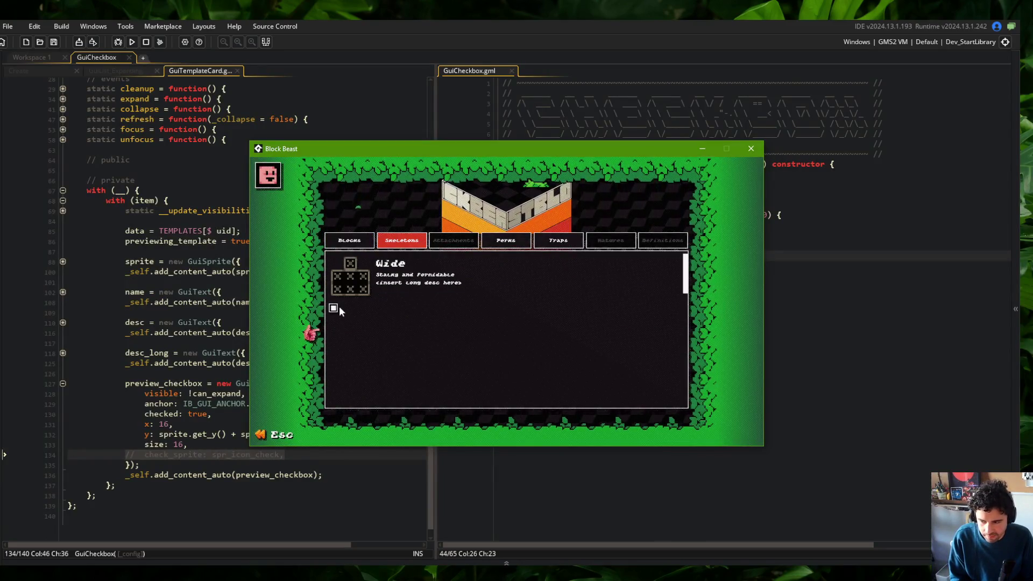
click(835, 221)
Step: Unfold GuiCheckbox's render down to the _pad and right-edge lines, and close the game
click(500, 215)
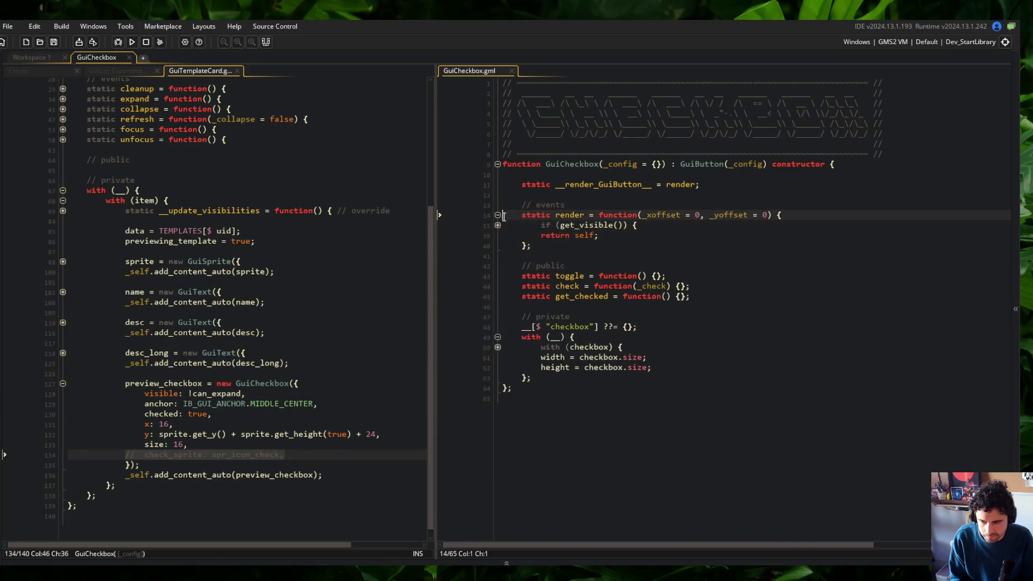
click(498, 225)
click(743, 377)
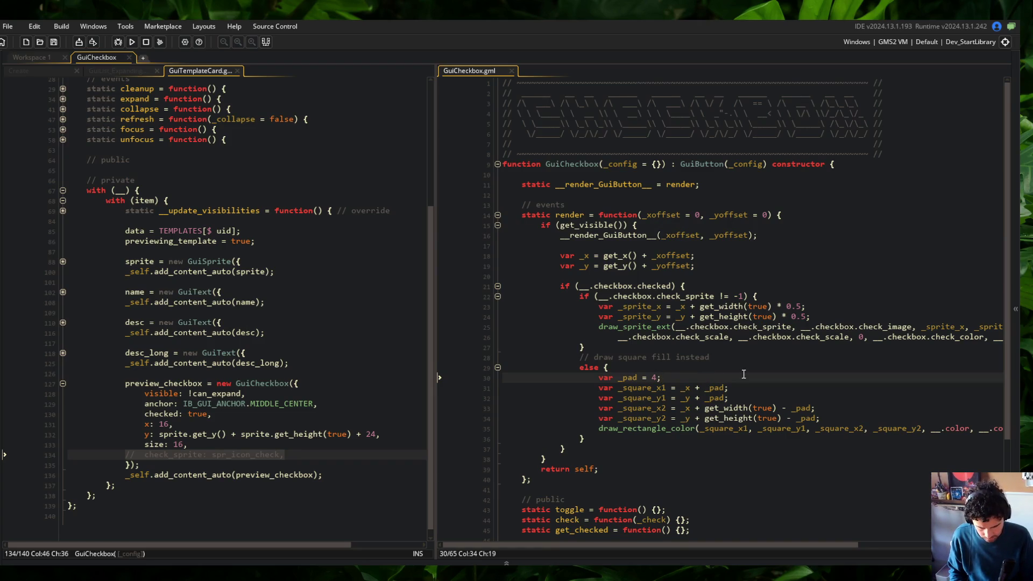
key(Down)
key(Down)
key(Down)
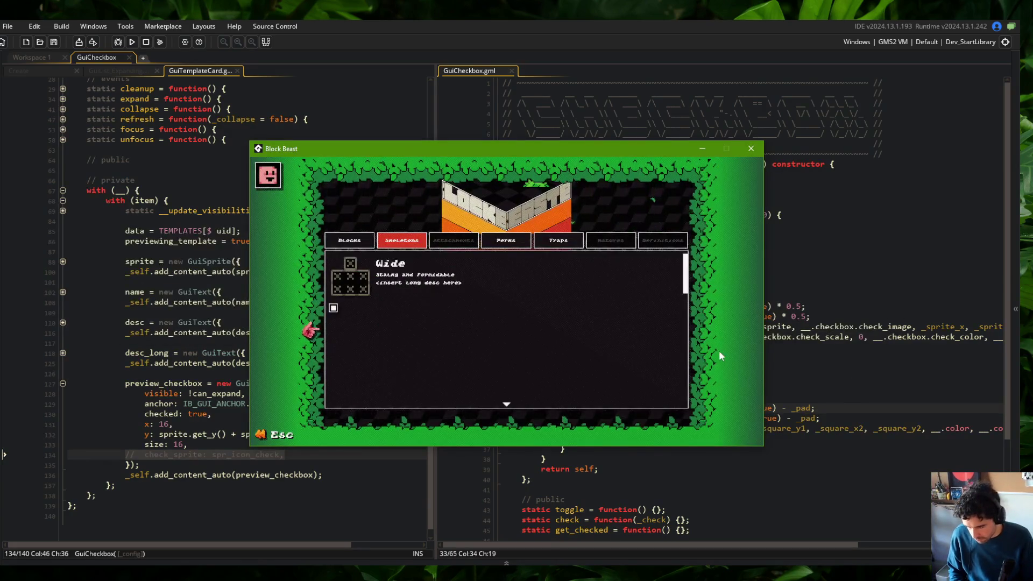
key(Escape)
click(694, 381)
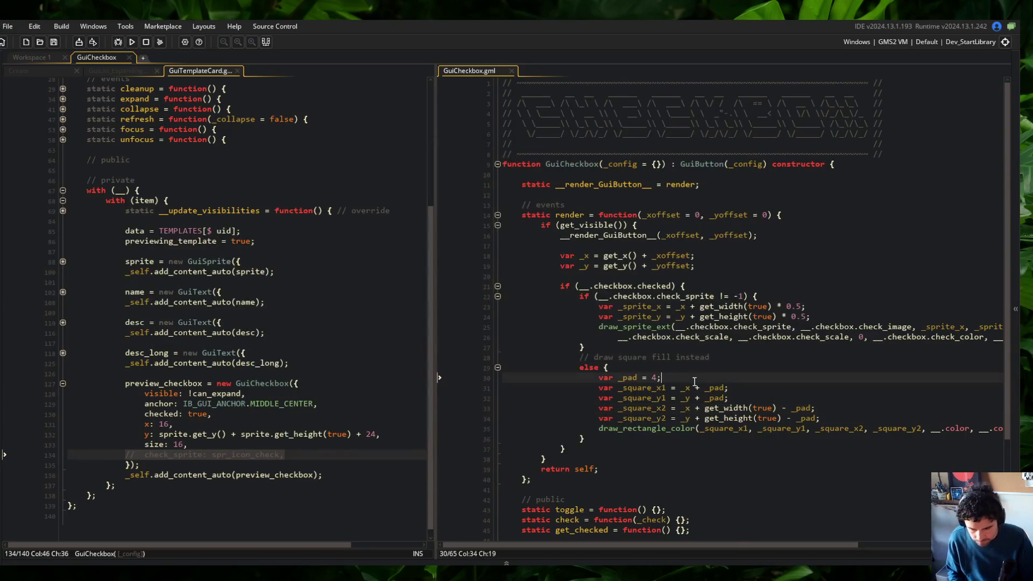
Step: Make the right- and bottom-edge lines subtract (_pad + 1) and rerun the game
key(F5)
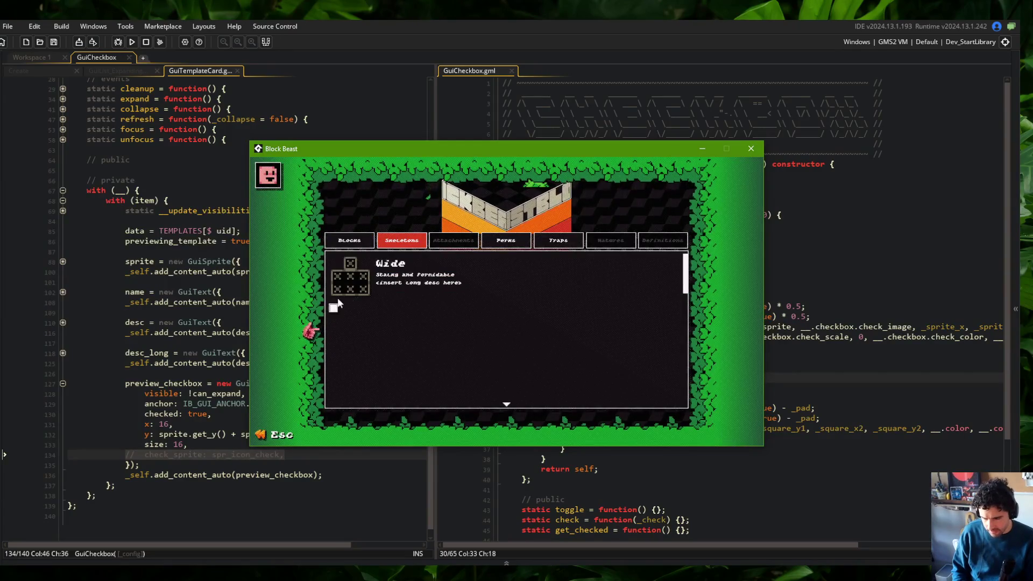
click(774, 236)
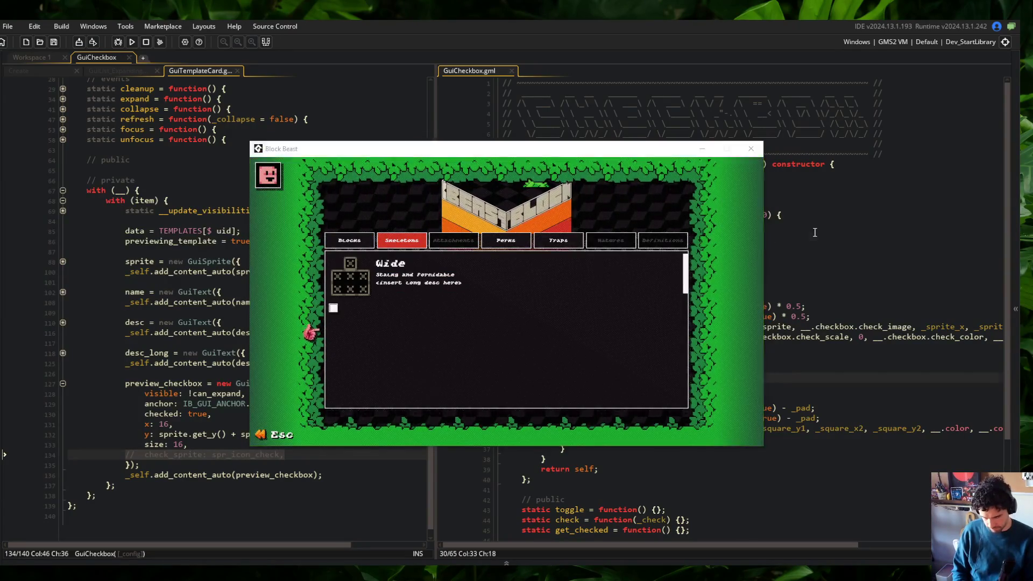
click(824, 411)
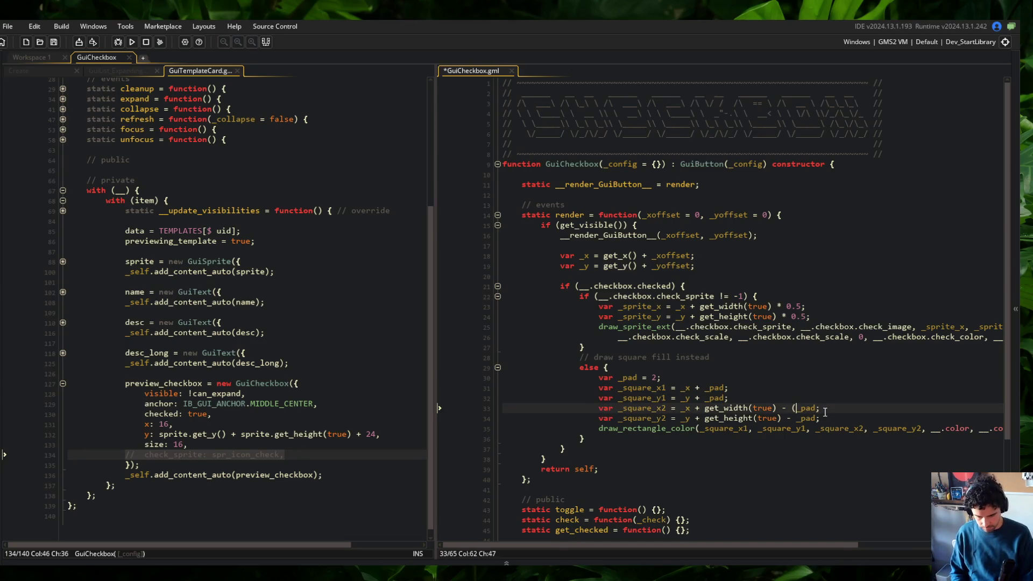
key(Down)
key(ctrl+Left)
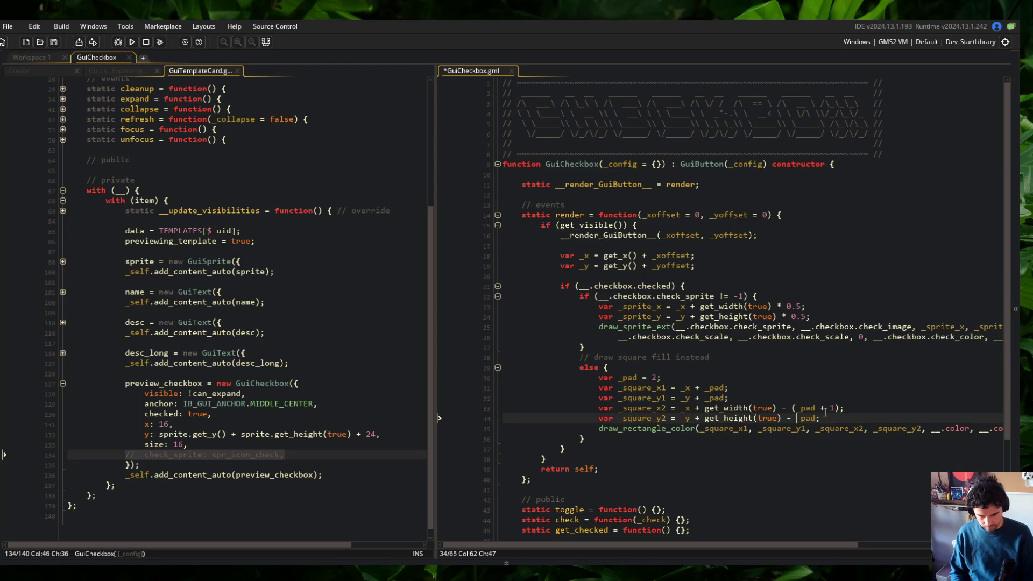
key(F5)
Step: Check the Wide skeleton card's checkbox in game, then set _pad to 3 and rebuild
scroll(823, 411, down, 3)
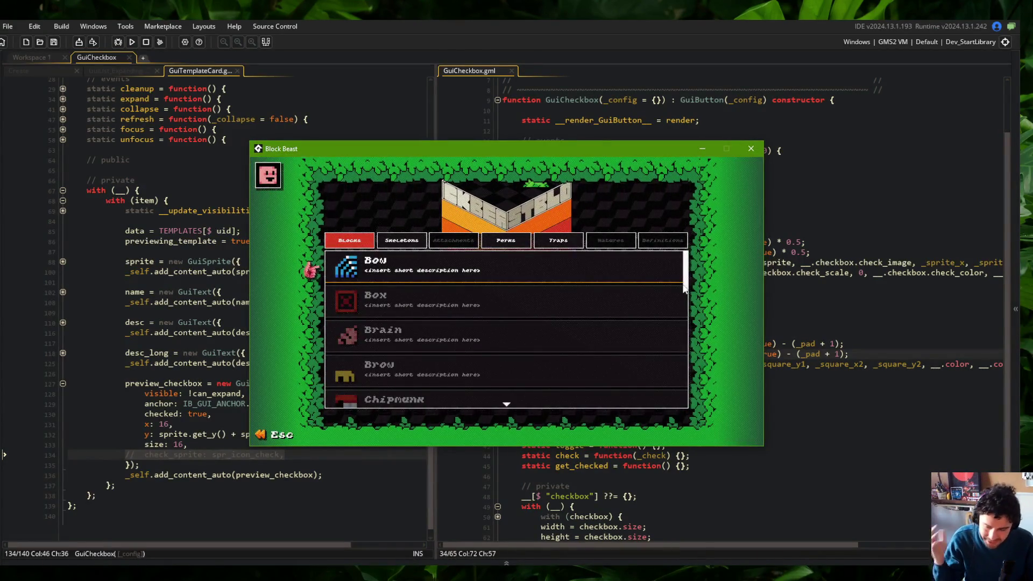
click(397, 241)
click(409, 263)
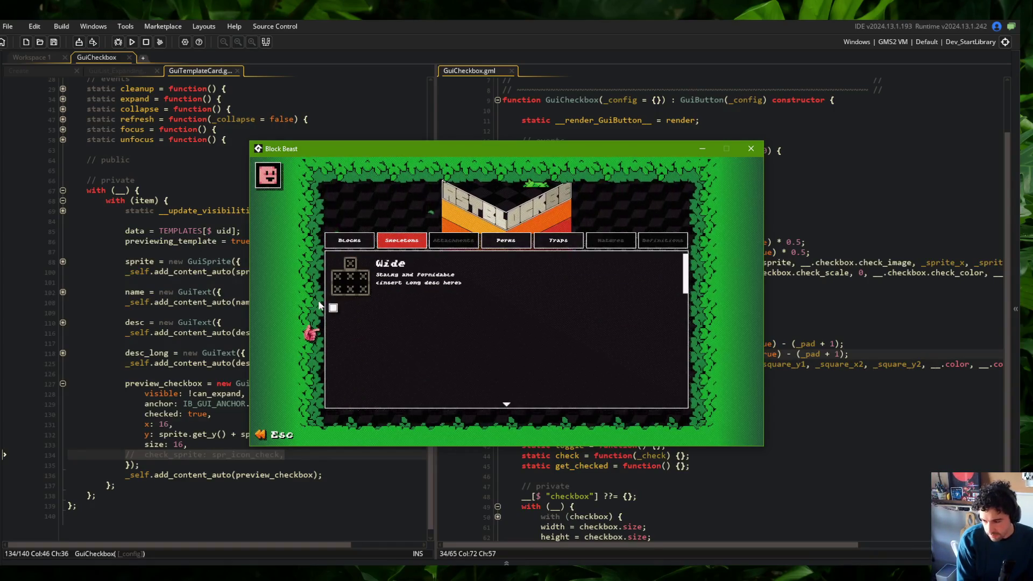
click(409, 274)
key(Escape)
click(713, 317)
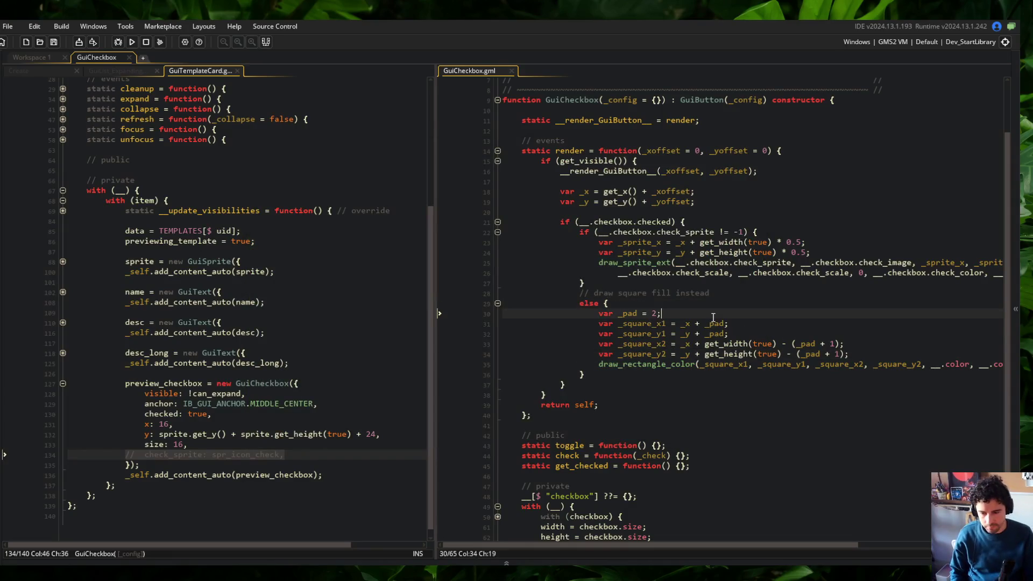
text(3)
key(F5)
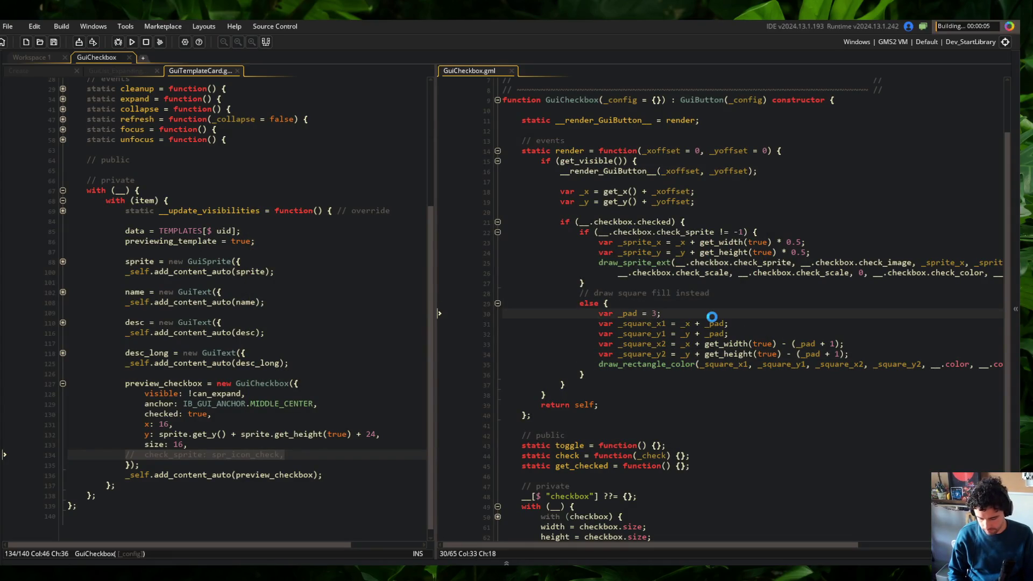
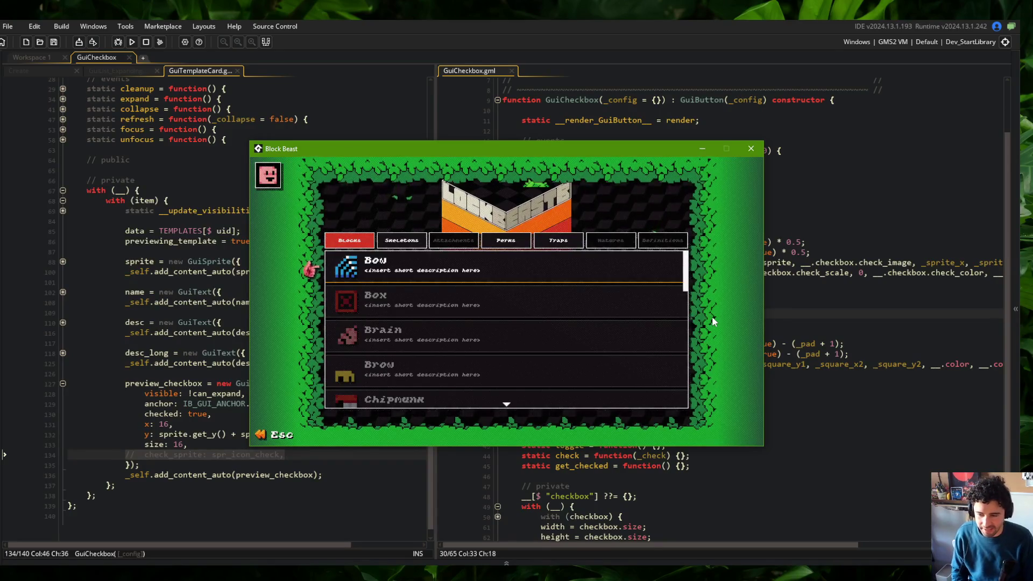
Step: Expand and collapse the Bow card, then expand the Curled and Eyeball block cards
click(560, 267)
click(554, 263)
scroll(484, 286, down, 5)
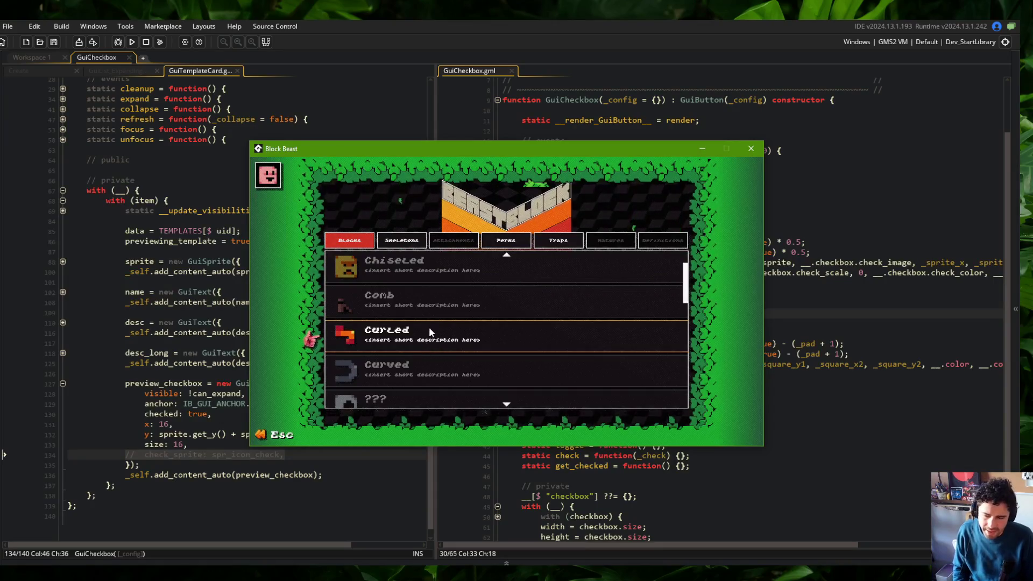
click(428, 330)
scroll(425, 279, down, 2)
scroll(420, 285, down, 3)
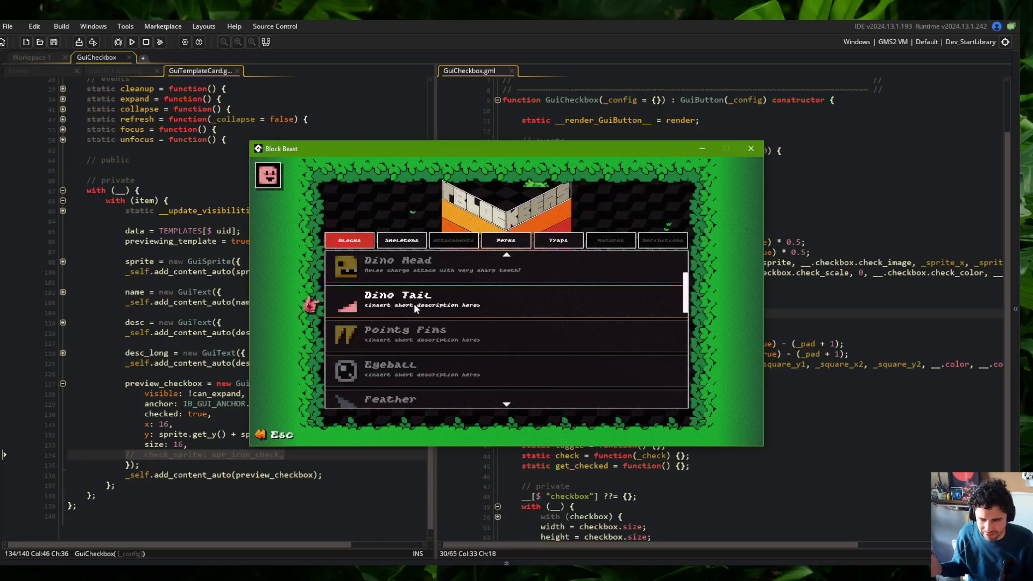
click(413, 383)
scroll(422, 277, down, 6)
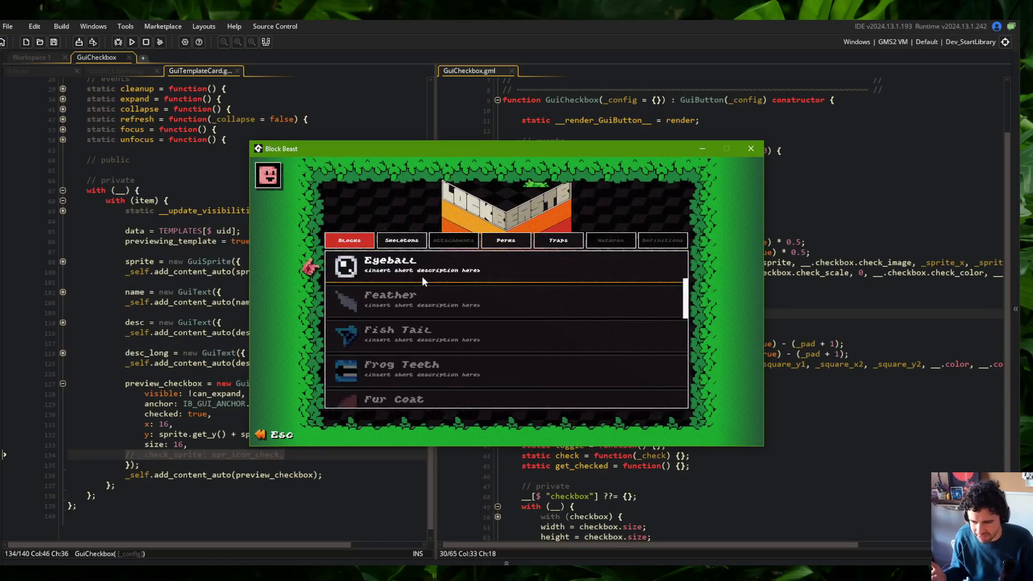
Step: Expand and collapse the Fur Coat, Shotgun, Hairs and Handle block cards
click(430, 306)
scroll(485, 261, down, 2)
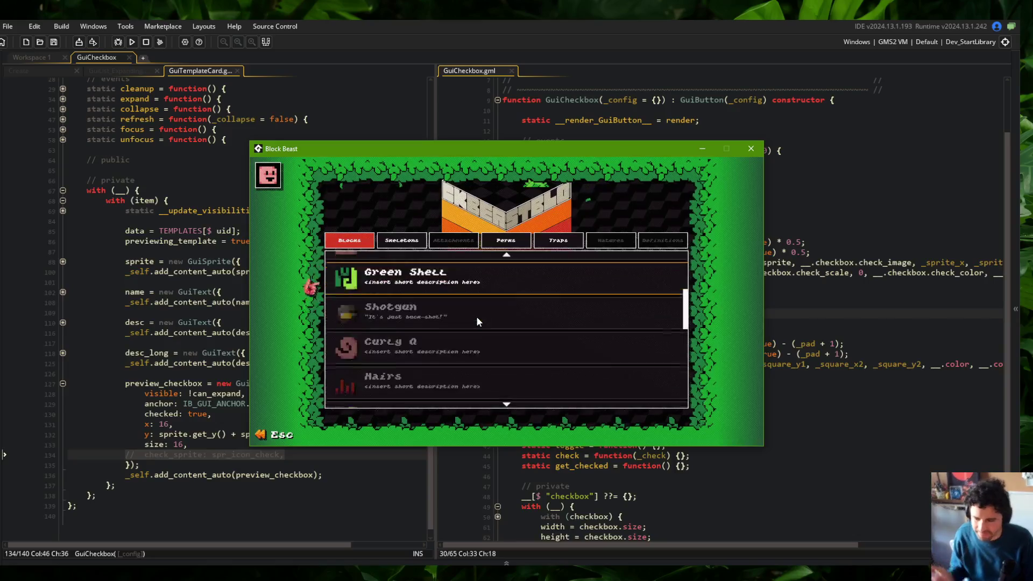
click(476, 316)
click(469, 263)
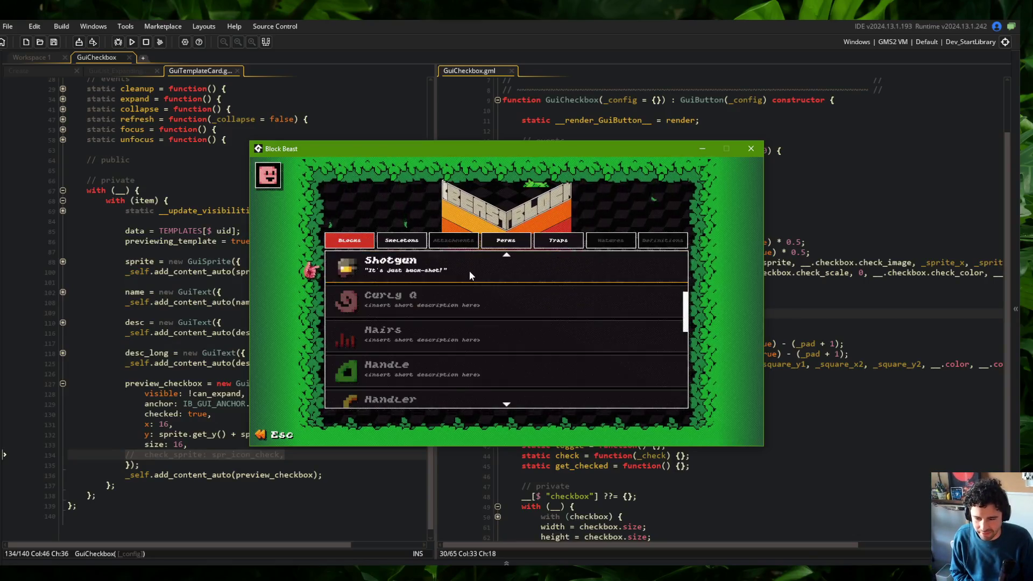
click(448, 338)
click(529, 258)
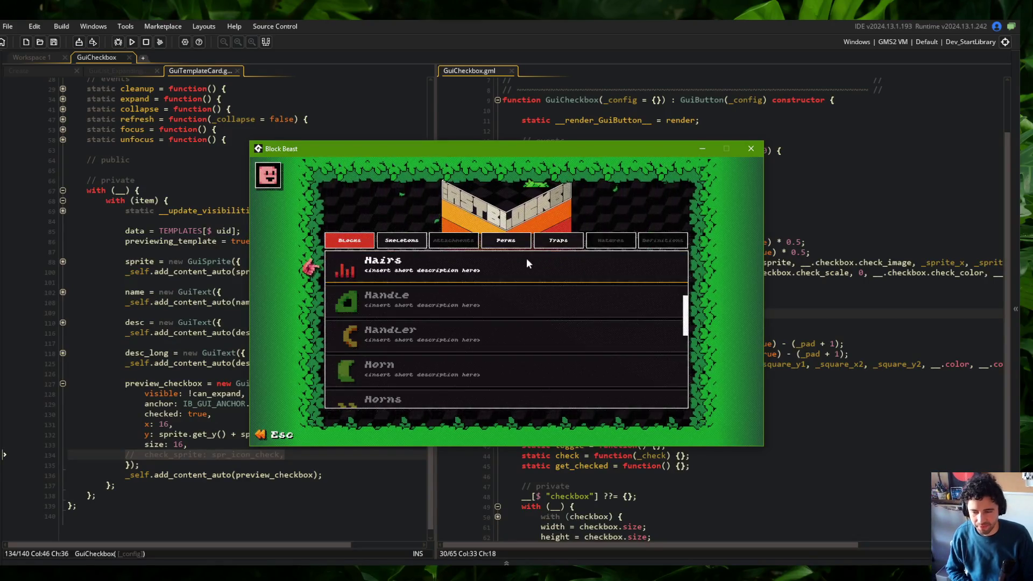
click(408, 313)
click(498, 271)
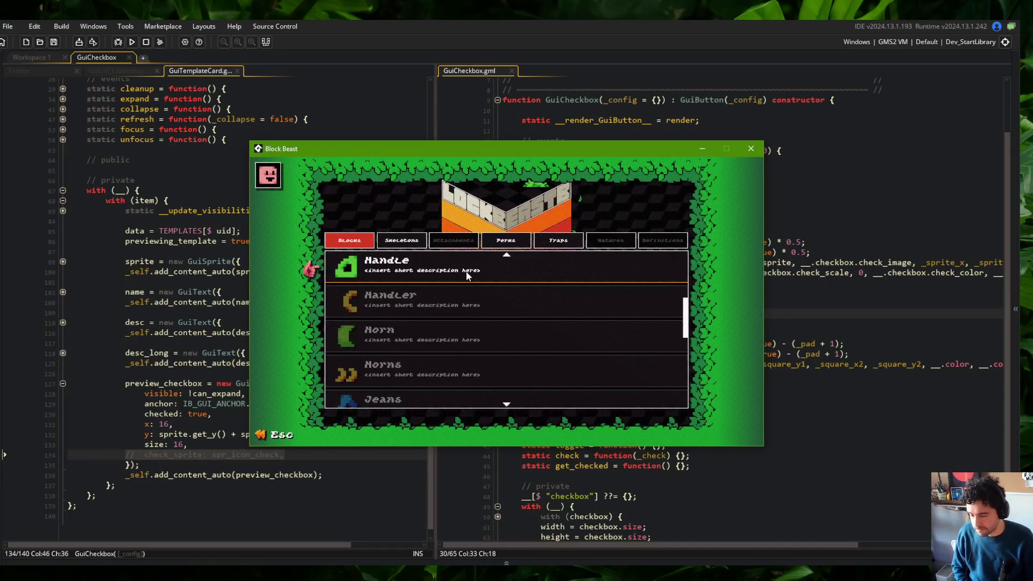
Step: Switch the game's list to Skeletons and expand the Wide skeleton card
key(Down)
key(Down)
key(Down)
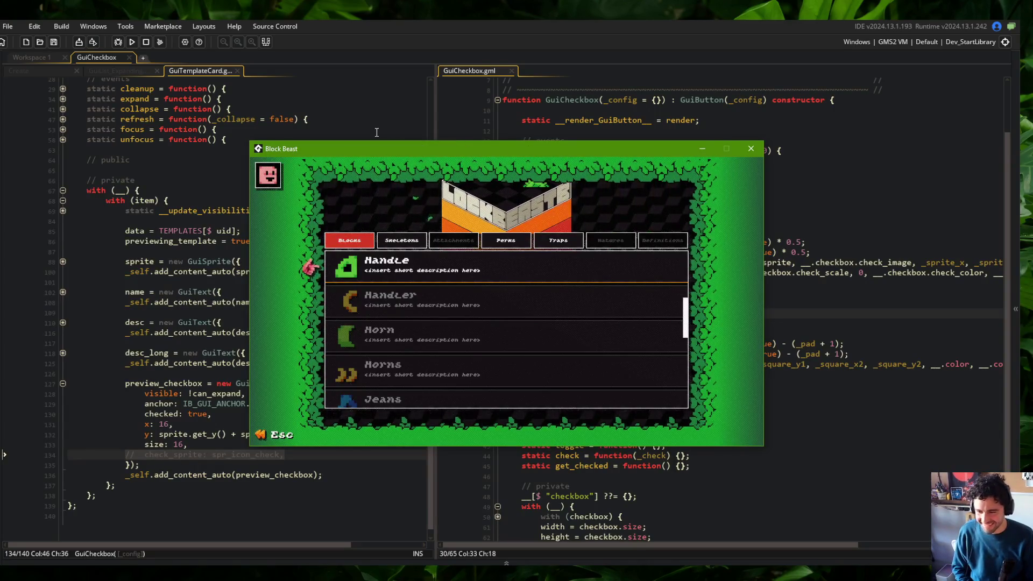
click(402, 243)
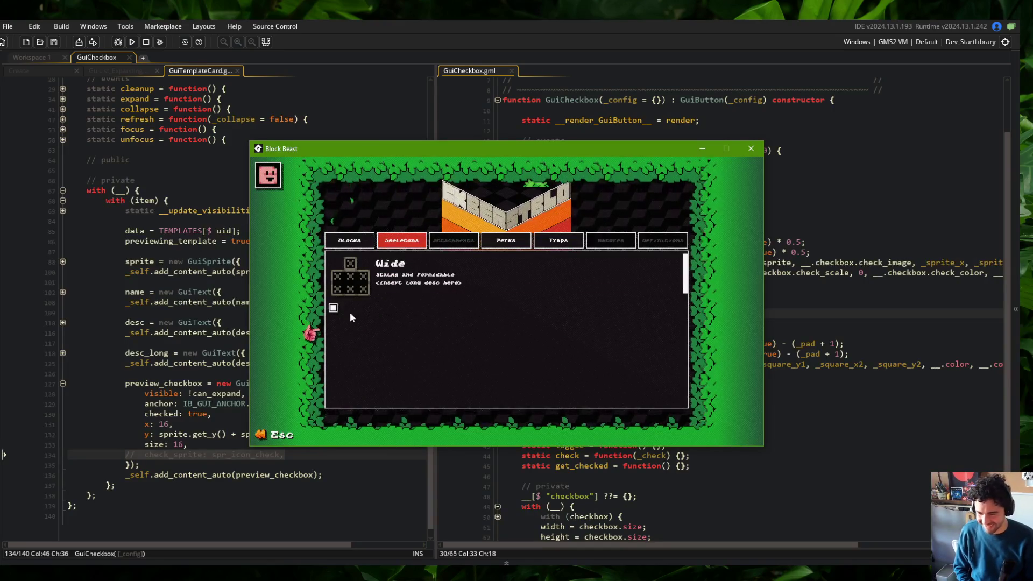
click(381, 280)
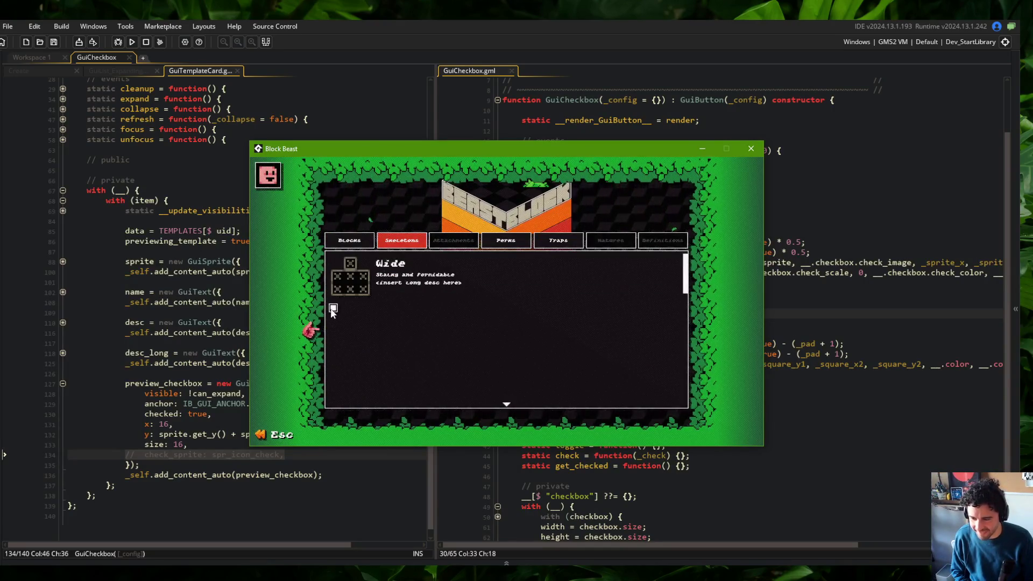
Step: Close the running game and review the square fill and _pad code in GuiCheckbox.gml
click(752, 149)
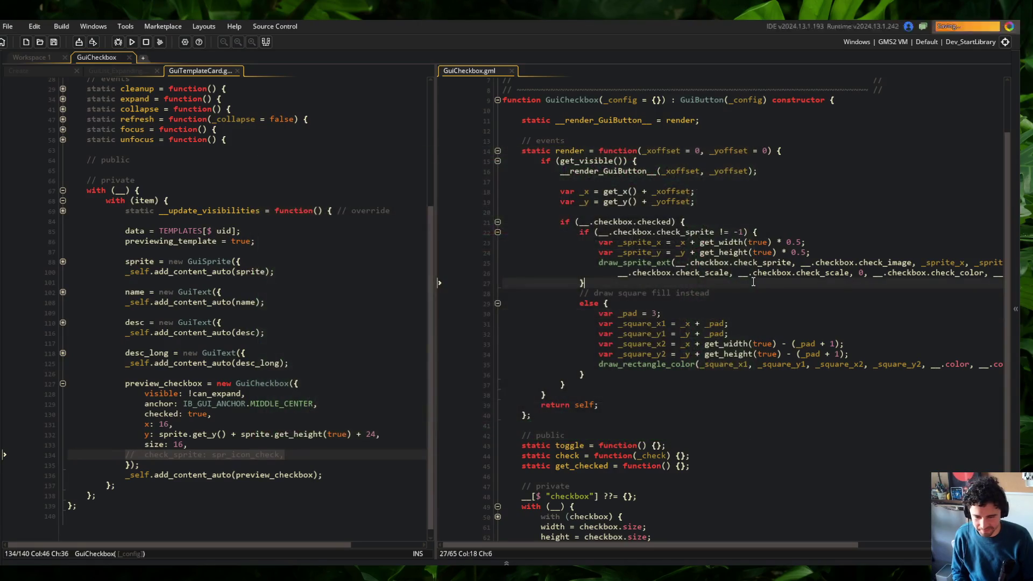
scroll(710, 291, down, 2)
click(709, 291)
double_click(710, 292)
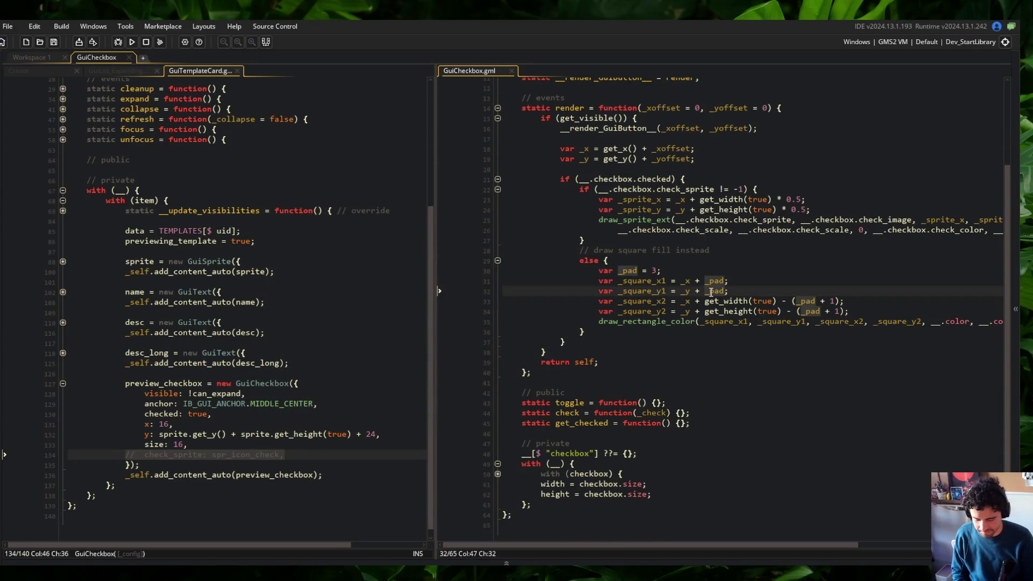
click(710, 260)
scroll(710, 259, down, 1)
scroll(710, 260, up, 1)
click(648, 302)
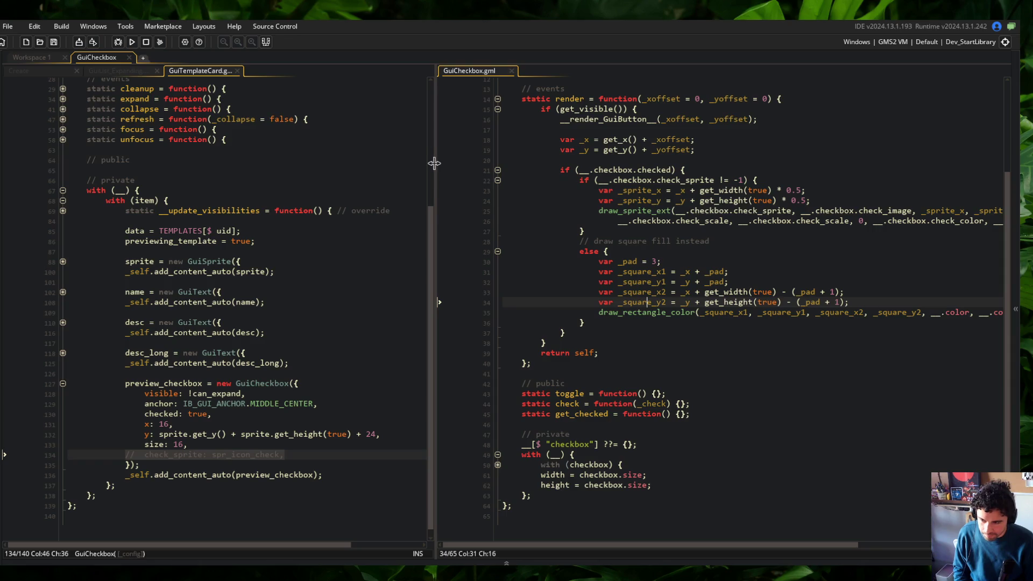
drag(435, 164, 406, 164)
Step: Inspect the check_sprite and checked condition lines in GuiCheckbox's render code
click(573, 180)
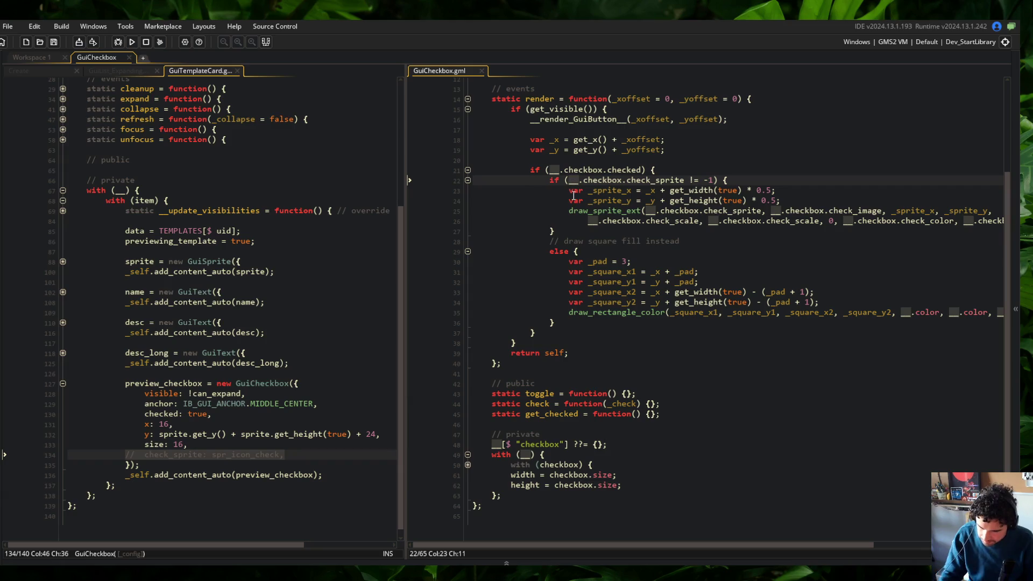
click(615, 160)
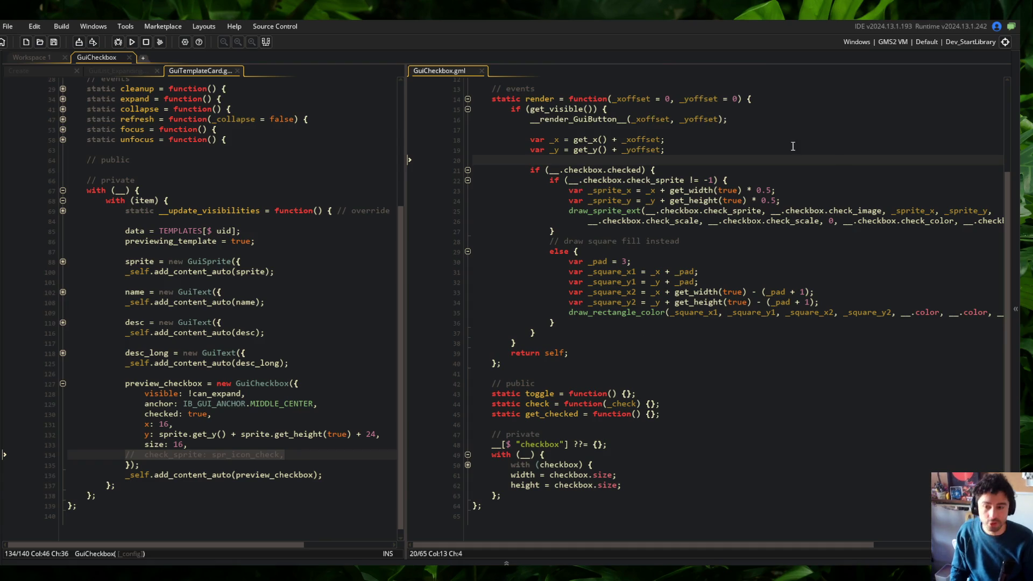
click(669, 169)
click(666, 160)
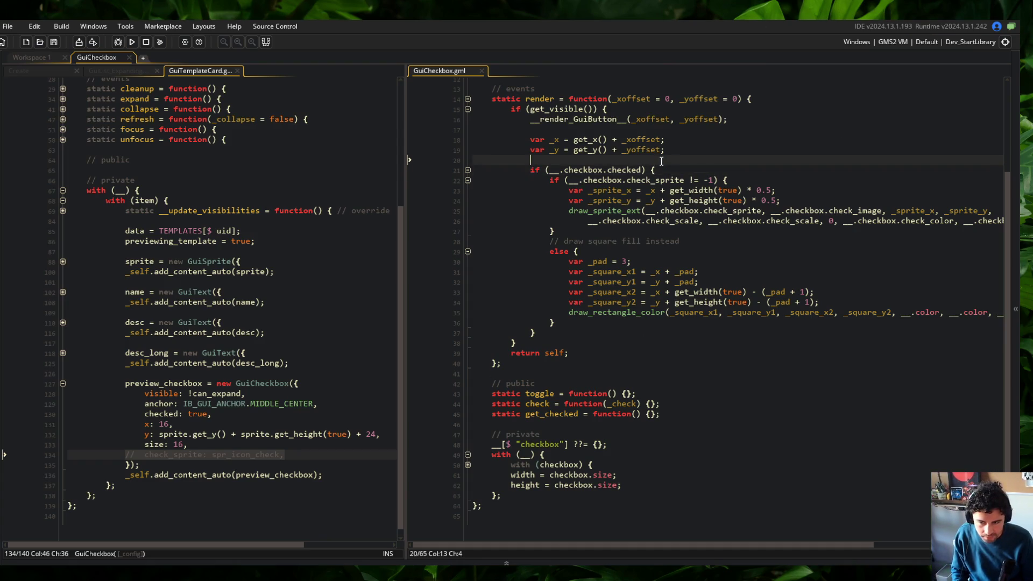
scroll(661, 161, down, 1)
scroll(636, 266, up, 1)
click(667, 241)
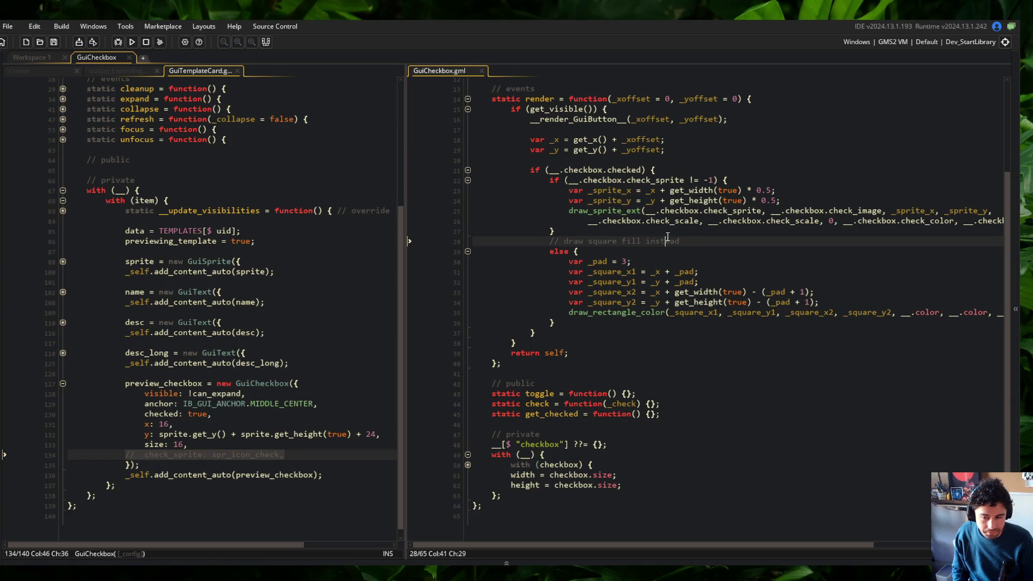
click(680, 231)
scroll(680, 232, down, 1)
scroll(646, 253, up, 1)
click(561, 290)
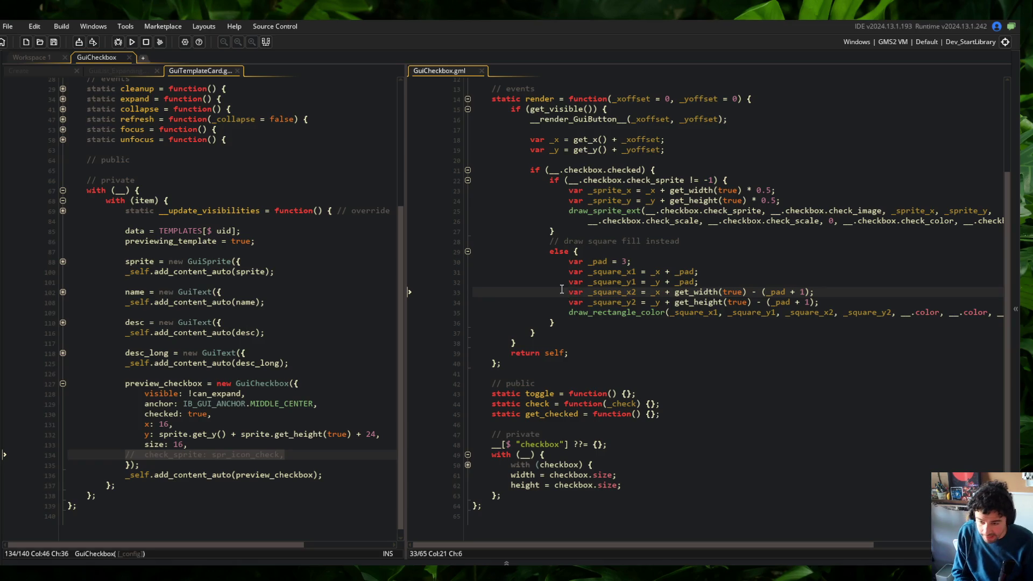
ctrl+scroll(561, 288, down, 1)
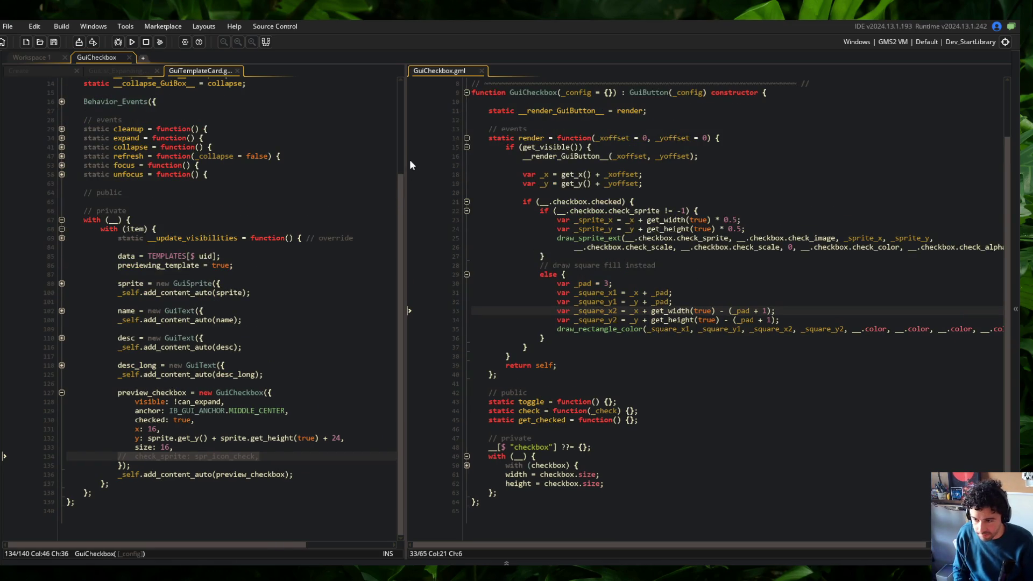
Step: Delete the commented-out check_sprite line from GuiTemplateCard's preview_checkbox config
click(339, 165)
scroll(339, 164, up, 1)
click(300, 446)
click(279, 464)
key(ctrl+d)
click(546, 347)
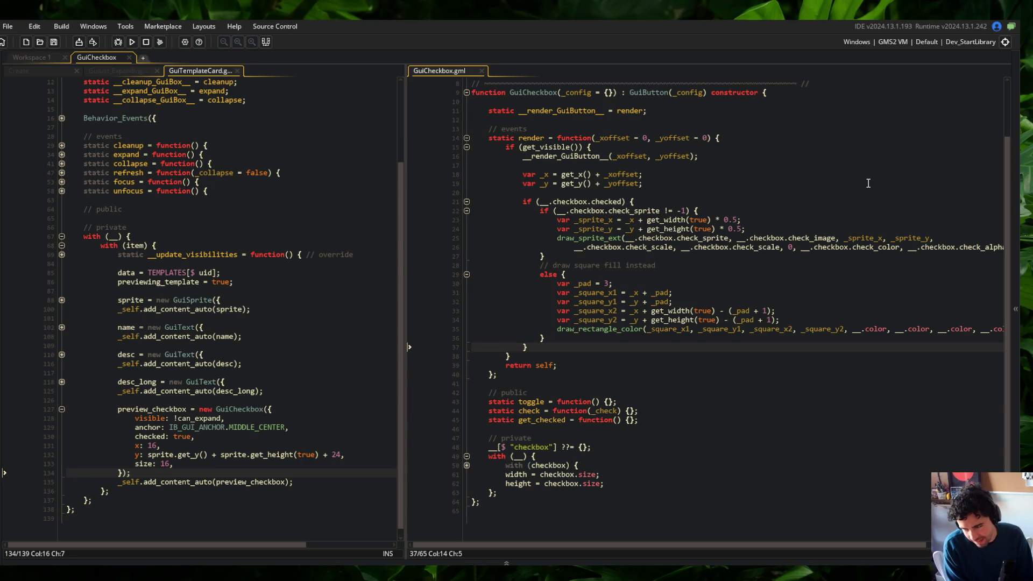
mouse_move(403, 141)
mouse_down()
mouse_move(393, 159)
mouse_move(367, 166)
mouse_move(376, 162)
mouse_up()
click(229, 189)
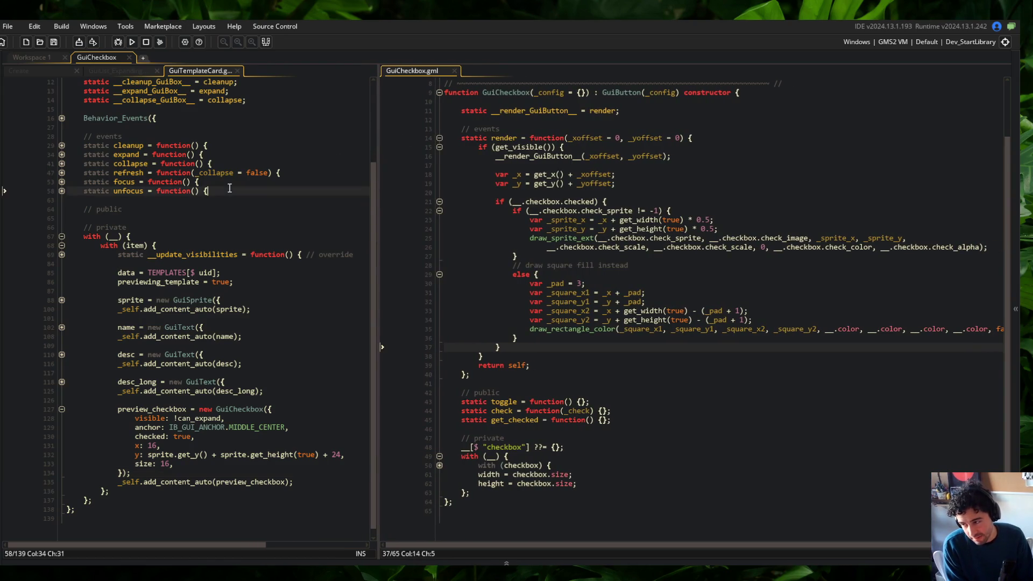
click(107, 209)
double_click(107, 209)
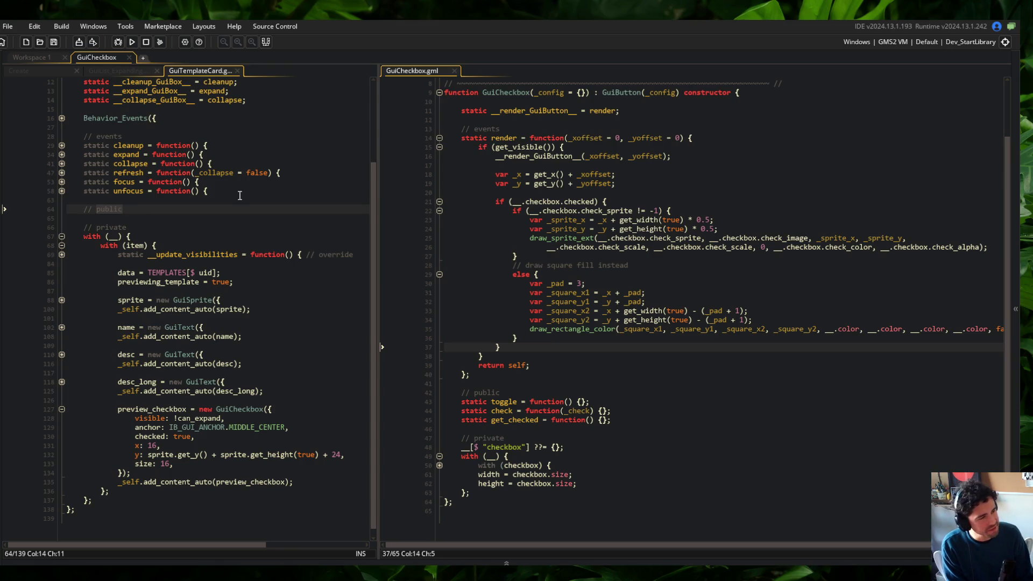
click(240, 195)
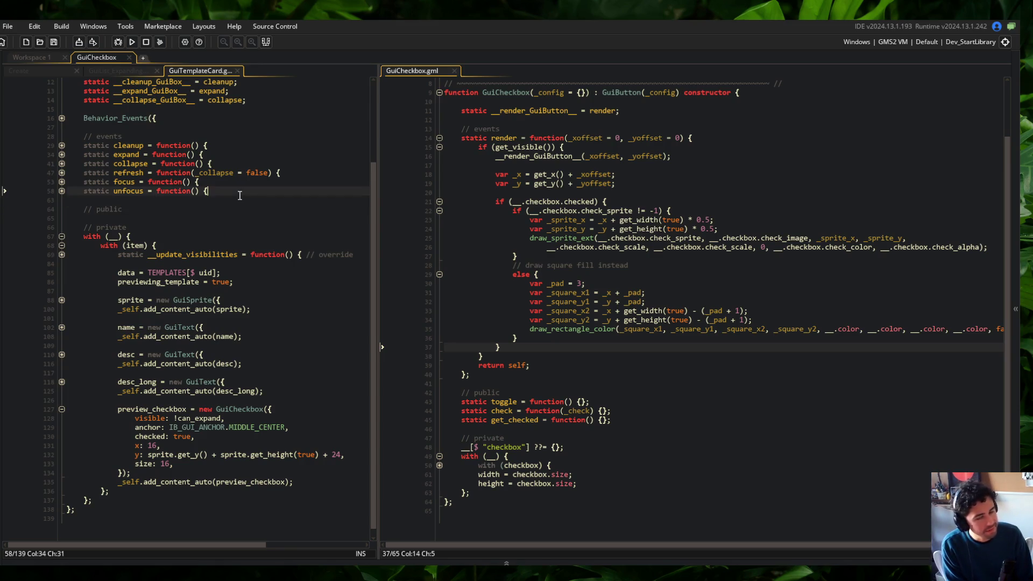
click(556, 229)
scroll(557, 228, up, 1)
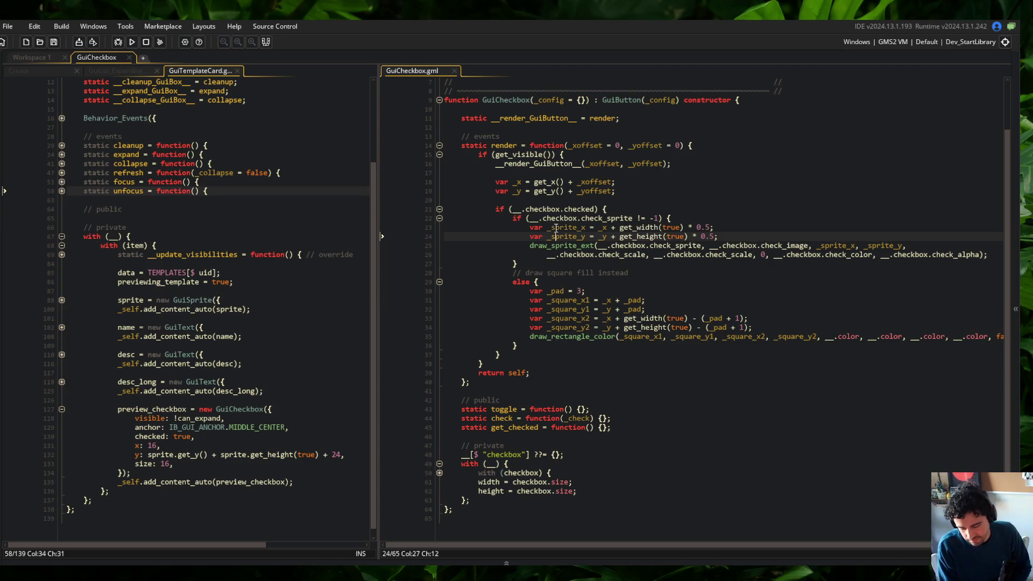
click(595, 199)
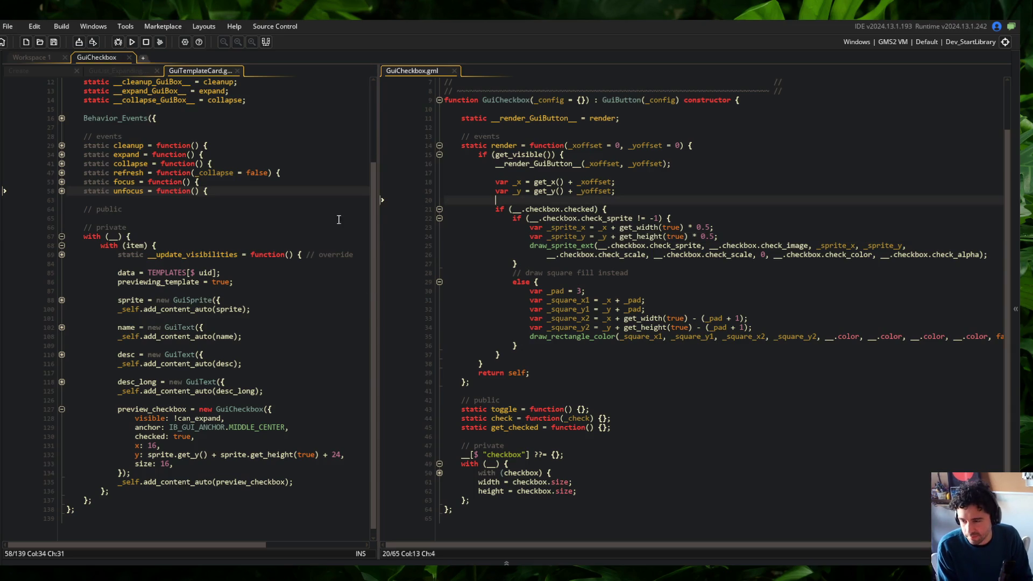
mouse_move(381, 170)
mouse_down()
mouse_move(366, 170)
mouse_move(375, 170)
mouse_up()
click(495, 191)
scroll(591, 190, up, 2)
click(571, 229)
click(629, 246)
click(604, 237)
click(643, 223)
click(643, 227)
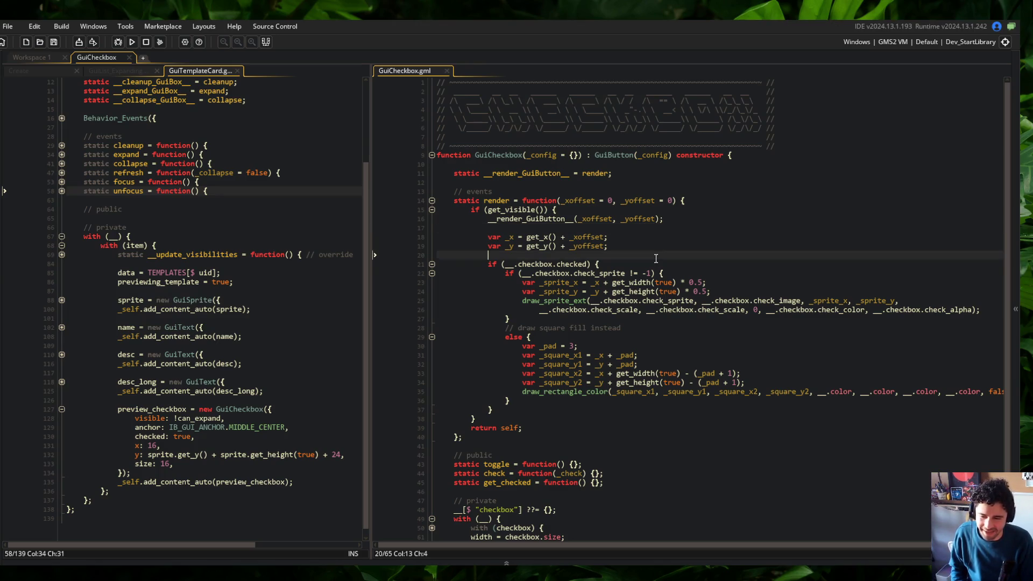
click(697, 240)
click(688, 254)
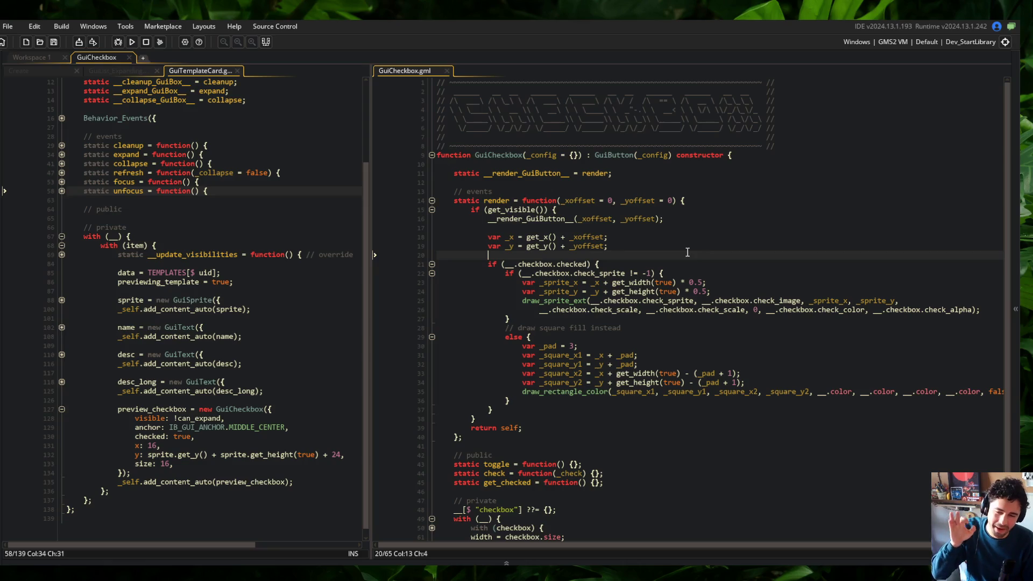
click(693, 249)
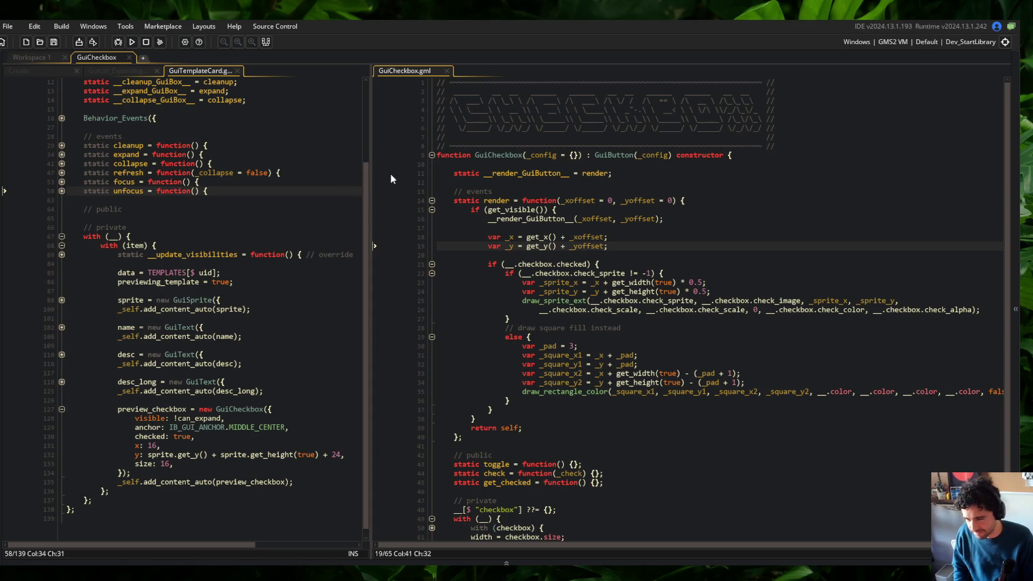
click(551, 280)
click(560, 273)
click(628, 264)
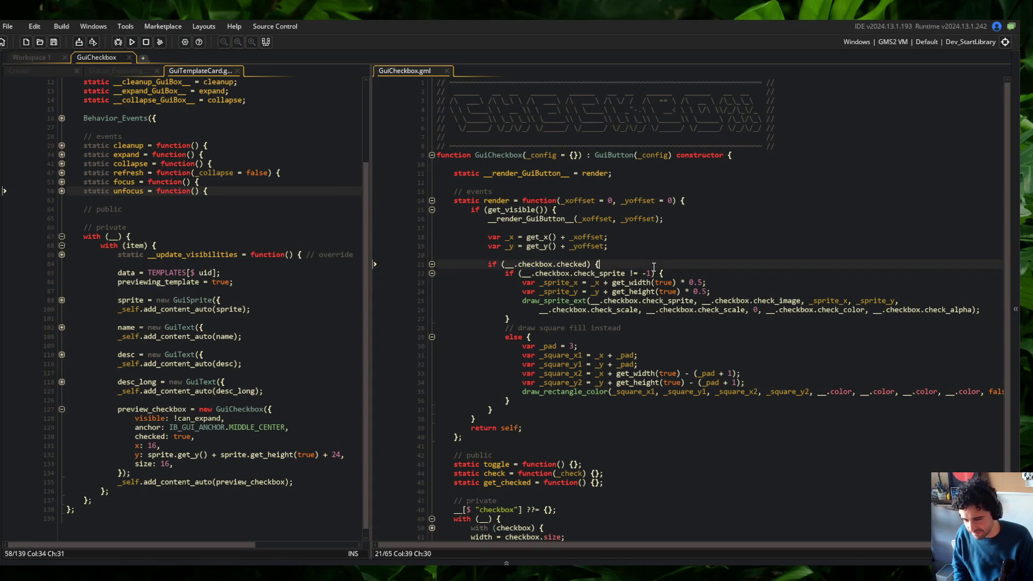
click(708, 336)
scroll(716, 349, down, 2)
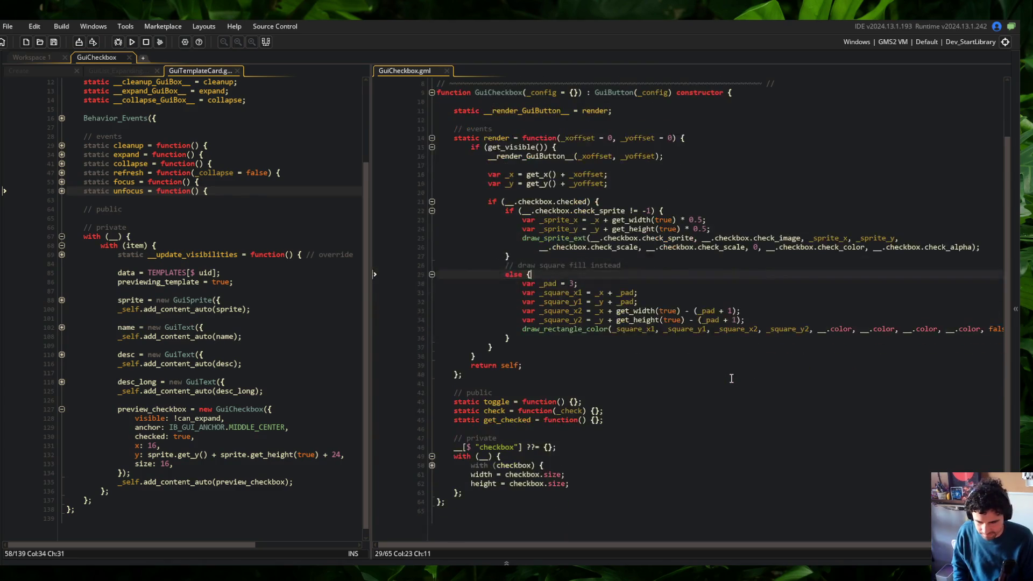
click(732, 379)
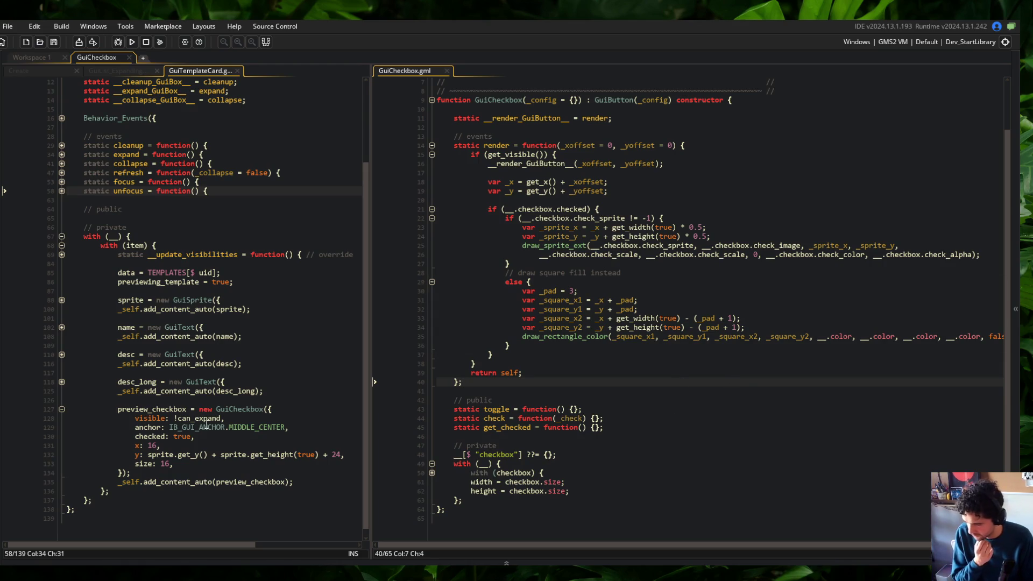
Step: Rename the check function in GuiCheckbox.gml to set_checked
click(432, 473)
scroll(589, 387, down, 4)
scroll(589, 387, up, 1)
click(656, 317)
key(Left)
key(Left)
key(Left)
key(Down)
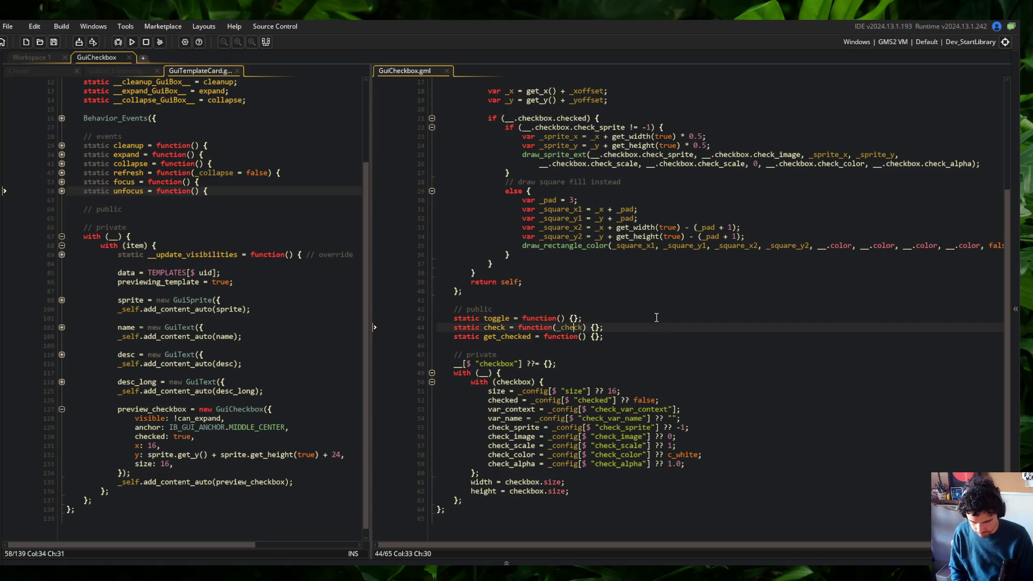
key(ctrl+Left)
key(ctrl+Left)
key(ctrl+Left)
text(set_ch)
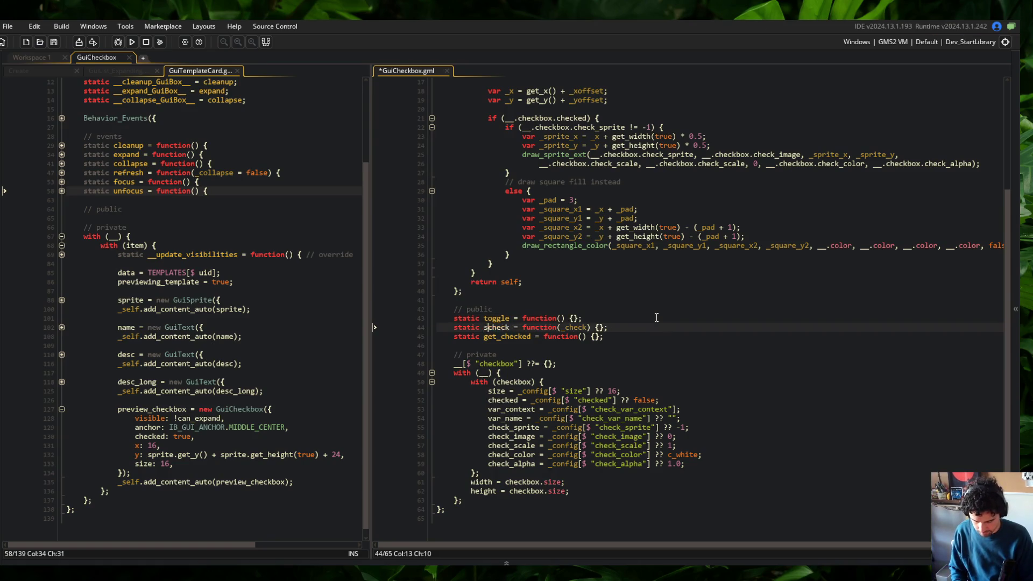
text(ecked)
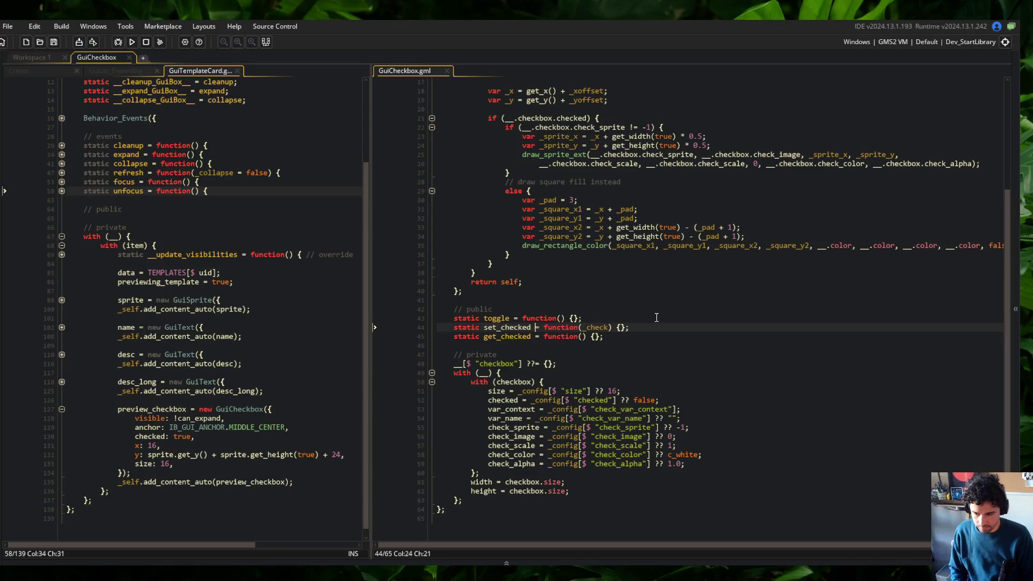
Step: Make toggle call set_checked(!__.checkbox.checked) and return self, then save
key(Up)
key(Left)
key(Left)
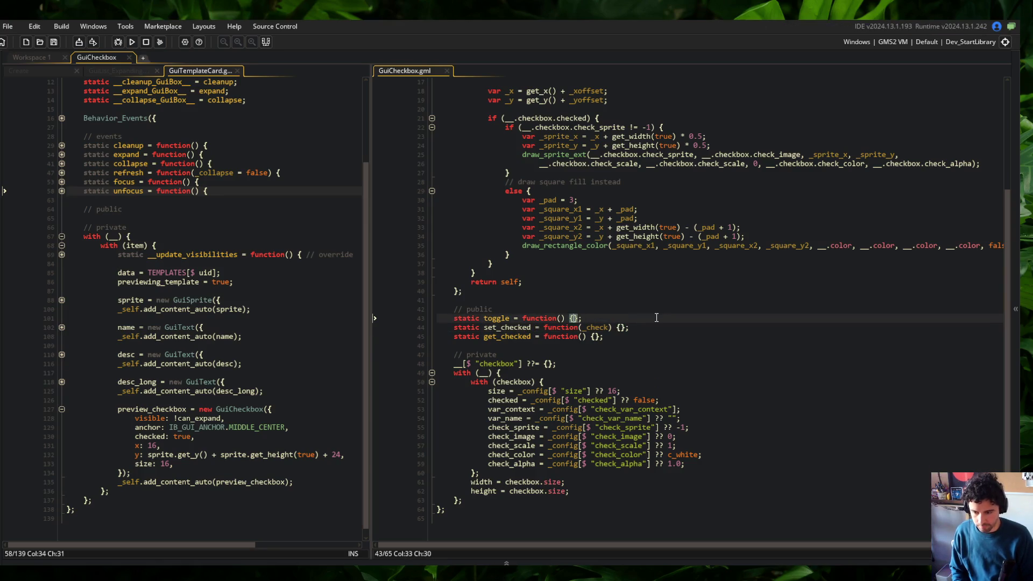
key(Return)
text(set_che)
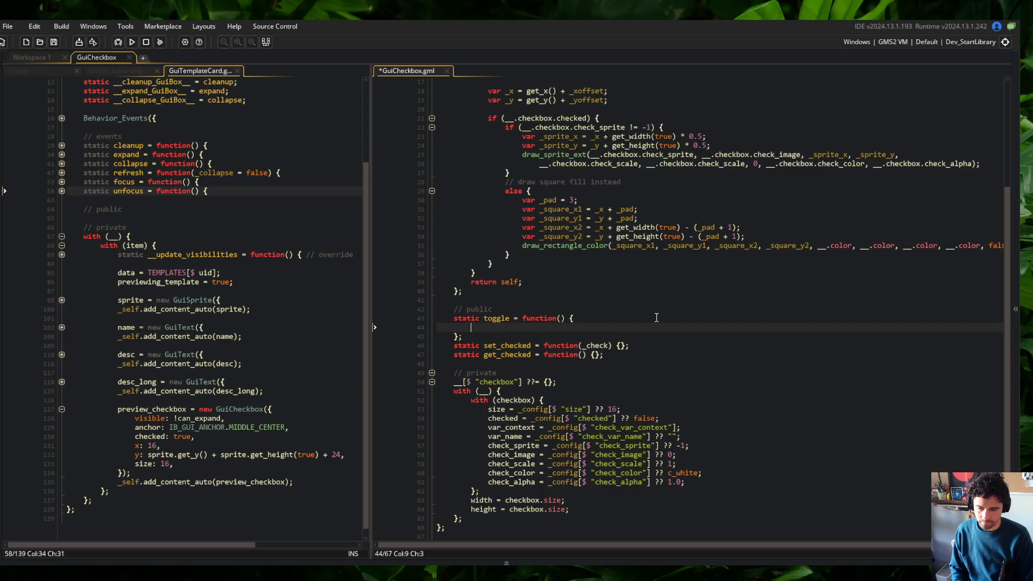
text(cked()
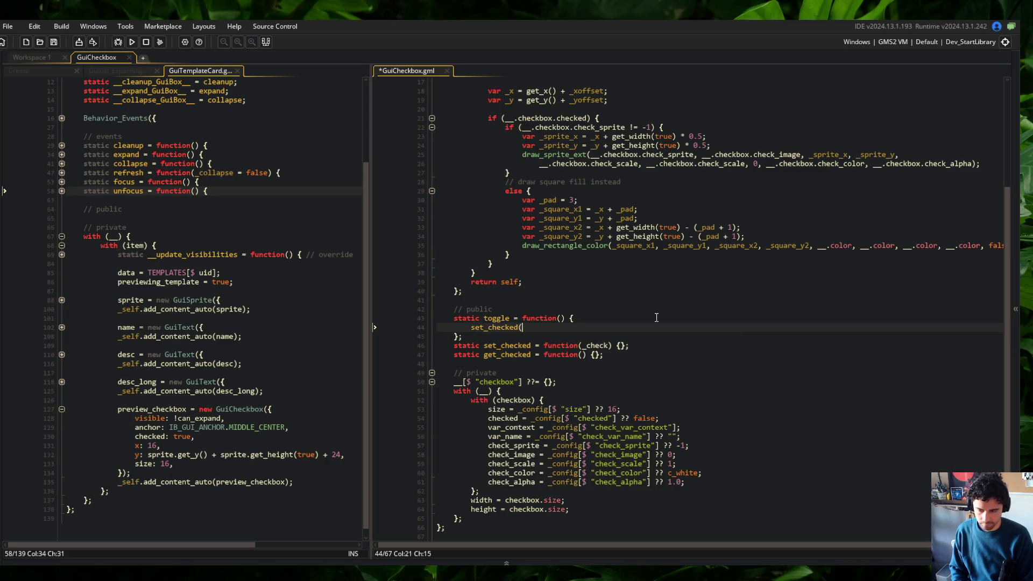
text(!__.checkb)
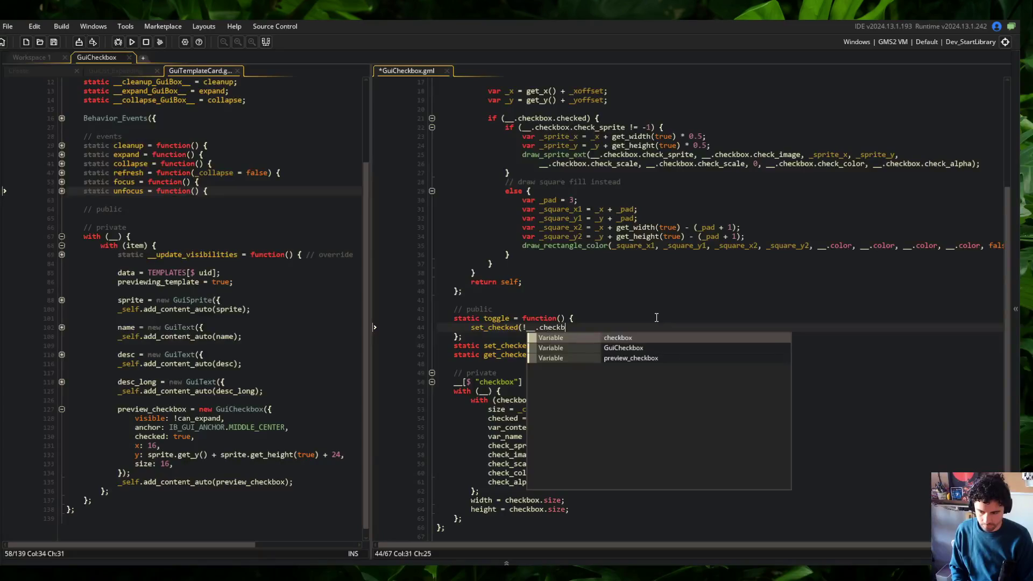
text(ox.checked);)
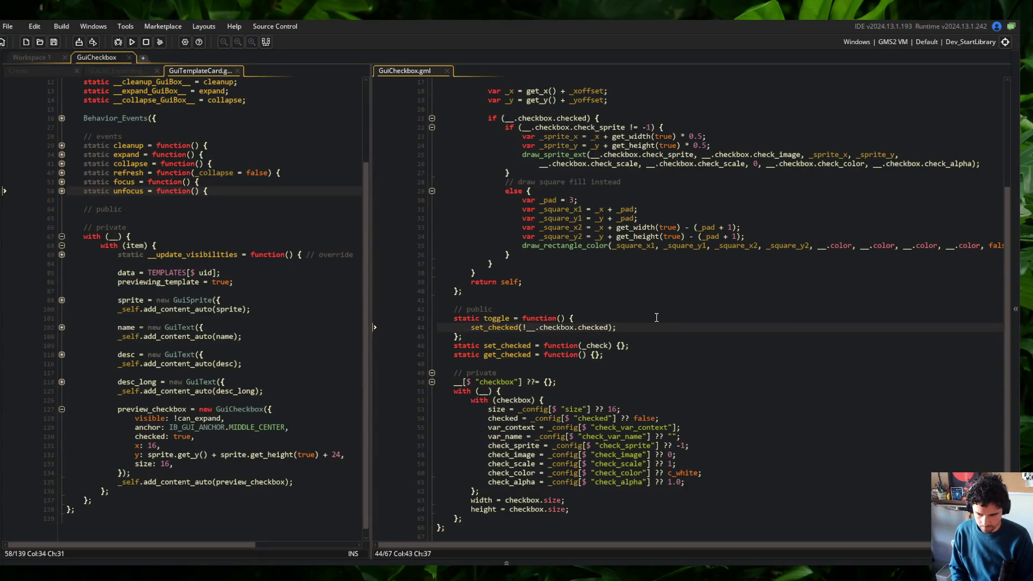
key(Return)
text(return self;)
key(ctrl+s)
Step: Make set_checked assign __.checkbox.checked = _check and return self, then save
key(Down)
key(Down)
key(End)
key(Left)
key(Left)
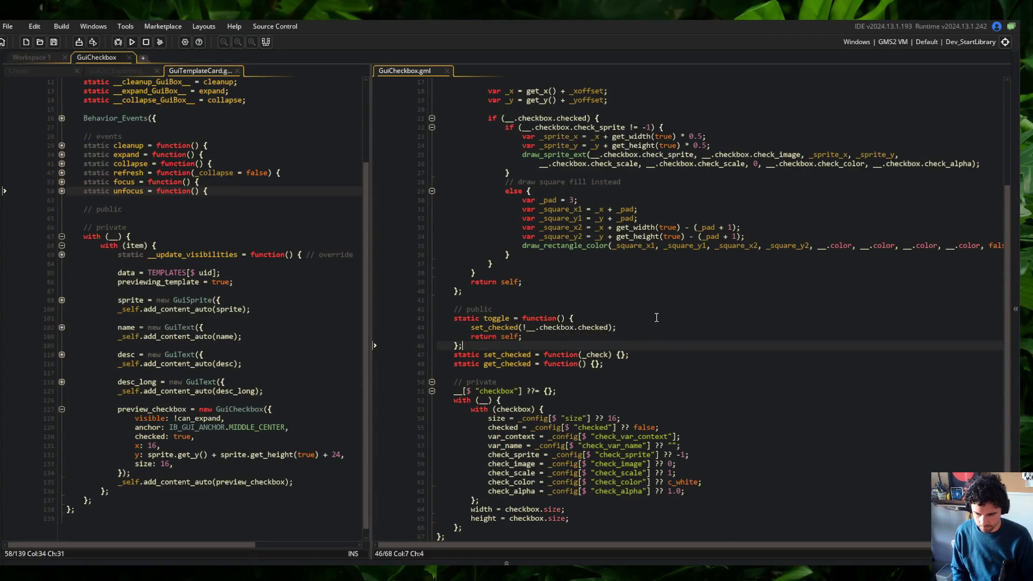
key(Return)
text(__)
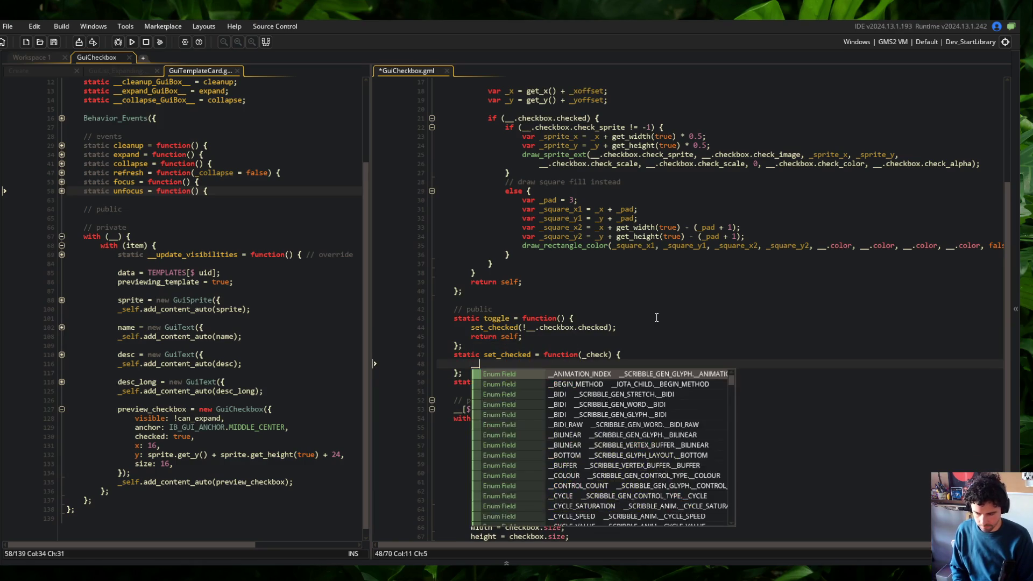
text(.checkbox.ch)
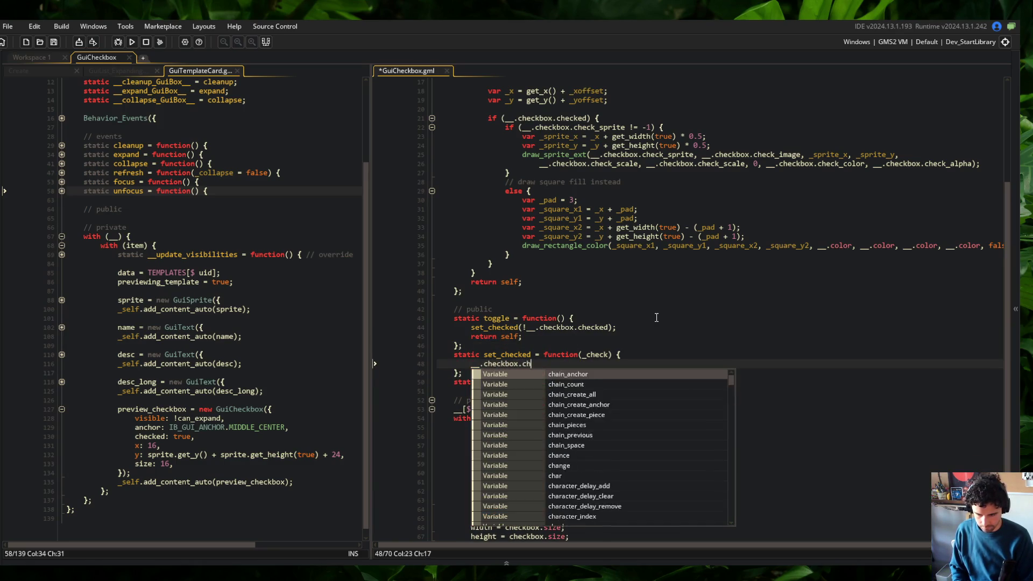
text(ecked = _check;)
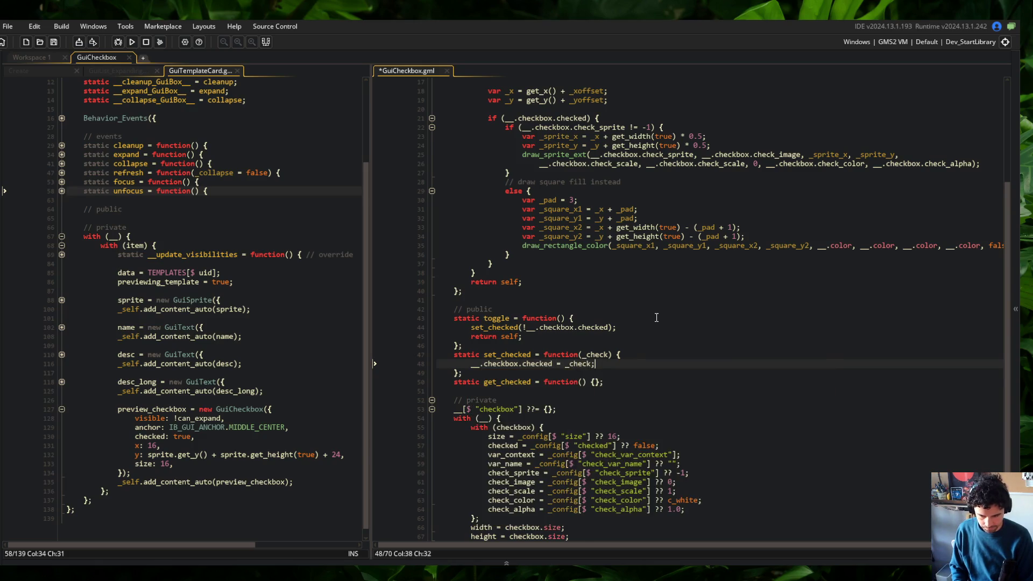
key(Return)
text(return self;)
key(ctrl+s)
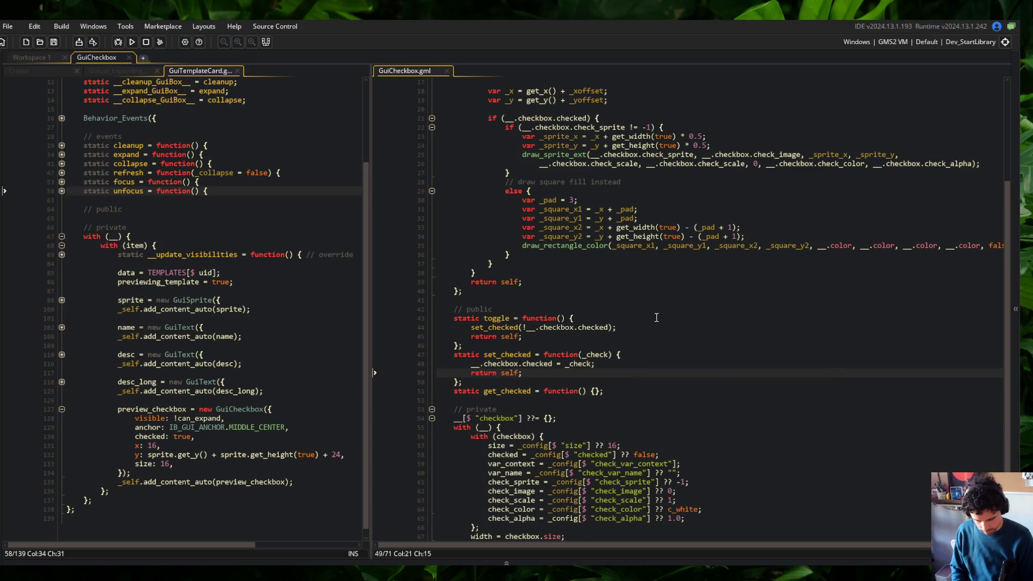
Step: Make get_checked return __.checkbox.checked and save the script
click(713, 321)
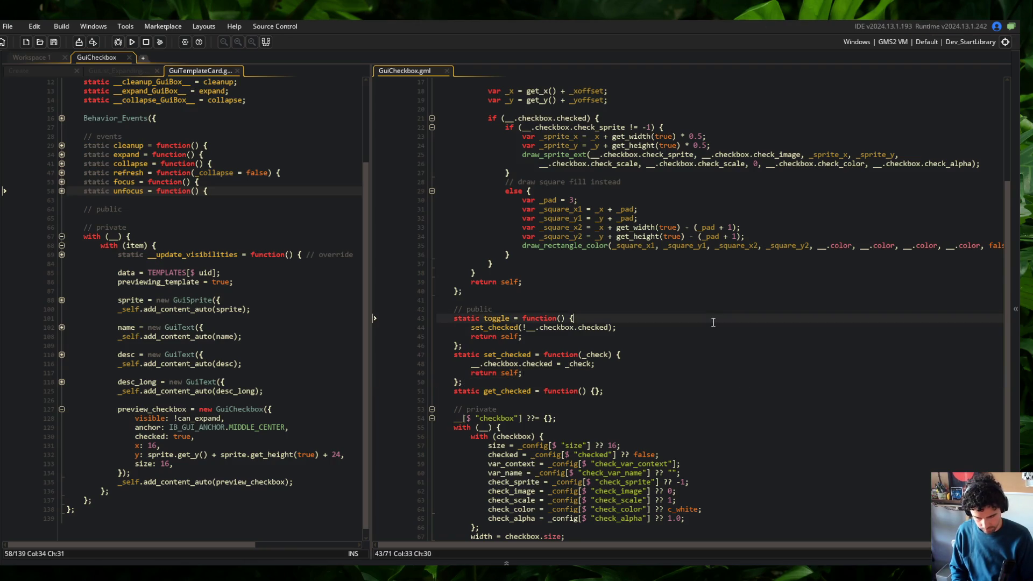
key(Down)
key(Down)
key(Down)
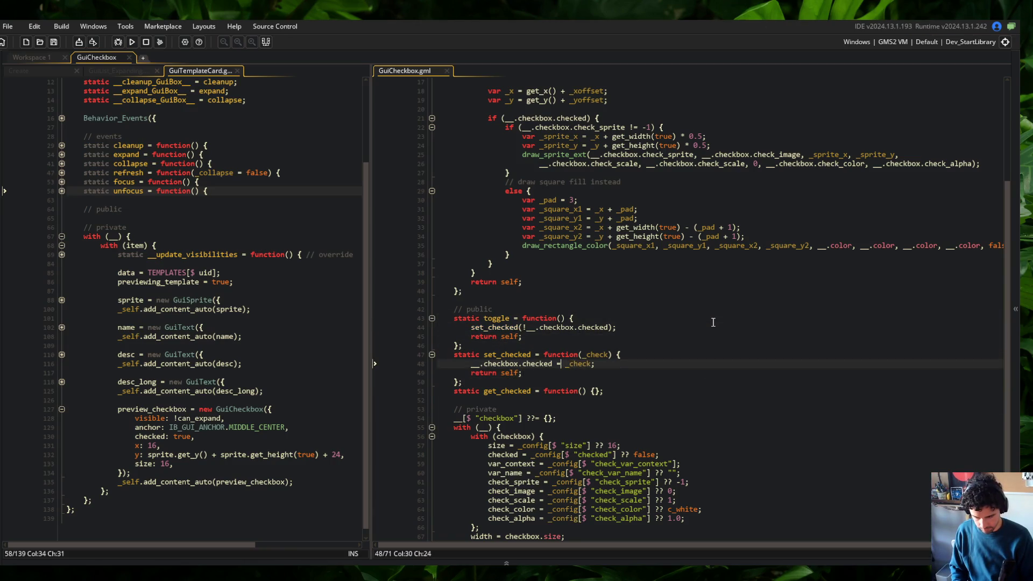
key(Down)
key(Down)
key(Down)
key(End)
key(Left)
key(Left)
key(Return)
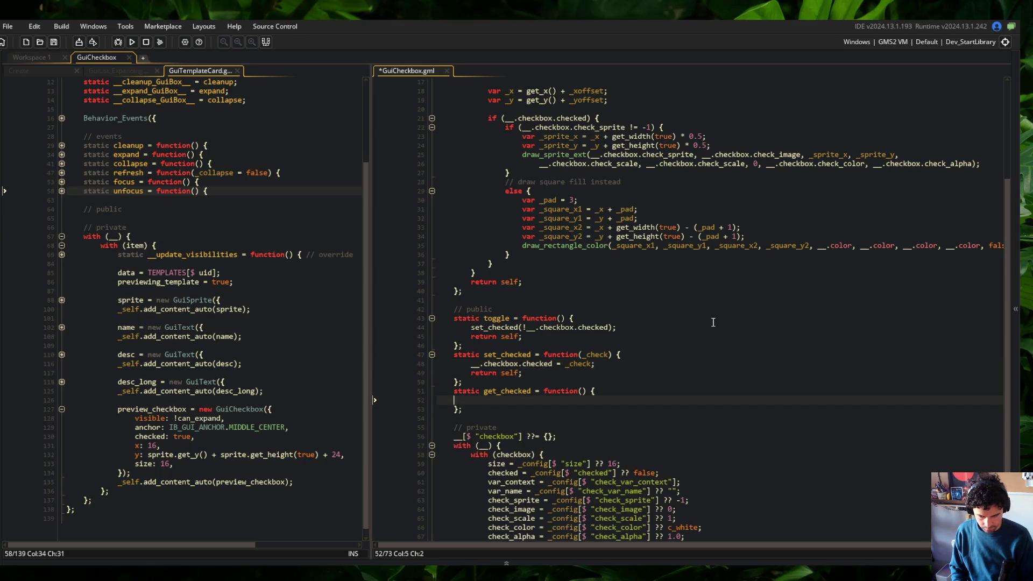
text(return __.checkbox.checked;)
key(ctrl+s)
Step: Fold the toggle, set_checked and get_checked functions
key(Up)
key(Up)
key(Up)
key(Up)
key(Up)
key(Up)
key(ctrl+m)
key(Down)
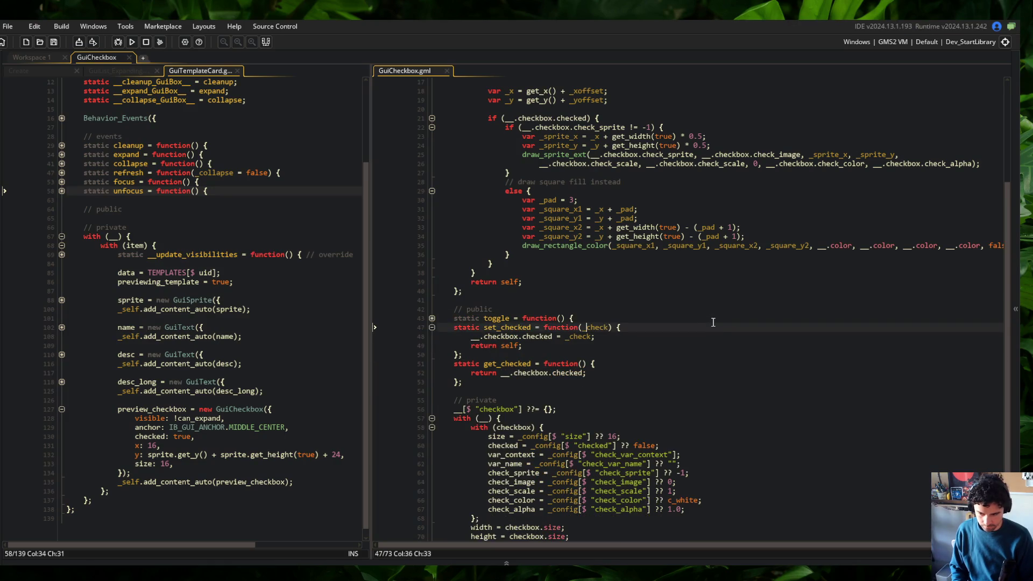
key(ctrl+m)
key(Down)
key(ctrl+m)
click(785, 253)
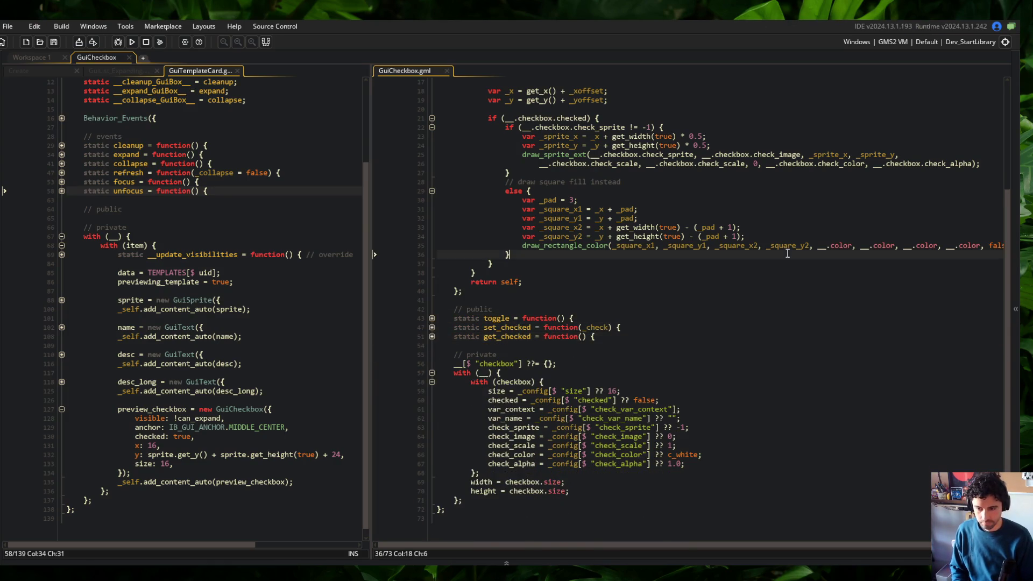
Step: Fold the render function and review the check_var_context and size settings
scroll(754, 258, up, 5)
click(703, 254)
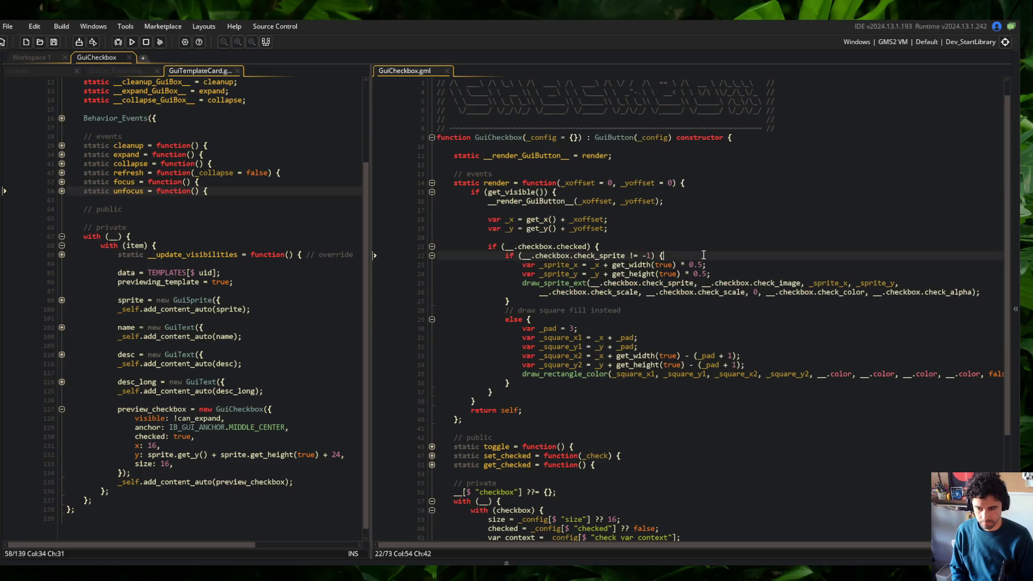
click(431, 185)
click(664, 247)
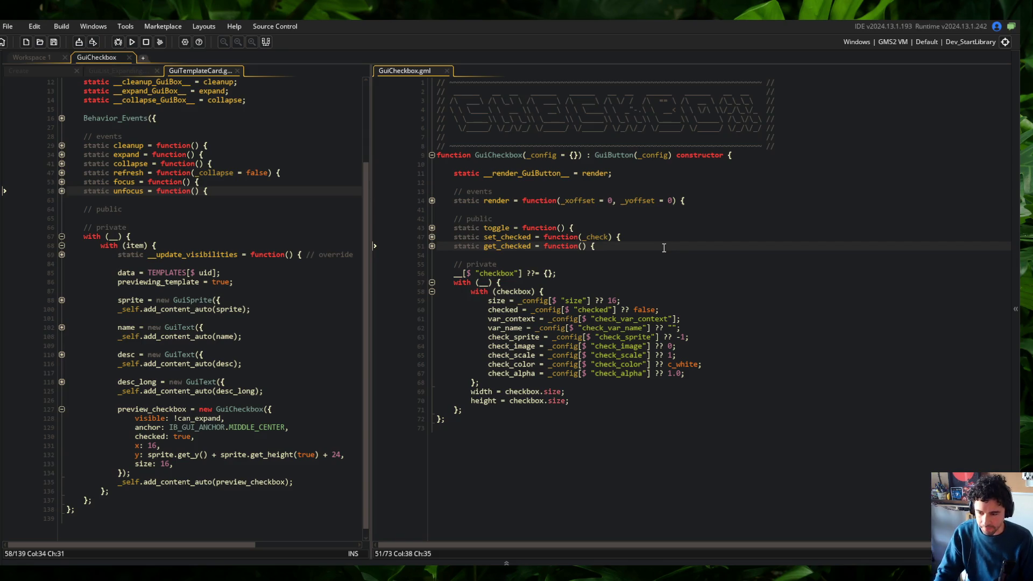
click(657, 318)
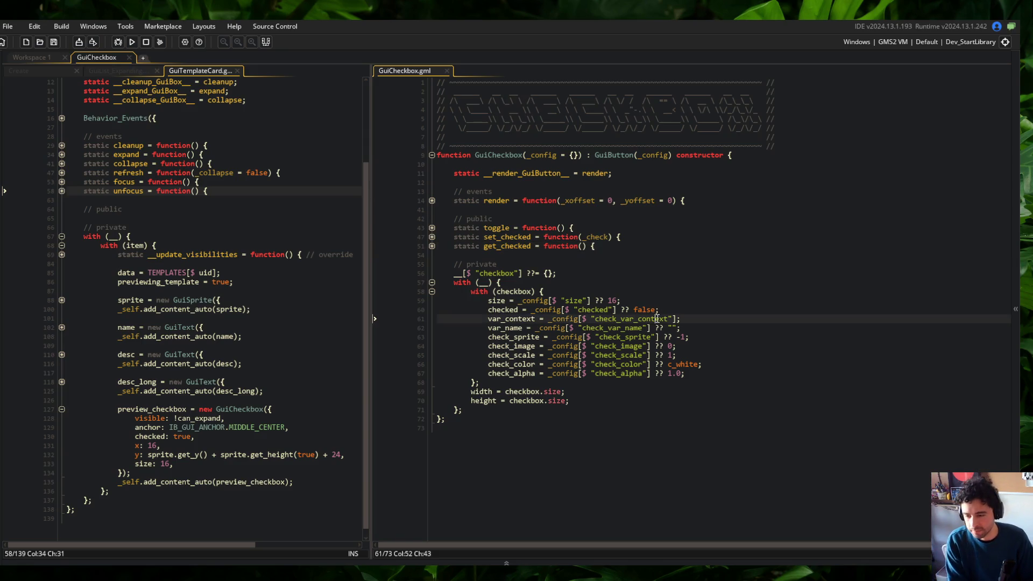
click(751, 304)
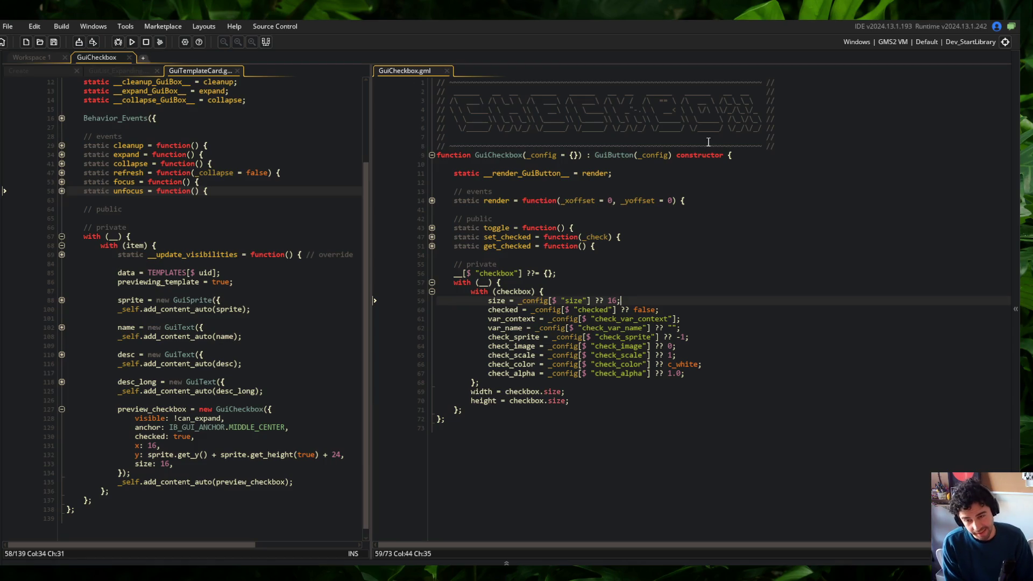
click(703, 136)
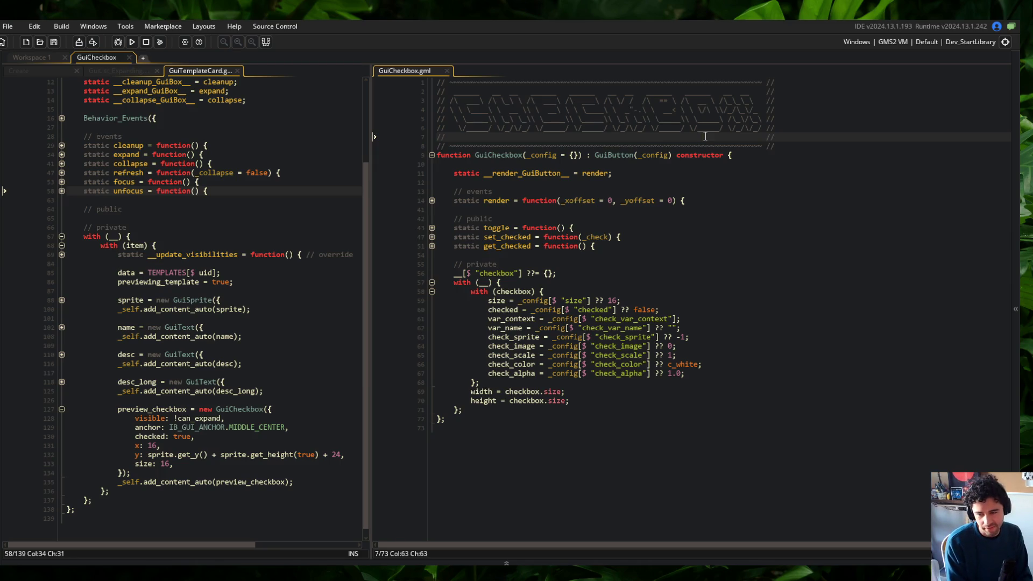
click(491, 477)
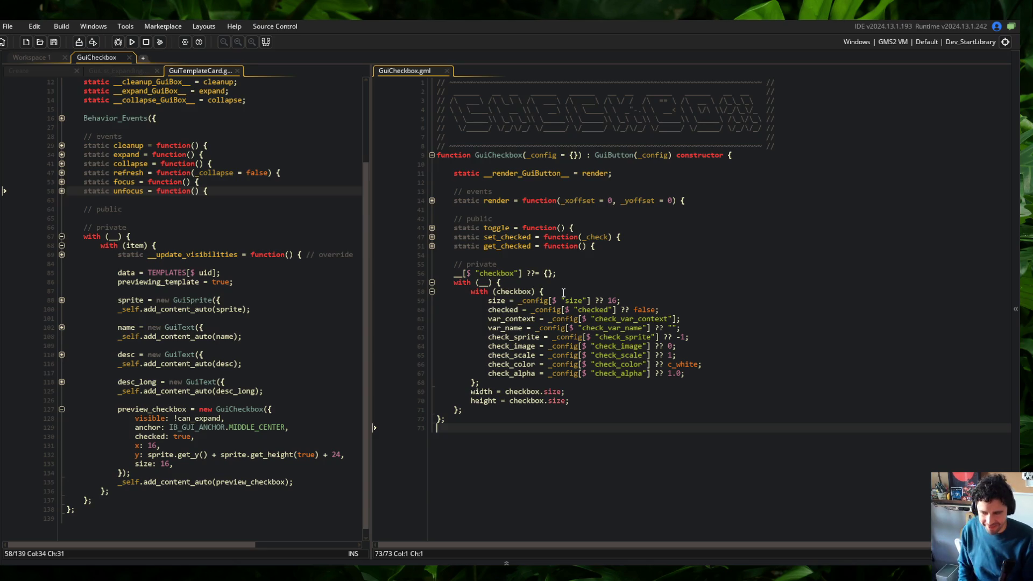
Step: Review the card's private and public sections and the check_alpha and check_sprite settings
click(306, 227)
click(285, 209)
scroll(362, 158, up, 3)
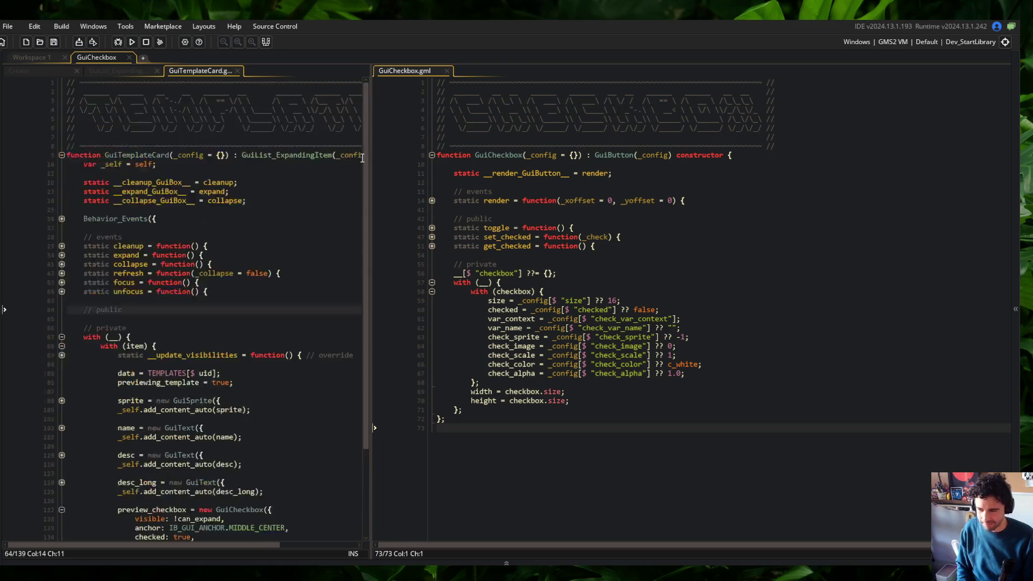
scroll(362, 157, down, 3)
click(354, 285)
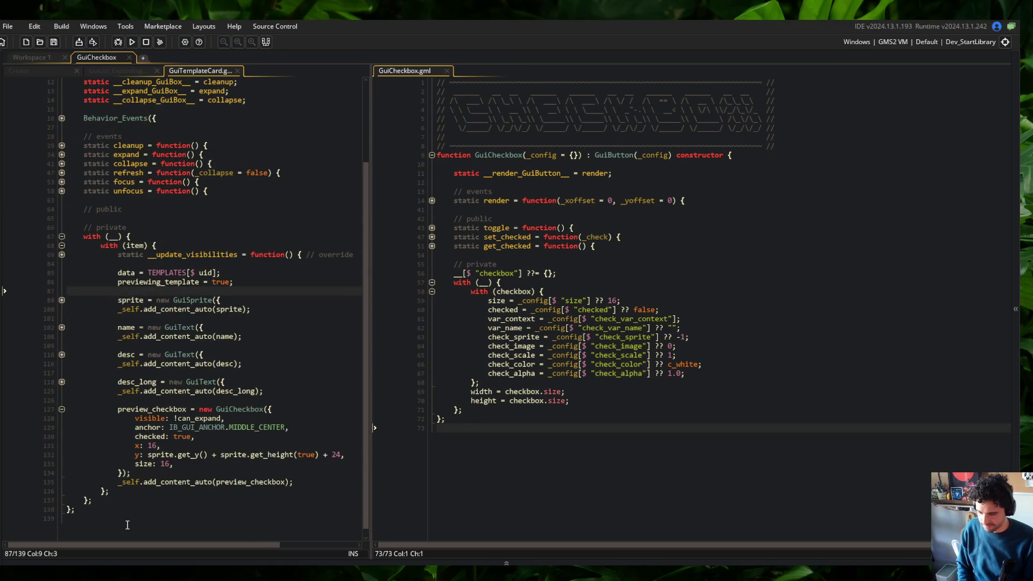
click(645, 373)
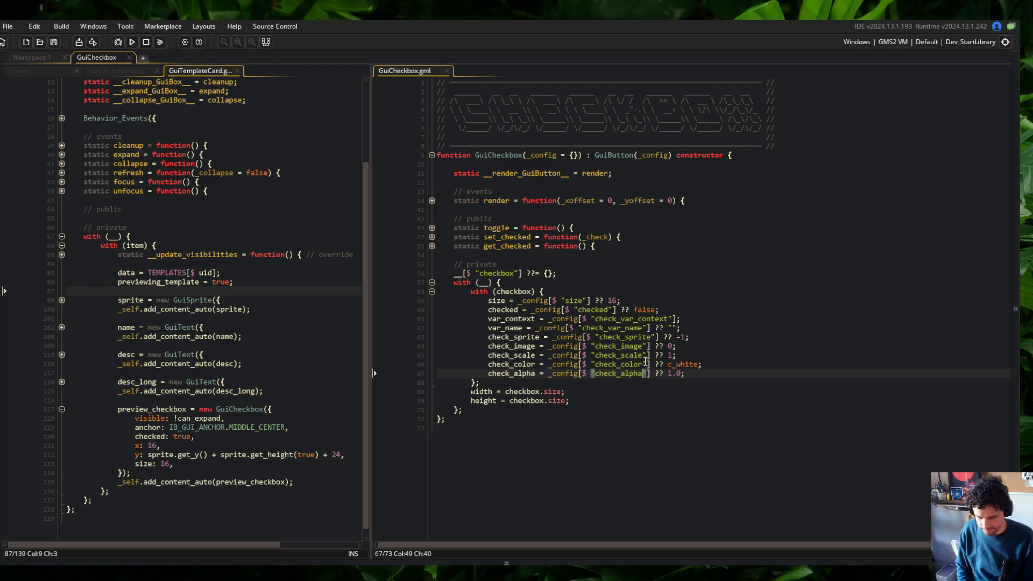
click(643, 336)
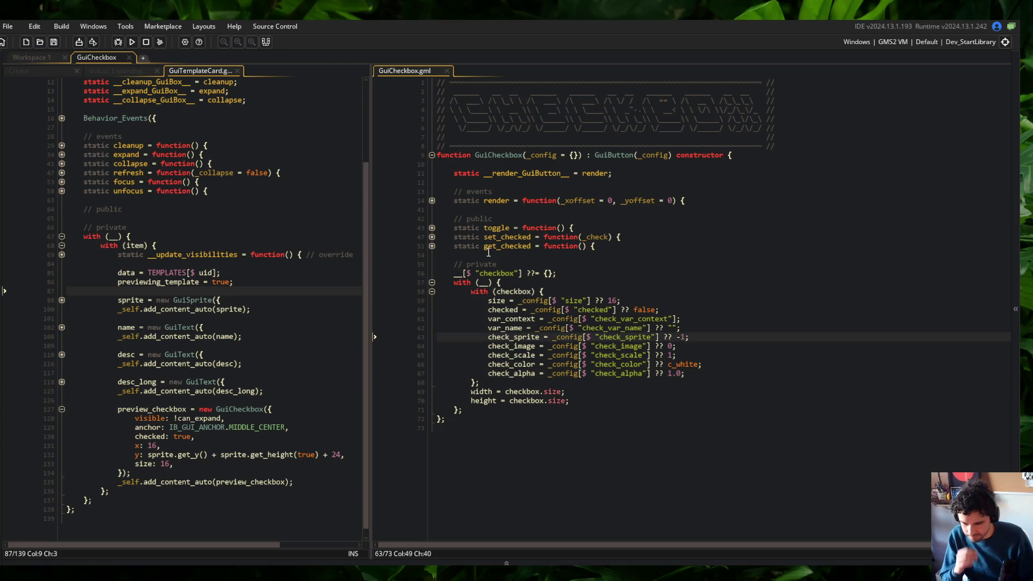
Step: Unfold, then refold the toggle, set_checked and get_checked function bodies
click(432, 246)
click(432, 237)
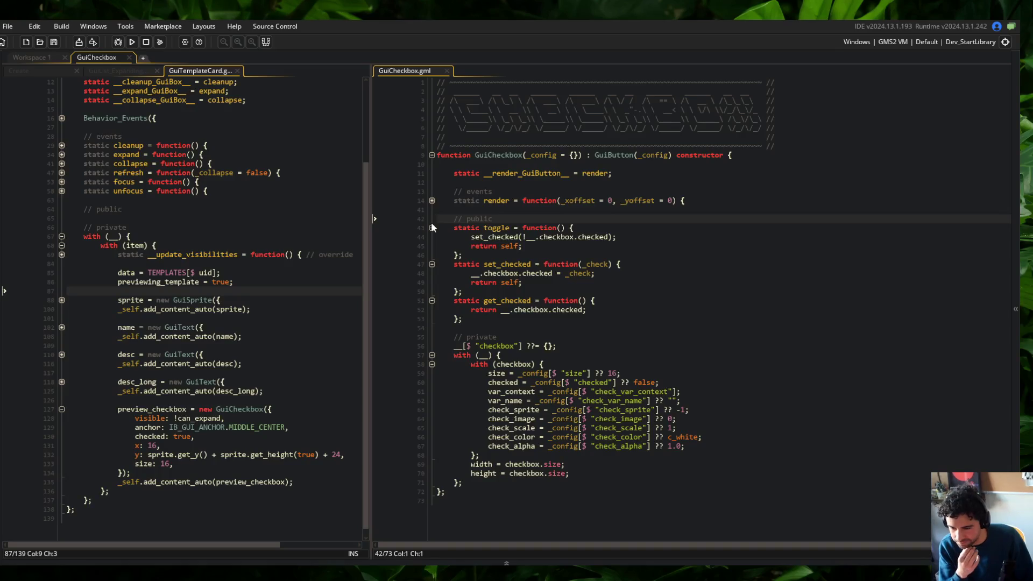
click(435, 226)
click(432, 237)
click(431, 247)
click(553, 263)
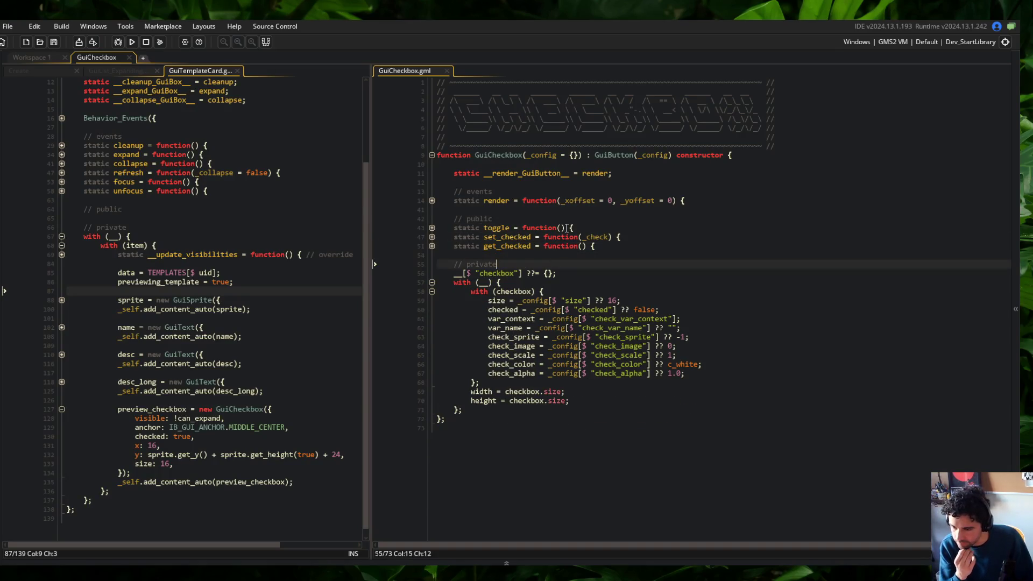
click(743, 381)
click(803, 371)
Step: Replace the var_context and var_name lines with callback = _config[$ "check_callback"] ?? undefined; and save
key(Up)
key(Up)
key(Up)
key(shift+Down)
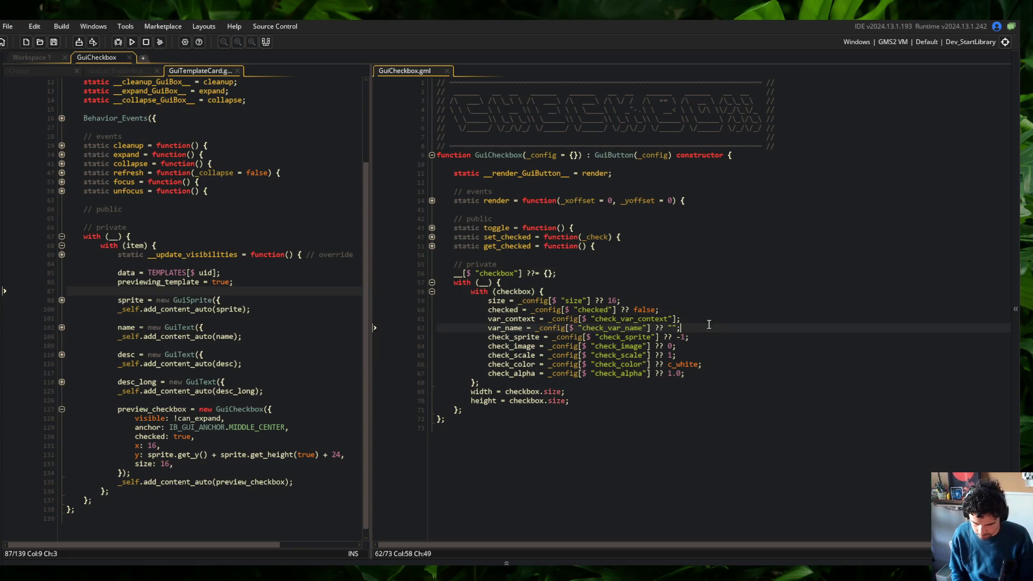
key(BackSpace)
key(BackSpace)
click(703, 359)
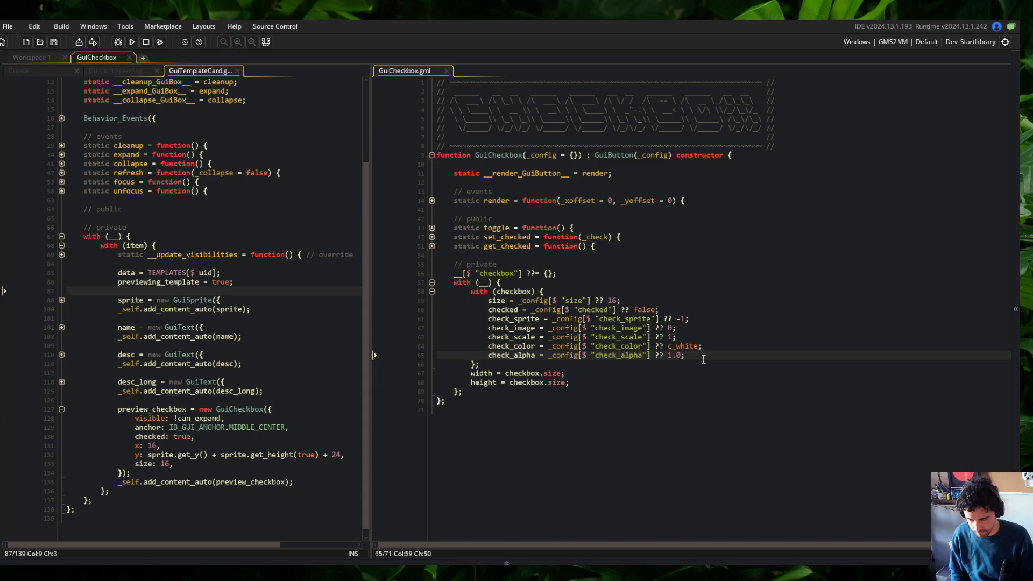
key(Return)
text(call)
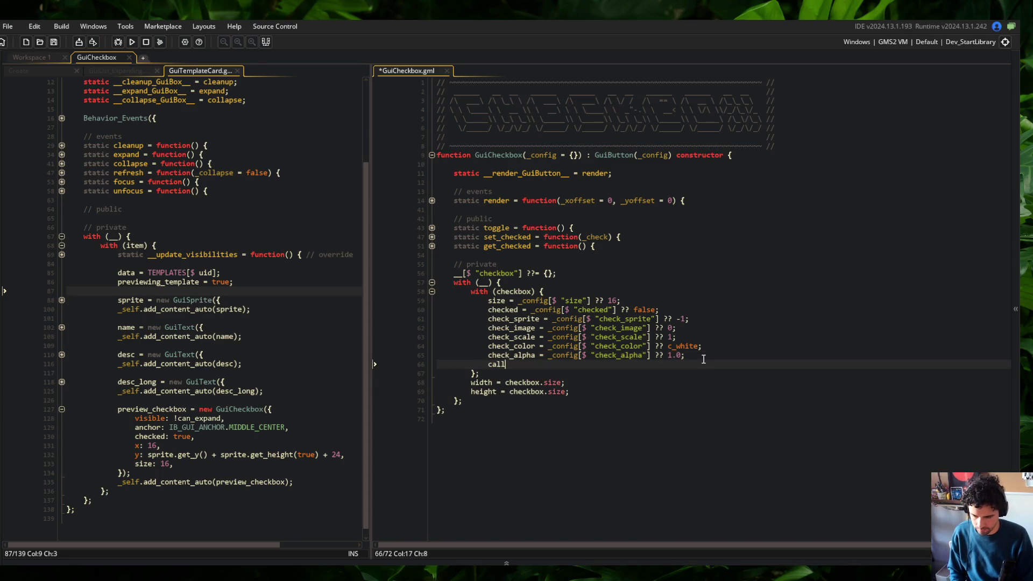
text(back = _config[$ "c)
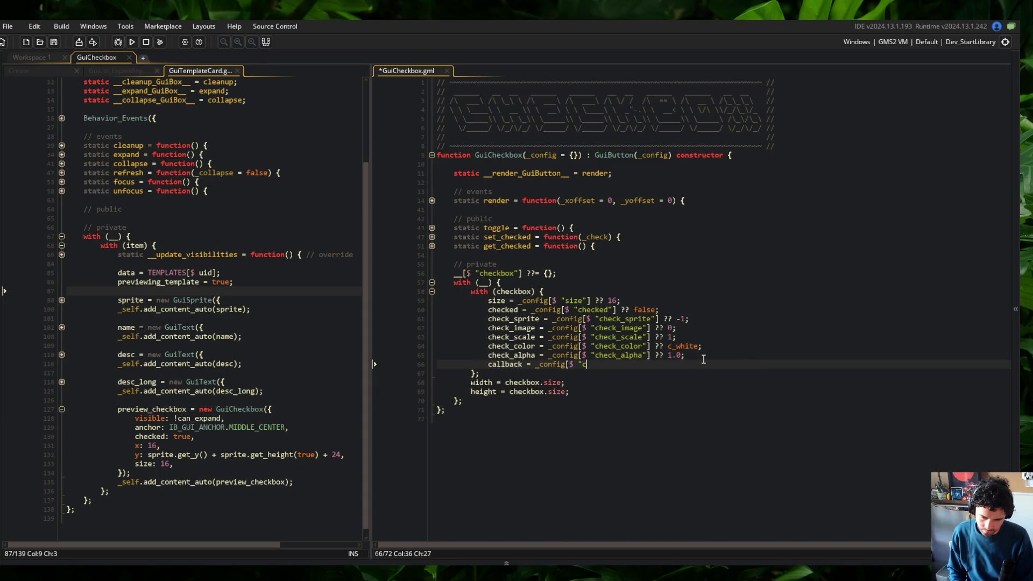
text(heck_callback"] ?? undefined;)
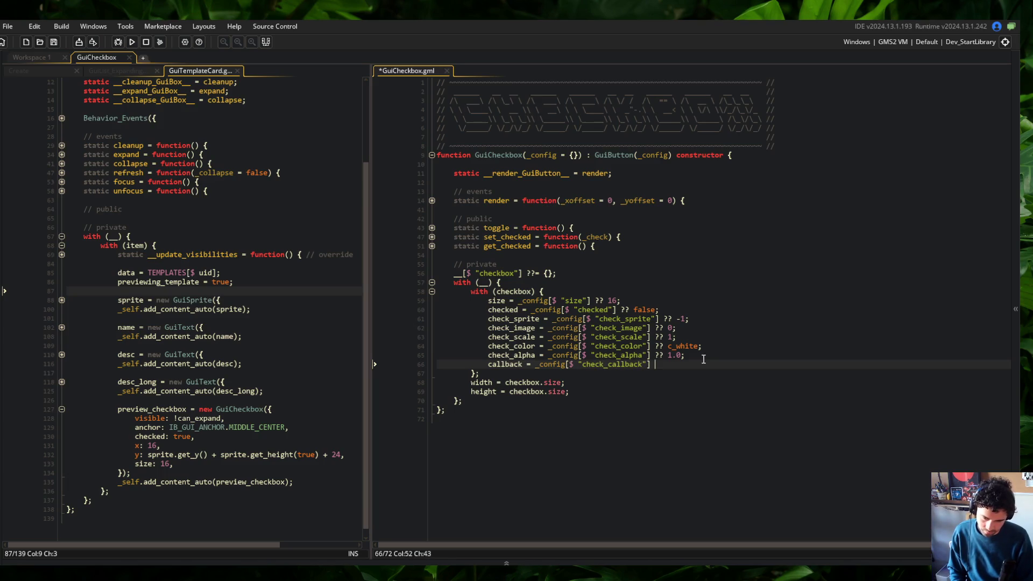
key(ctrl+s)
Step: In set_checked, call __.checkbox.callback(__.checkbox.checked) when is_method(__.checkbox.callback), then save
key(Up)
key(Up)
key(Up)
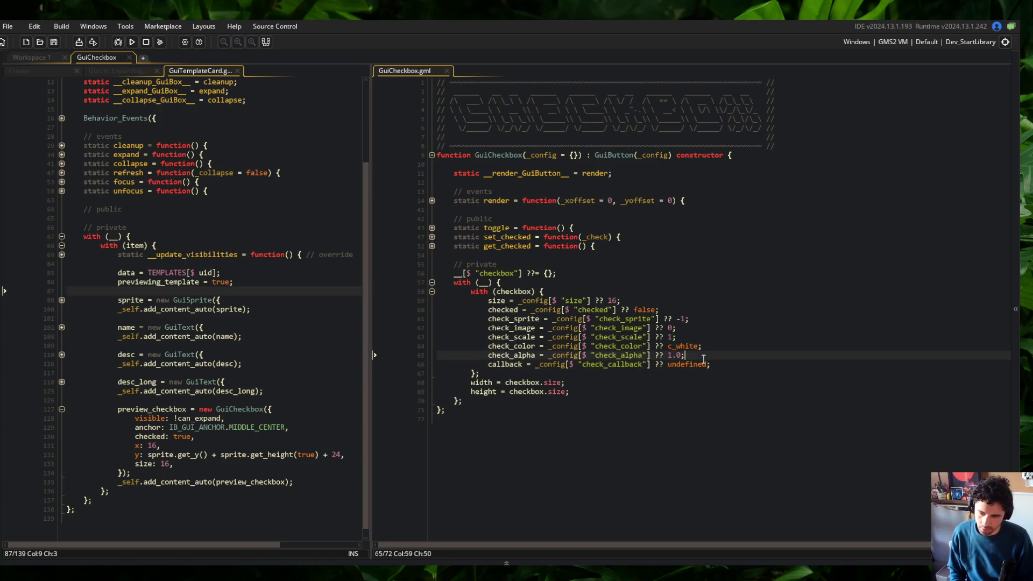
key(Down)
key(End)
key(Return)
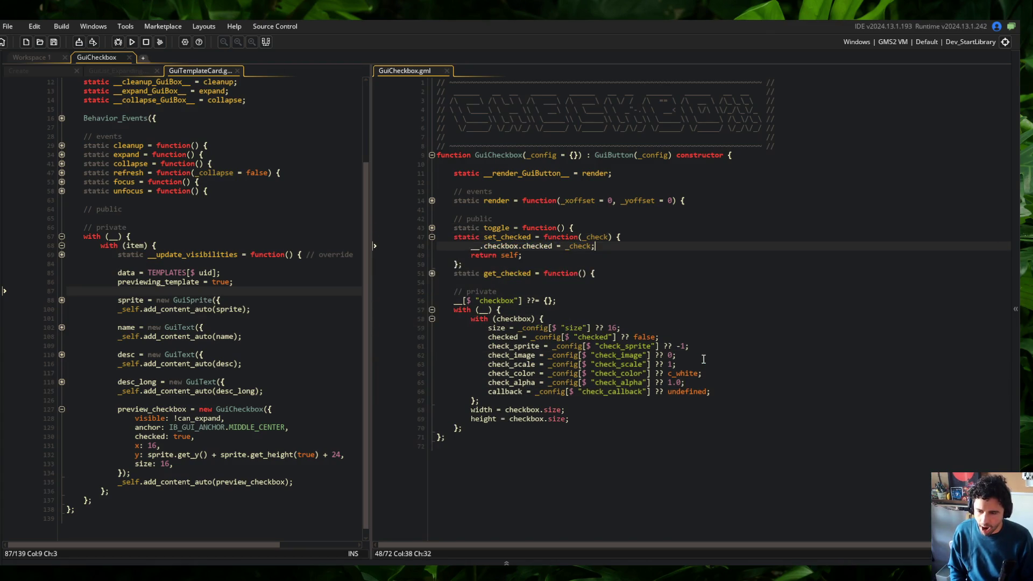
text(if()
key(BackSpace)
text(()
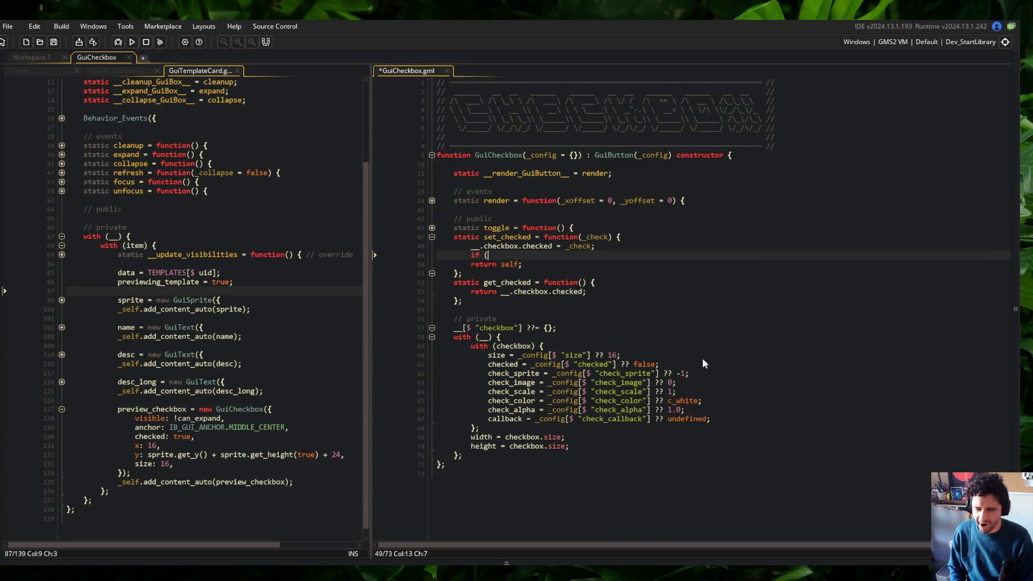
text(is_method(__.chec)
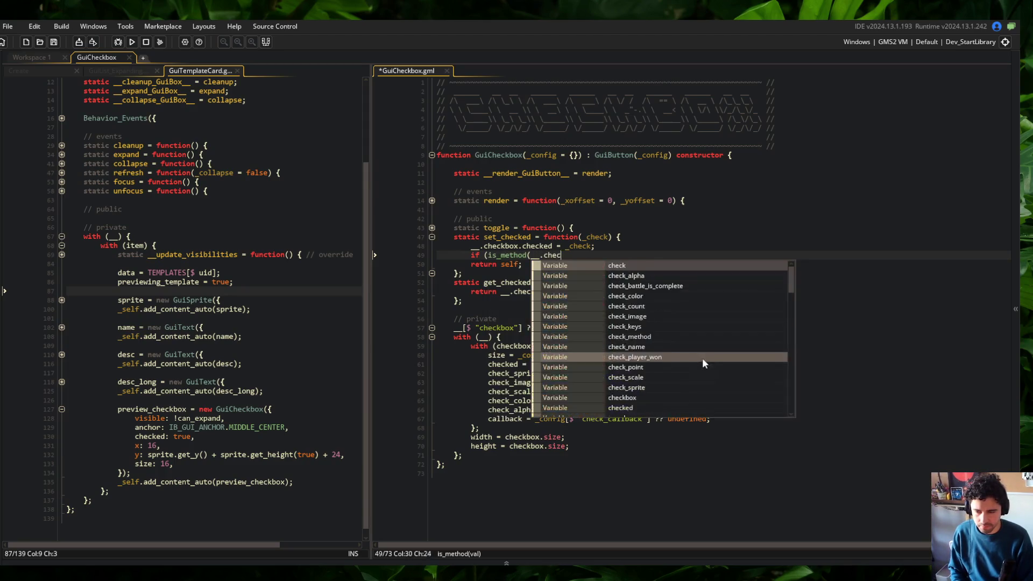
text(kbox.callback)) {})
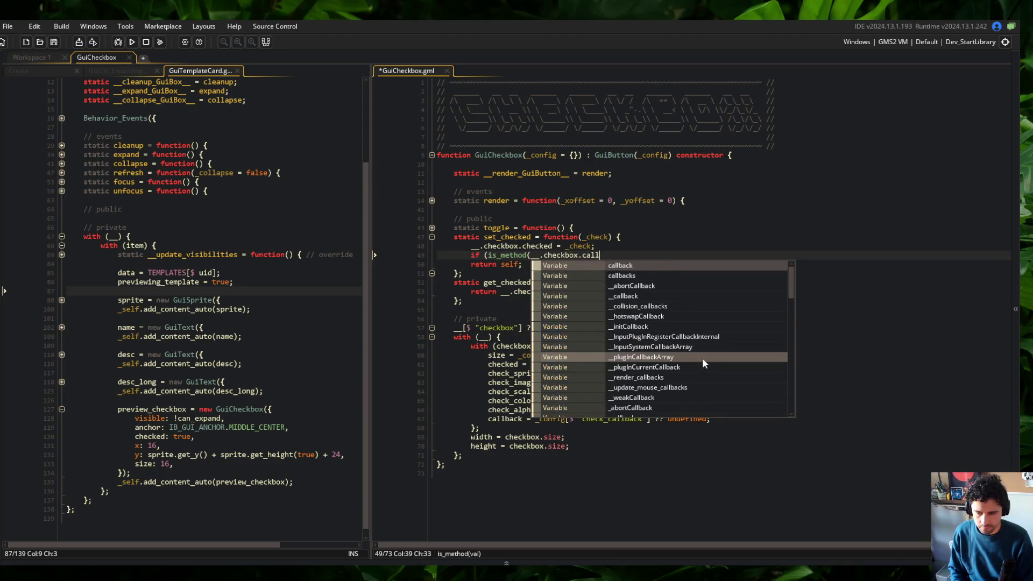
key(Left)
key(Return)
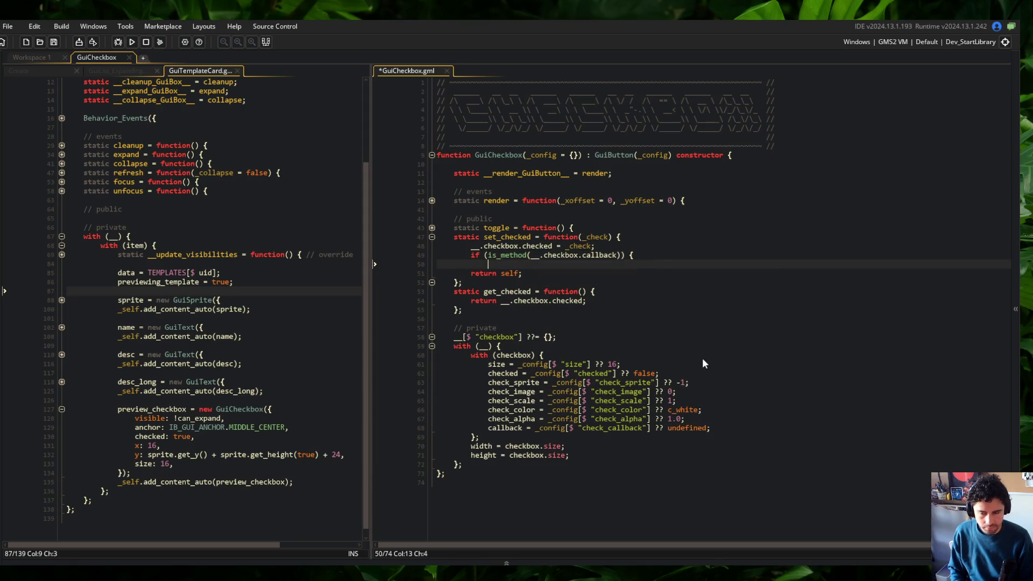
text(__)
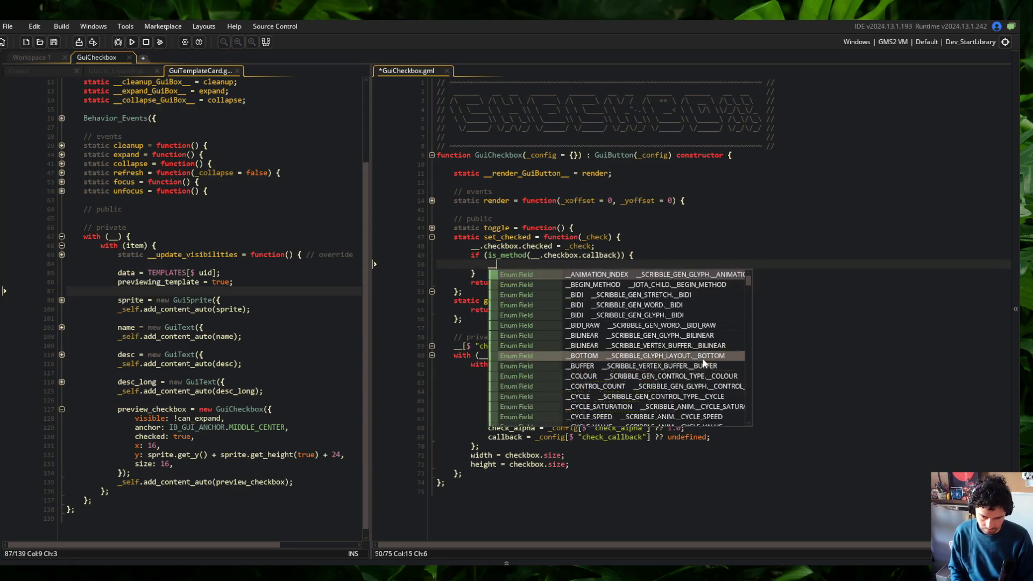
text(.checkbox.callback)
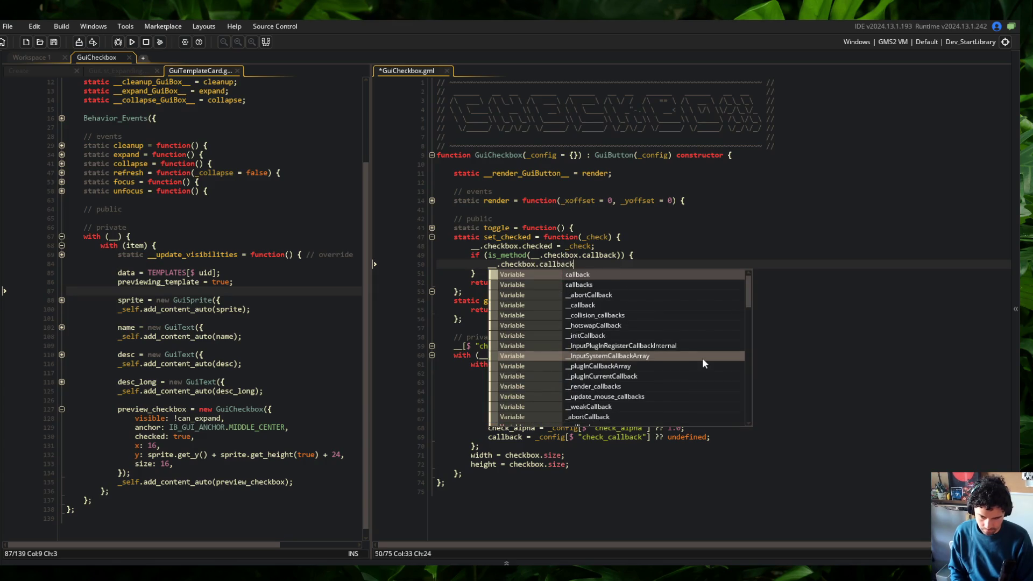
text((__.checkbox.checked);)
key(ctrl+s)
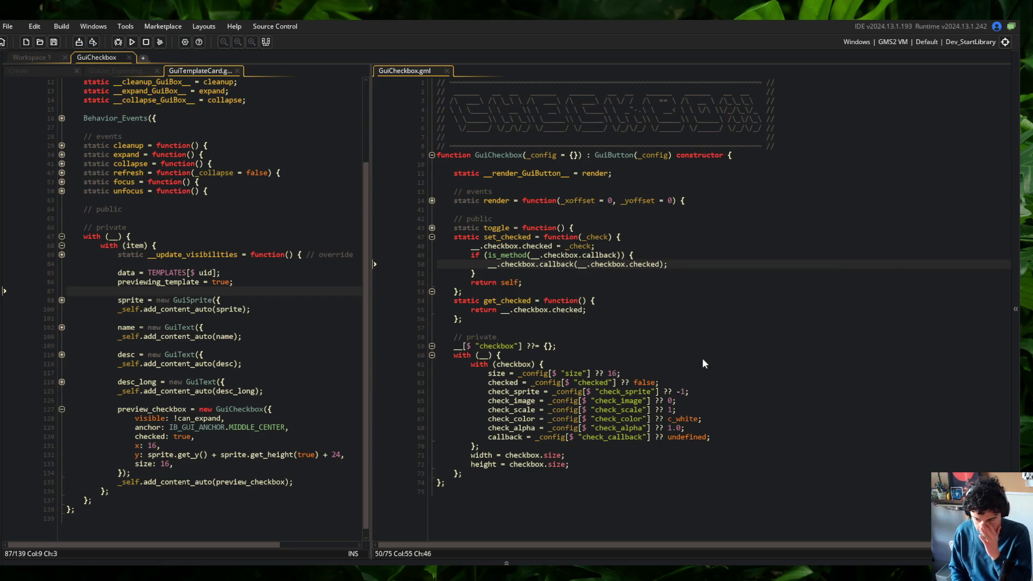
Step: Fold the set_checked and get_checked function bodies
key(Up)
key(Up)
key(Up)
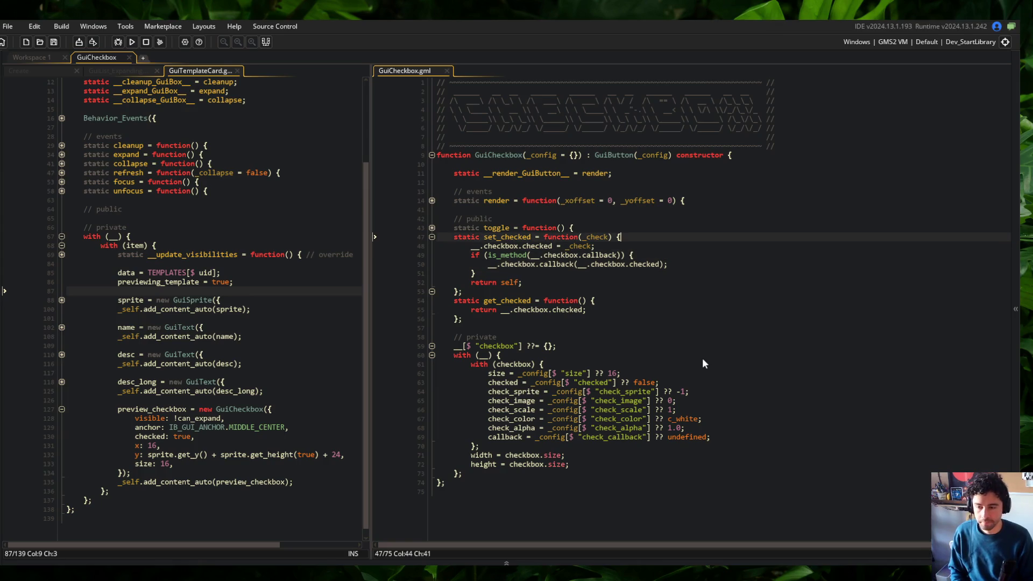
key(ctrl+m)
key(Down)
key(ctrl+m)
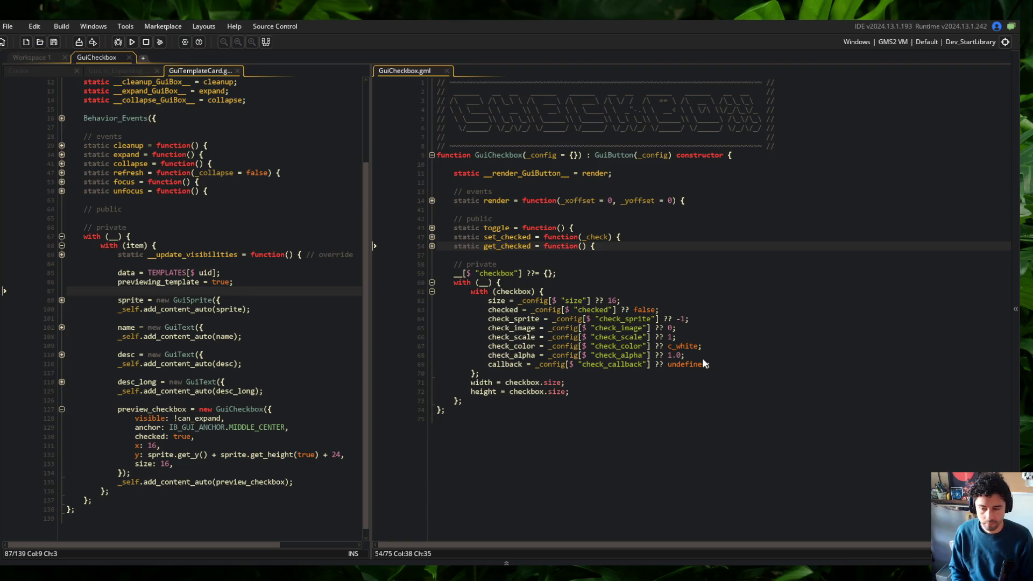
Step: Add static set_checked_callback(_callback) below get_checked, storing __.checkbox.callback and returning self, then save
key(Return)
text(static set_checked_callback = function(_callback) {)
key(Return)
text(;)
key(Up)
text(__.checkbox.)
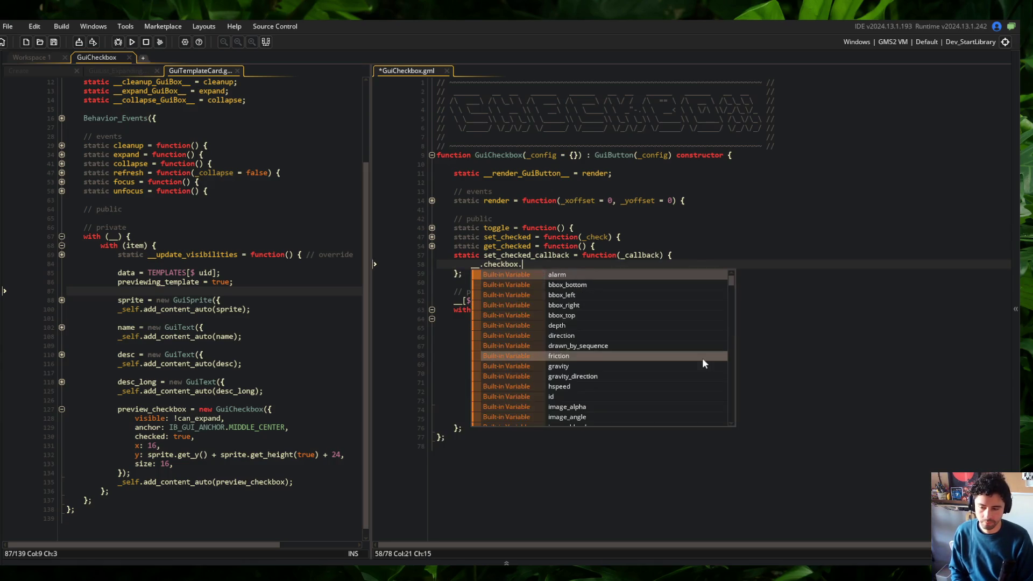
text(callback = _callback)
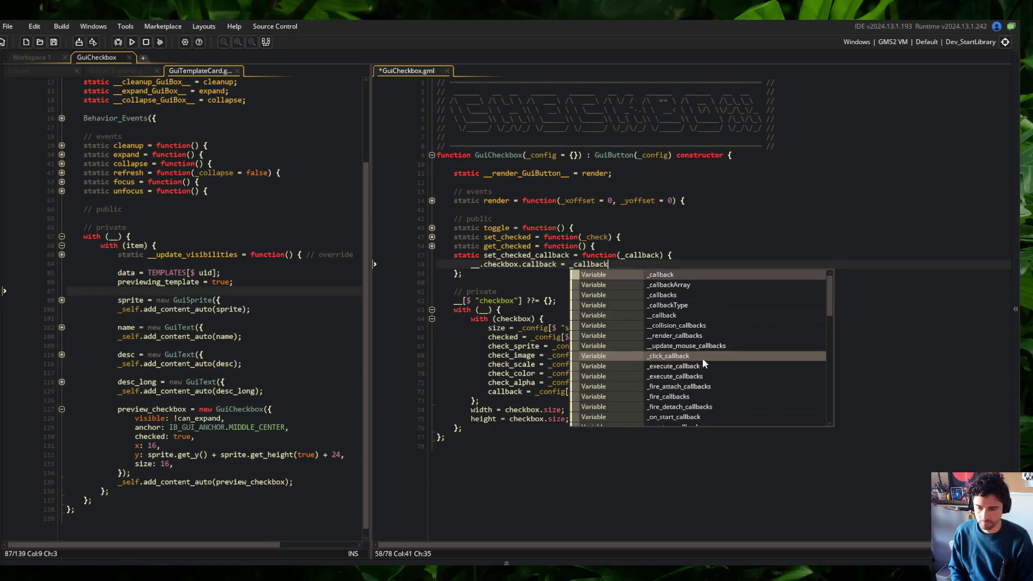
text(;)
key(Return)
text(return self;)
key(ctrl+s)
Step: Fold the set_checked_callback body and move to the end of the private block
key(Up)
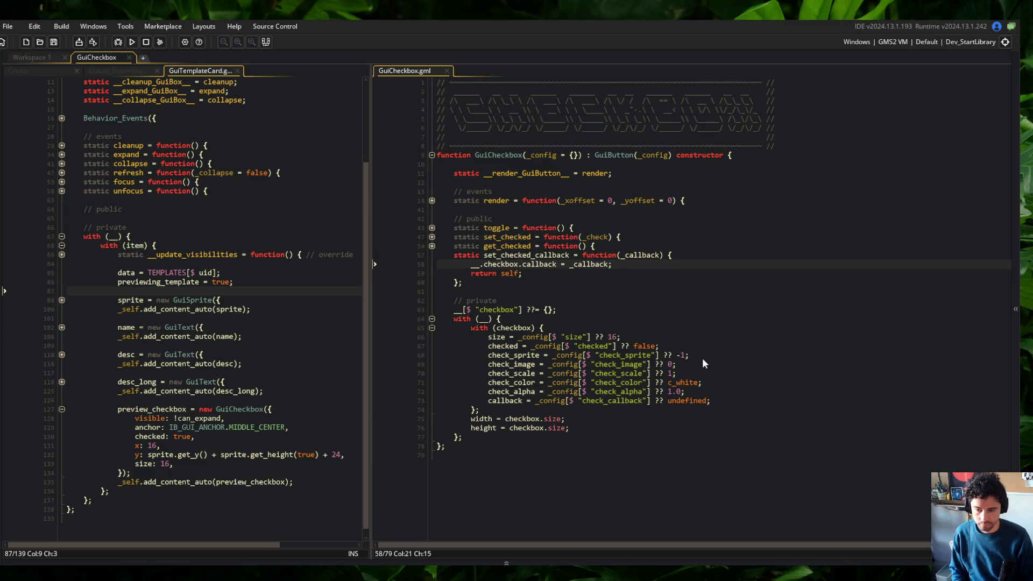
key(Up)
key(ctrl+bracketleft)
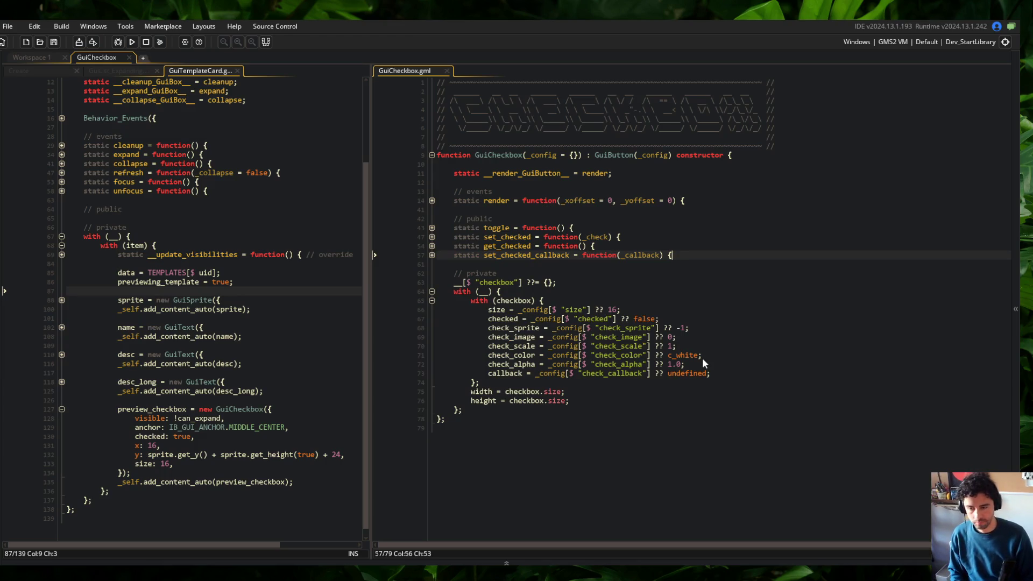
click(672, 246)
click(431, 201)
click(431, 200)
click(562, 401)
click(462, 410)
Step: Add an init comment and an empty on_mouse_click_pressed(function() { }); handler, then save
key(Return)
key(Return)
text(// in t)
key(Return)
text(on_mouse_chec)
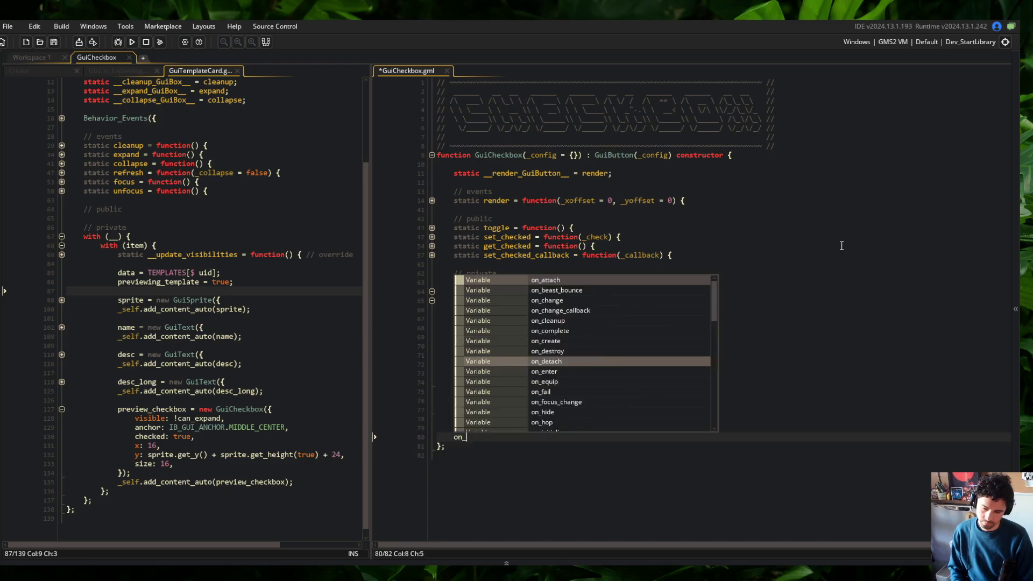
key(BackSpace)
key(BackSpace)
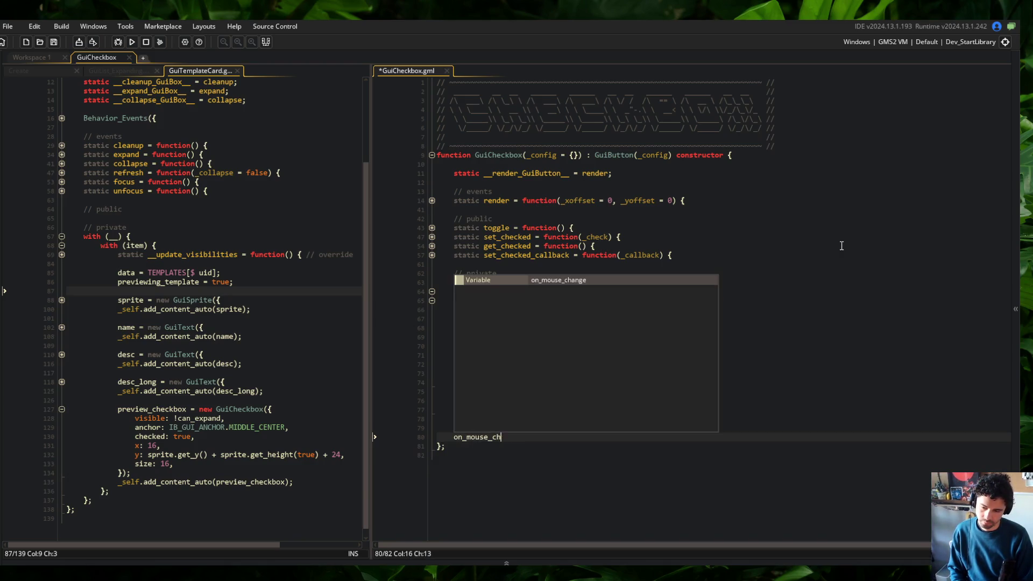
text(lick_pressed)
key(Escape)
text((function() {)
key(Return)
key(Return)
text(});)
key(ctrl+s)
Step: Put toggle(); inside the click handler and check toggle's definition
click(666, 520)
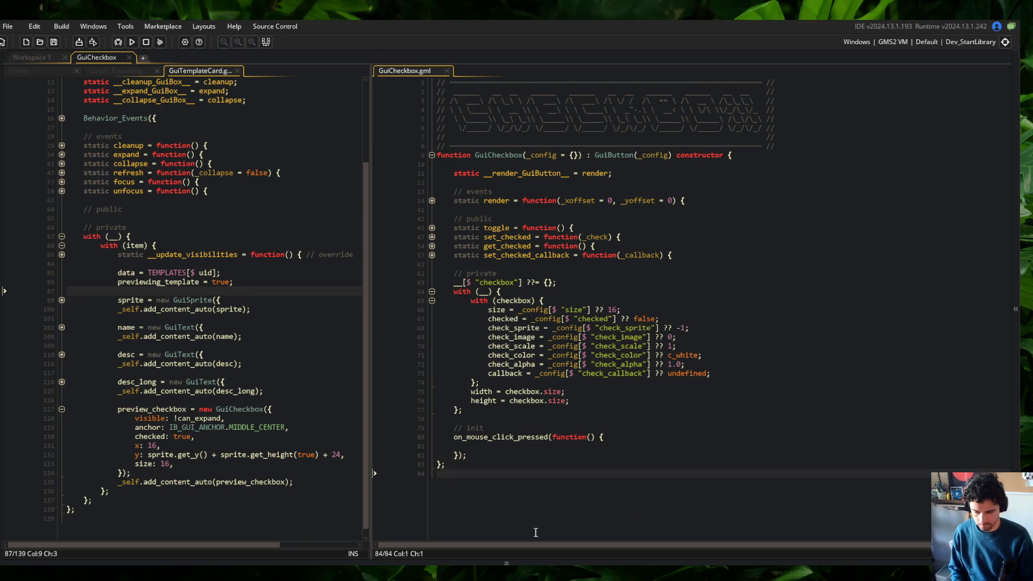
click(520, 447)
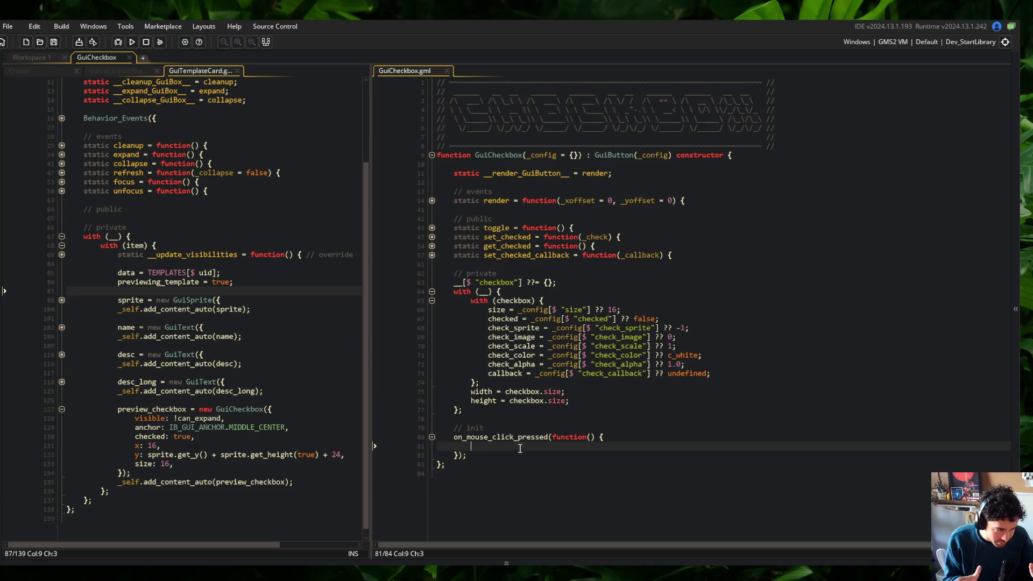
click(598, 385)
click(508, 446)
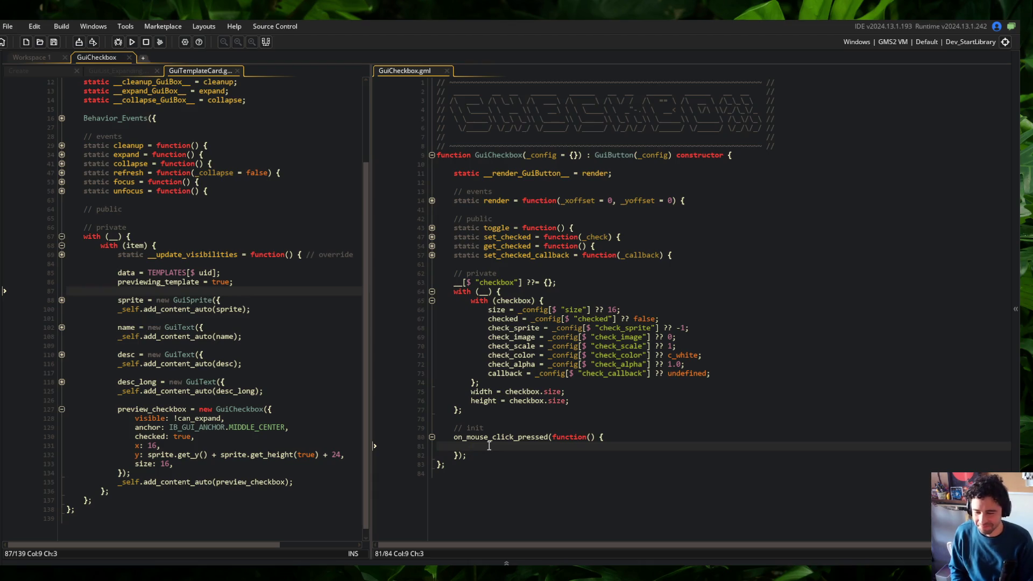
text(toggle();)
click(647, 381)
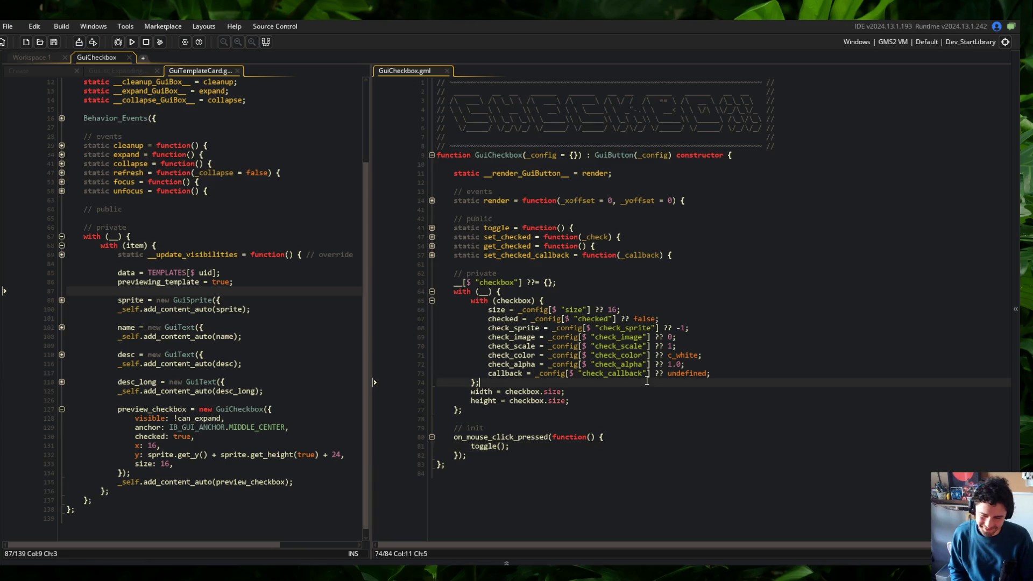
click(637, 309)
click(539, 226)
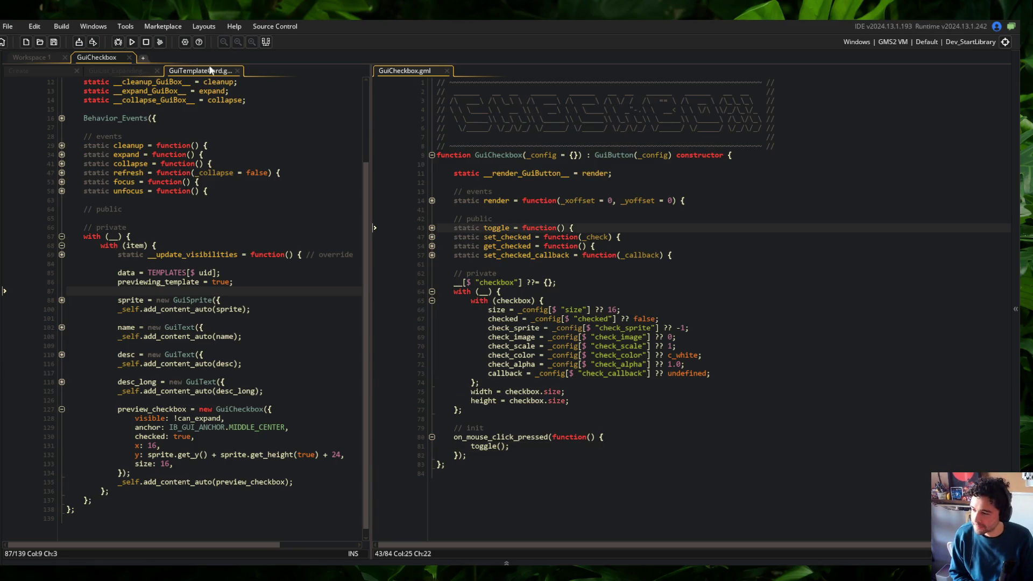
Step: Show the Create event code on the left, close GuiList_Expanding, expand new_list, and widen the pane
click(195, 173)
scroll(196, 173, up, 4)
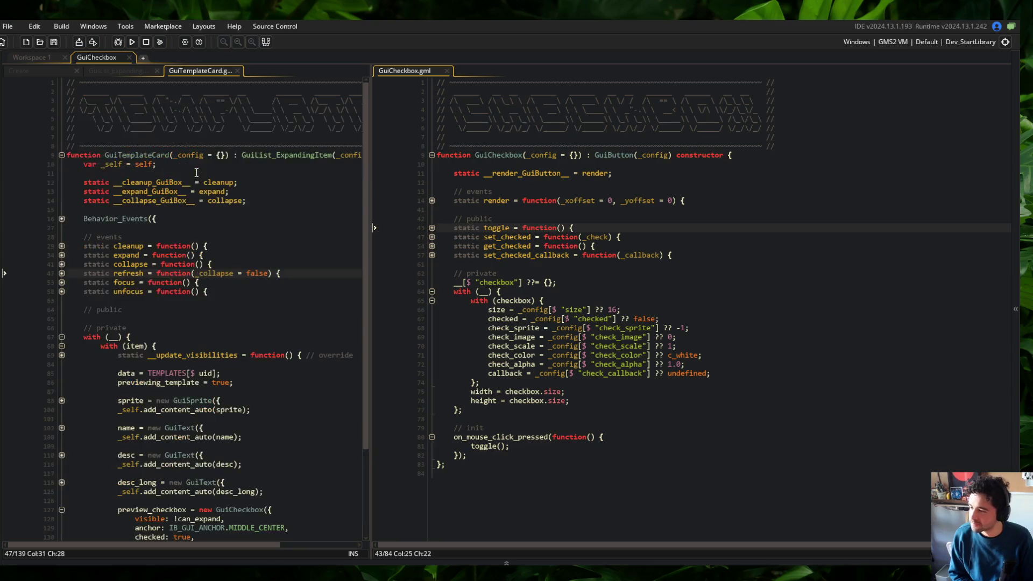
click(128, 71)
click(47, 70)
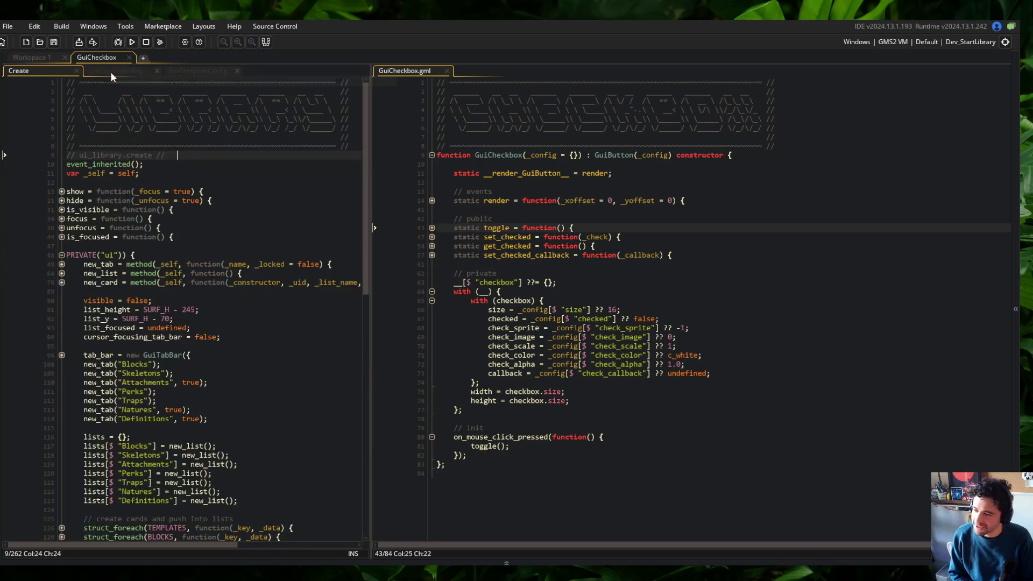
middle_click(115, 71)
click(84, 291)
click(61, 273)
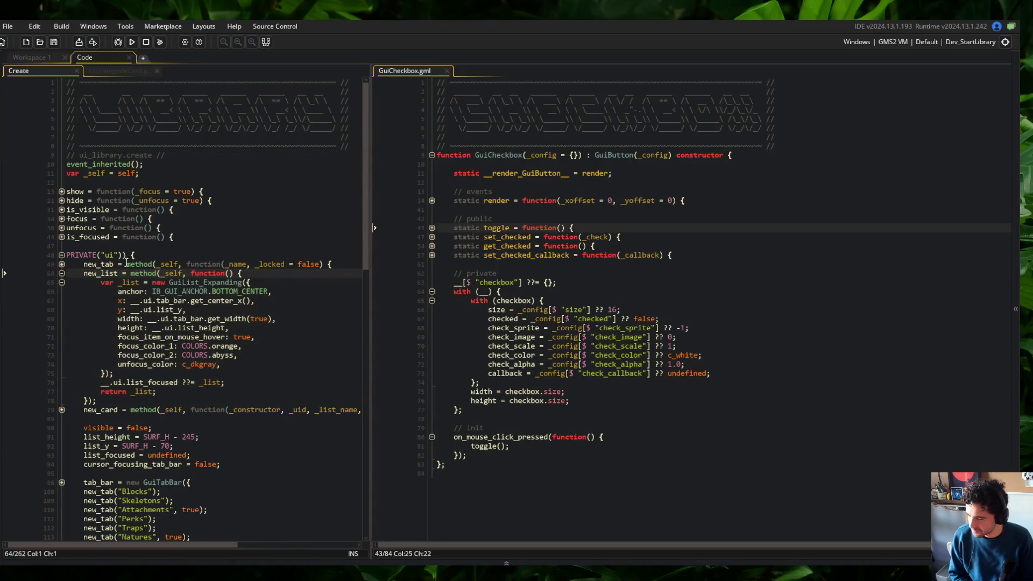
drag(373, 198, 446, 198)
click(376, 183)
Step: Fold the GuiTemplateCard code, then find and open GuiList_Expanding via a 'GuiListE' asset search
click(119, 71)
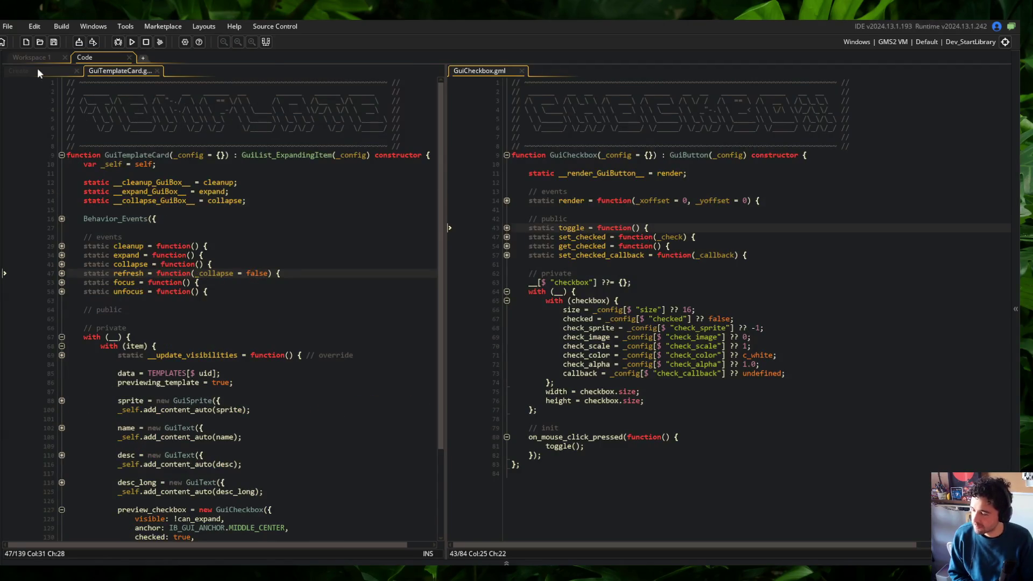
scroll(226, 230, down, 4)
click(380, 222)
key(ctrl+minus)
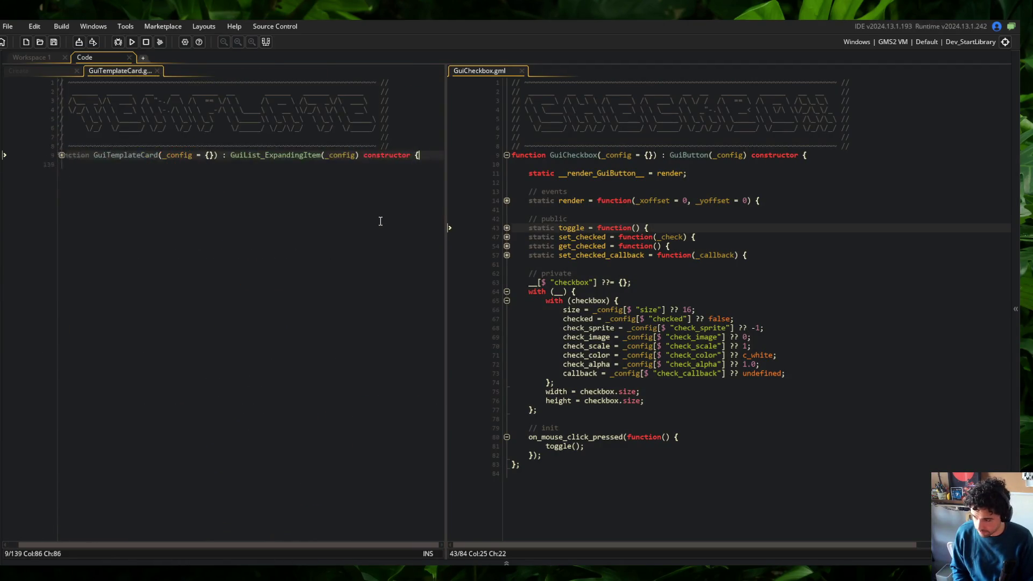
key(ctrl+plus)
key(ctrl+t)
text(GuiListE)
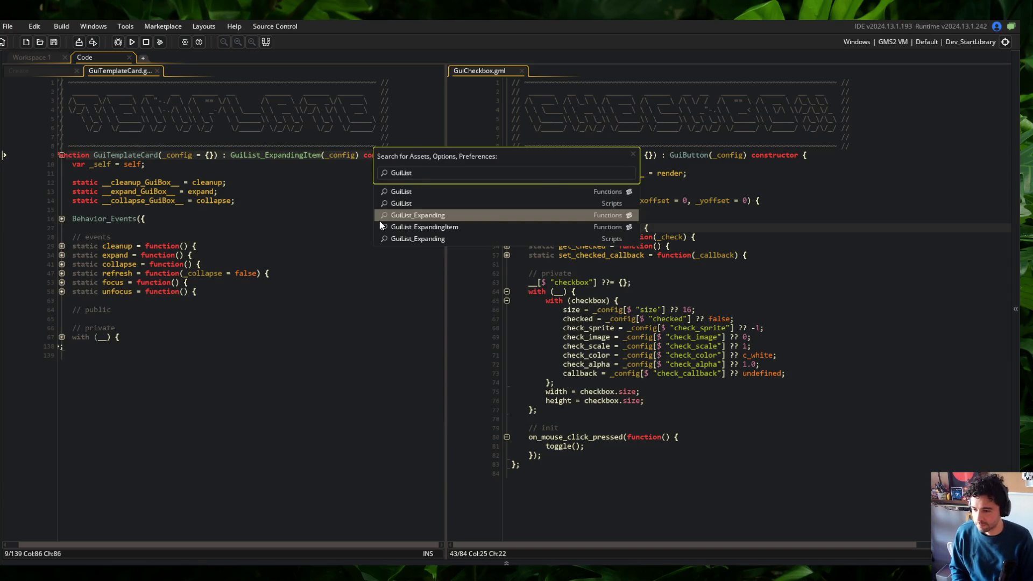
key(Return)
Step: Expand the GuiList_ExpandingItem constructor and its private with (list) block, after click_cooldown = 0
click(271, 183)
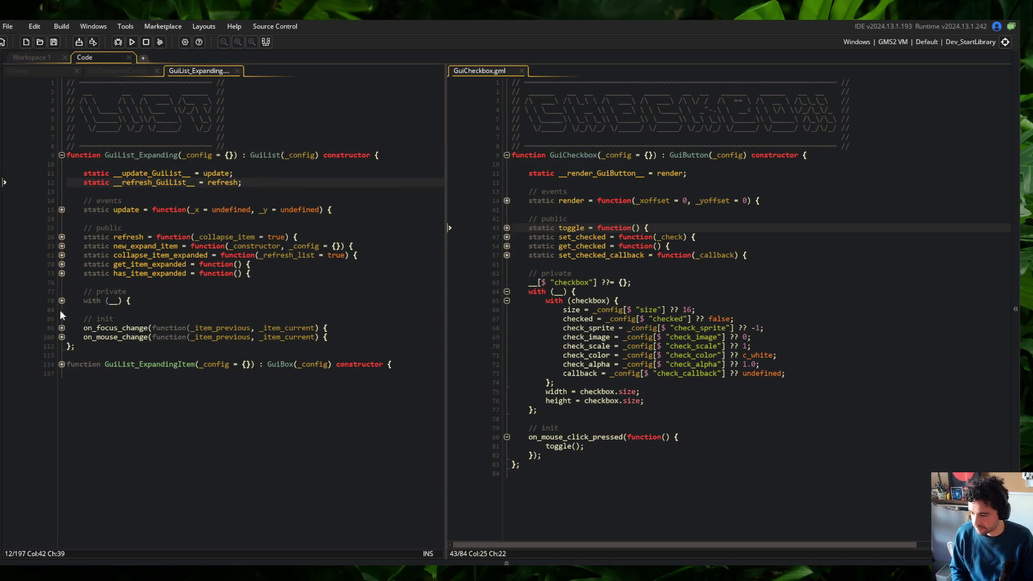
click(60, 364)
scroll(123, 332, down, 1)
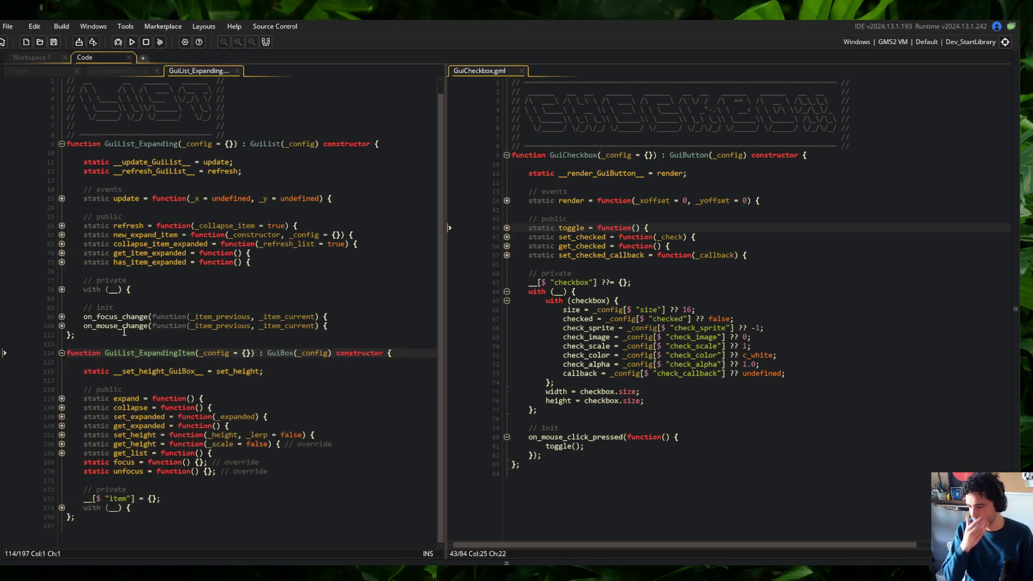
click(61, 289)
click(61, 290)
click(61, 290)
click(61, 289)
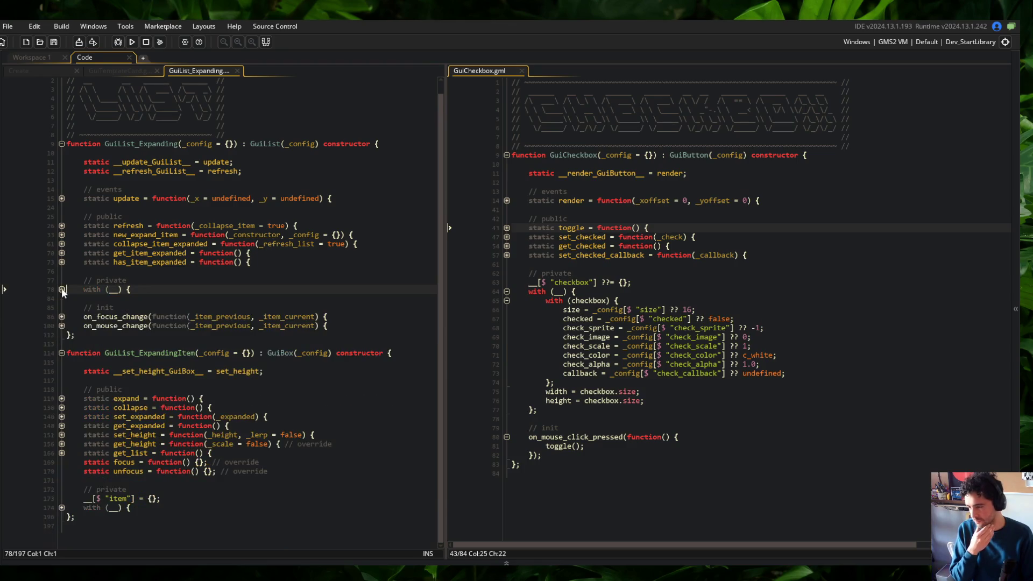
click(60, 290)
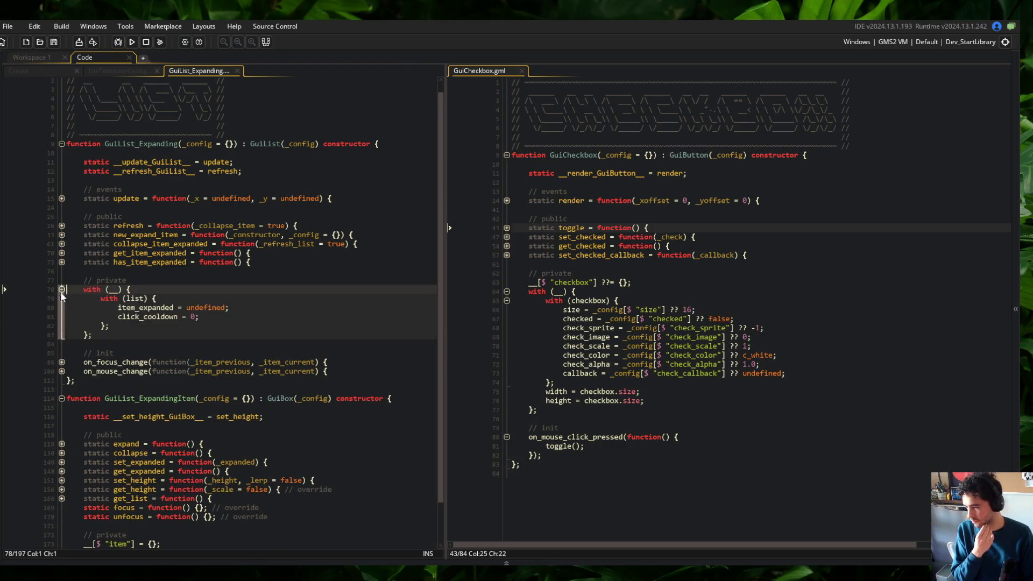
click(216, 316)
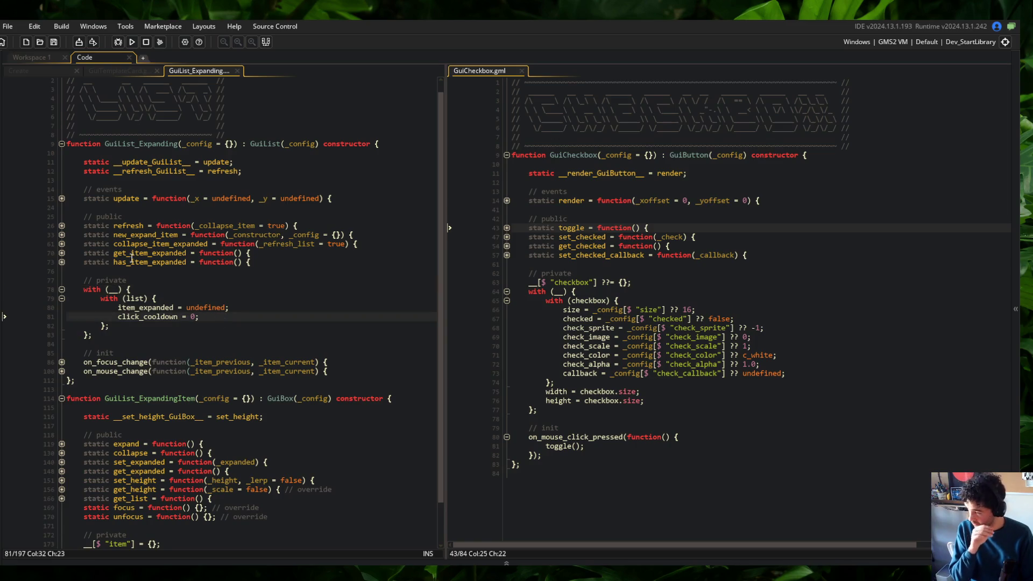
Step: Try and discard a new variable line after click_cooldown, save, and glance at new_expand_item
key(Return)
text(cli)
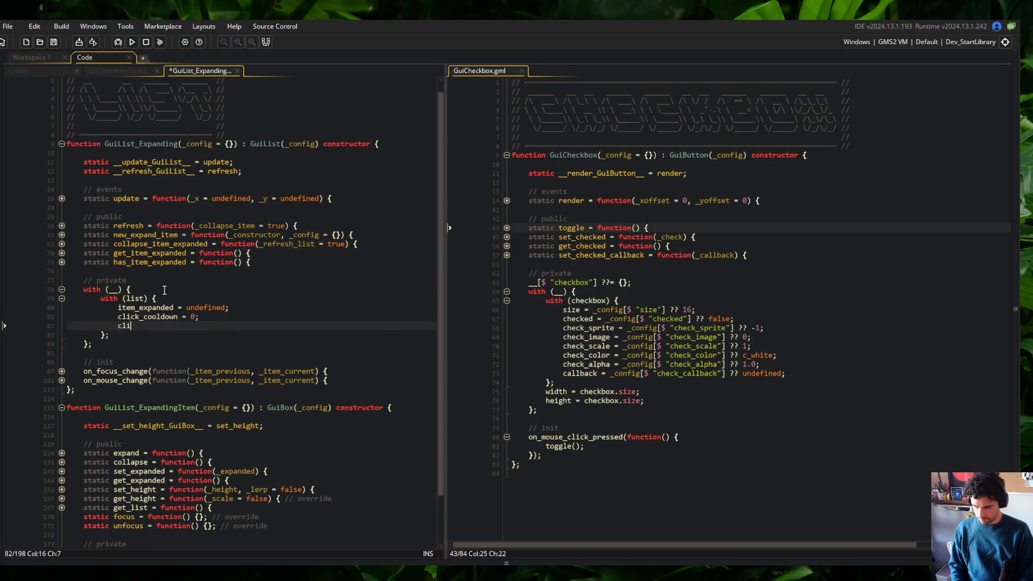
text(ck_)
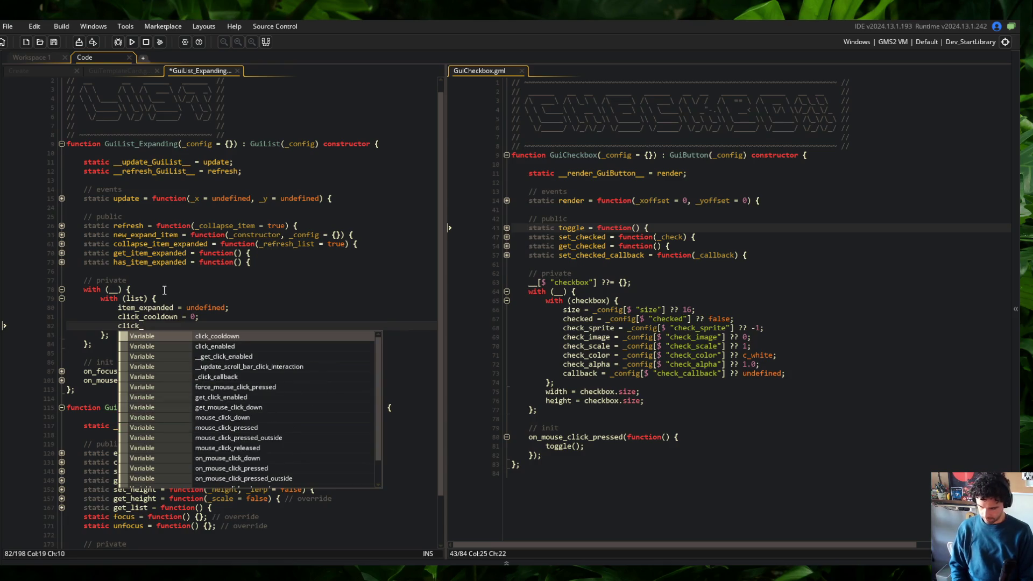
text(en)
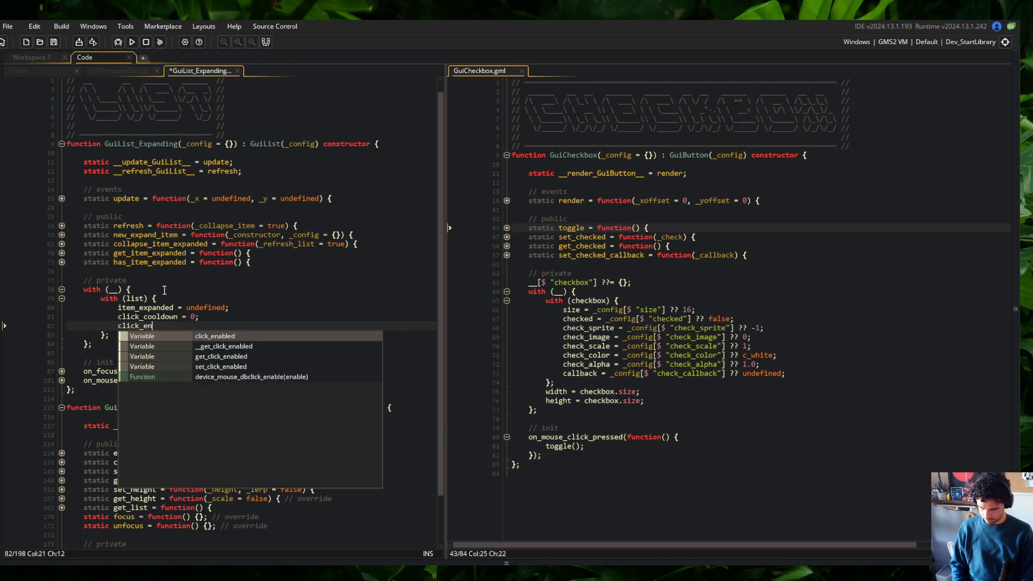
text(abled_condiiton)
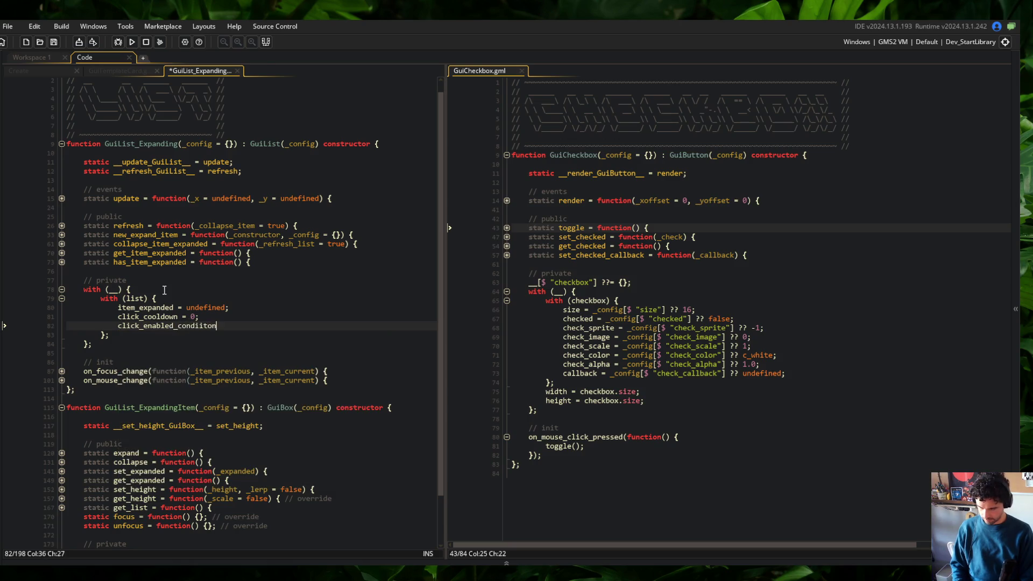
key(ctrl+BackSpace)
text(click_)
key(ctrl+BackSpace)
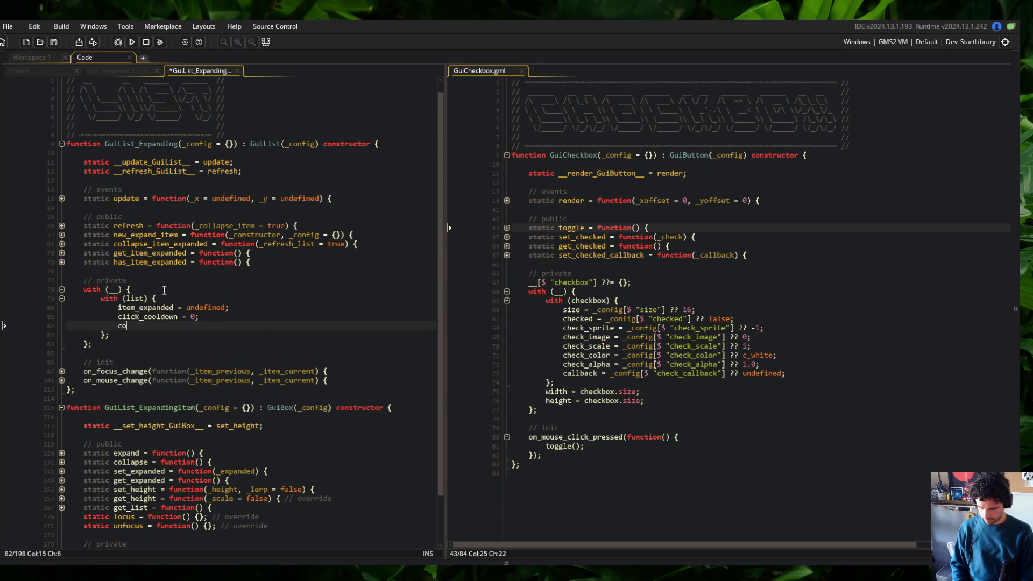
text(l)
key(ctrl+BackSpace)
text(ex)
key(ctrl+BackSpace)
key(ctrl+s)
key(Up)
key(Up)
key(Up)
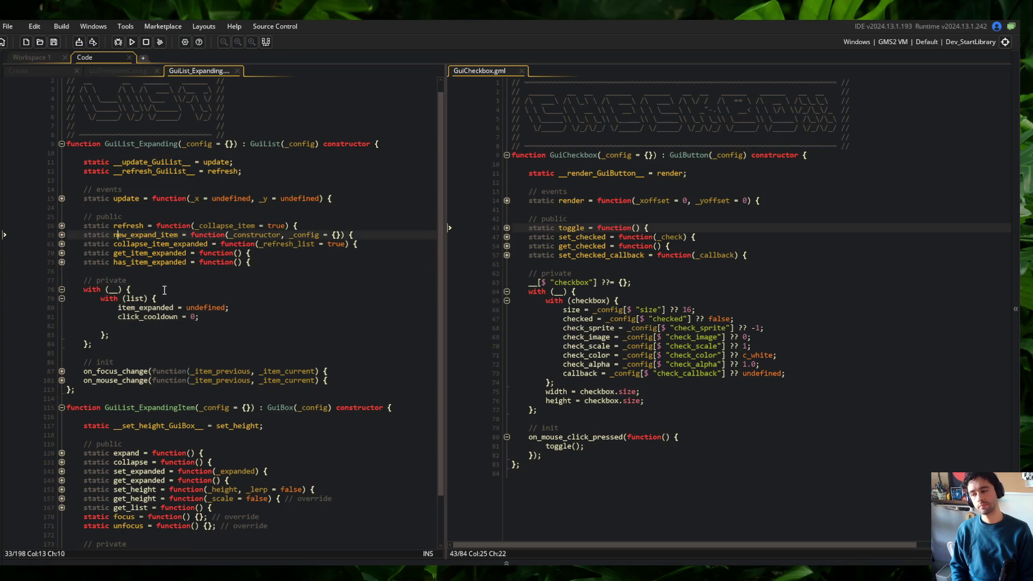
key(End)
key(ctrl+shift+bracketleft)
key(Down)
key(Down)
key(Down)
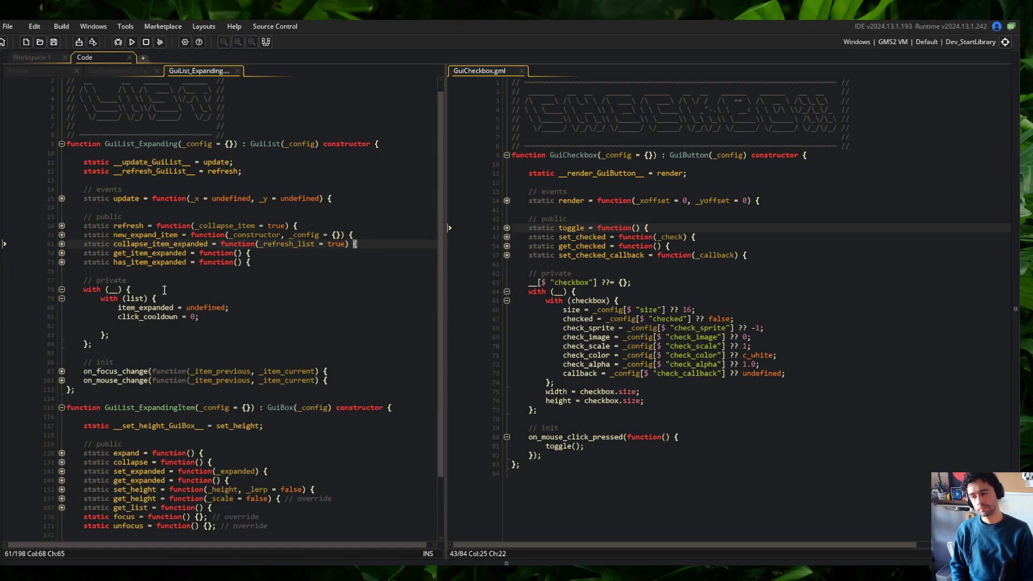
Step: Add collapse_condition = _config[$ "collapse_condition"]; at the top of the with (list) block
text(collapse_condition =)
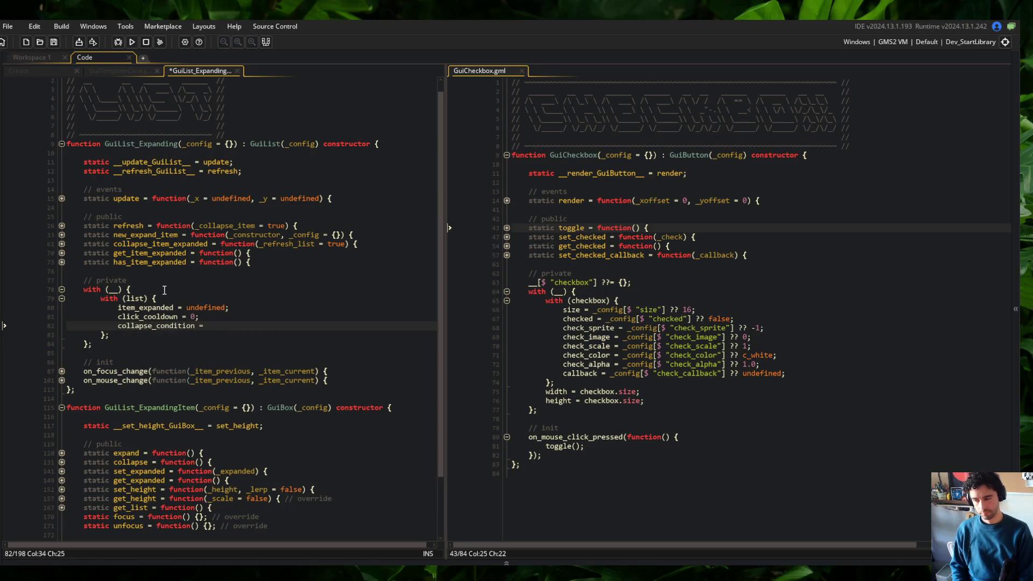
text(nfig-)
text($ "collapse_conditi)
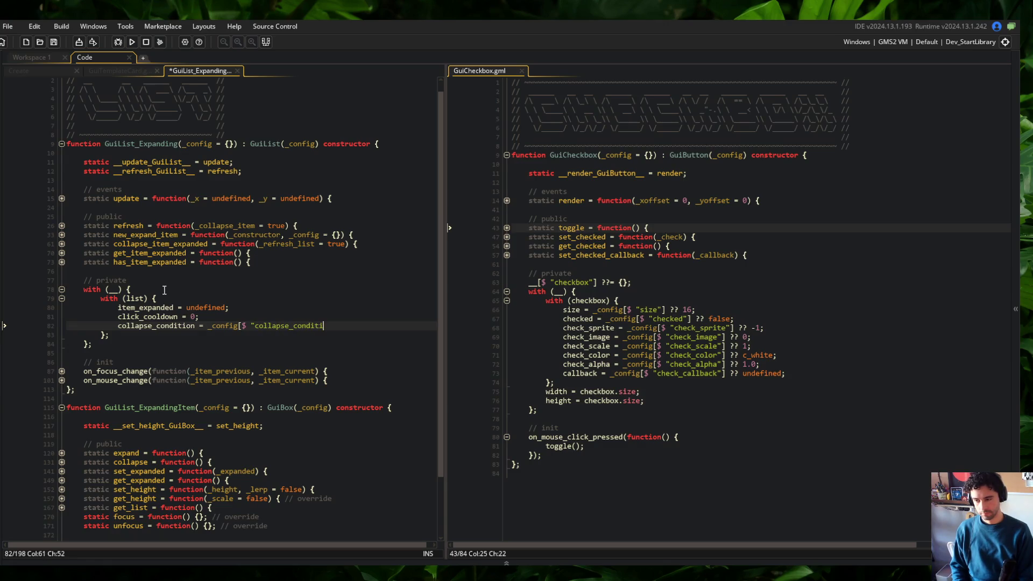
key(shift+Home)
key(ctrl+x)
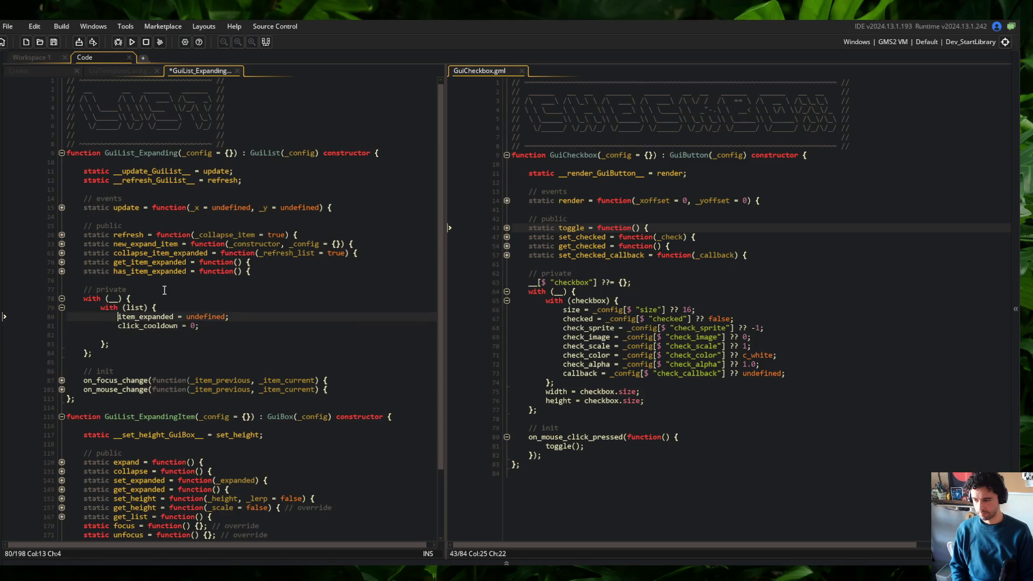
key(Up)
key(Up)
key(ctrl+v)
key(Return)
key(Down)
key(End)
key(Delete)
key(Up)
key(Up)
key(Up)
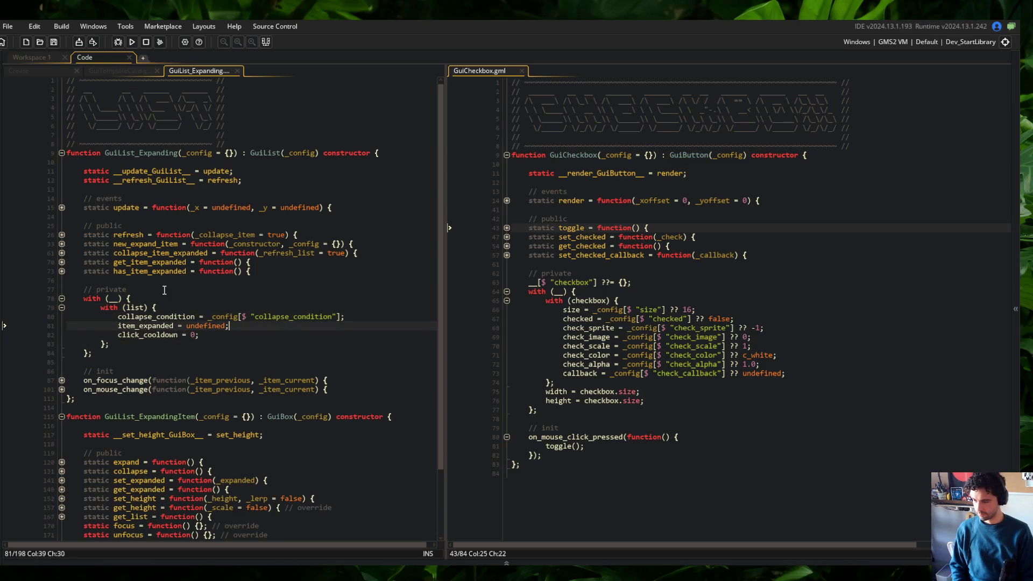
Step: Unfold new_expand_item's item click handler and its else-if branch
key(End)
key(Down)
key(End)
key(Down)
key(Down)
key(Down)
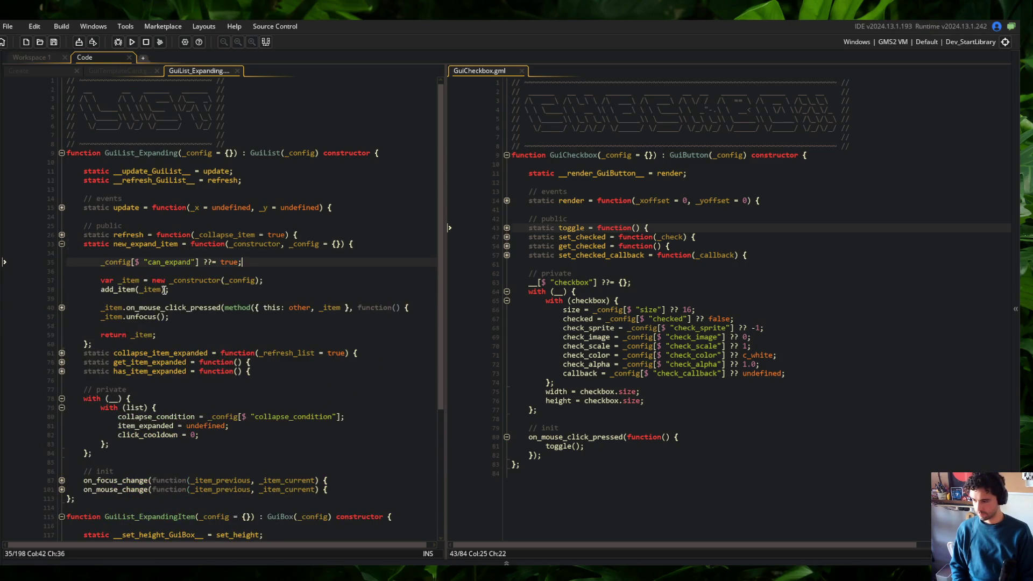
key(Down)
key(Down)
key(Down)
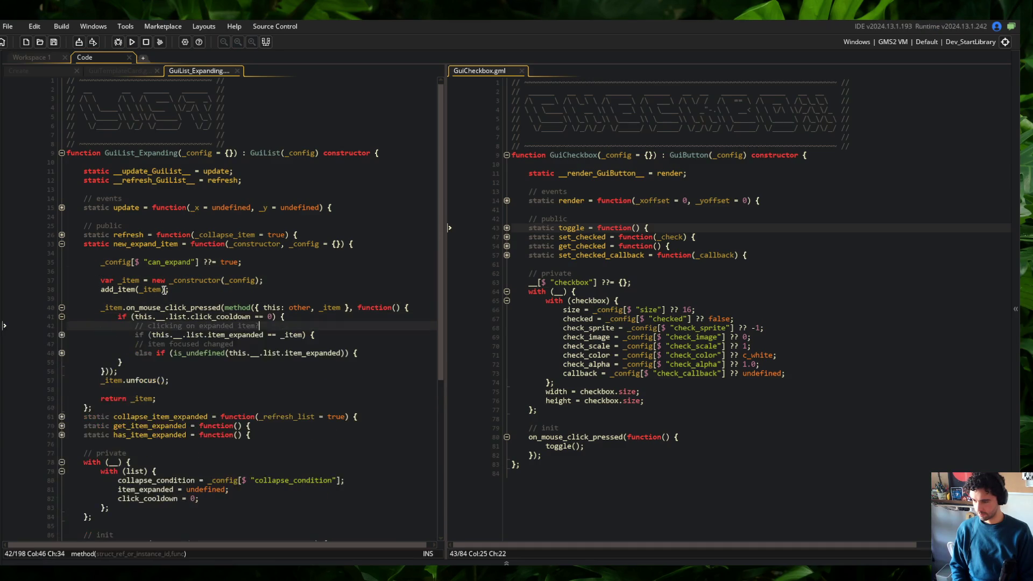
key(Down)
key(Down)
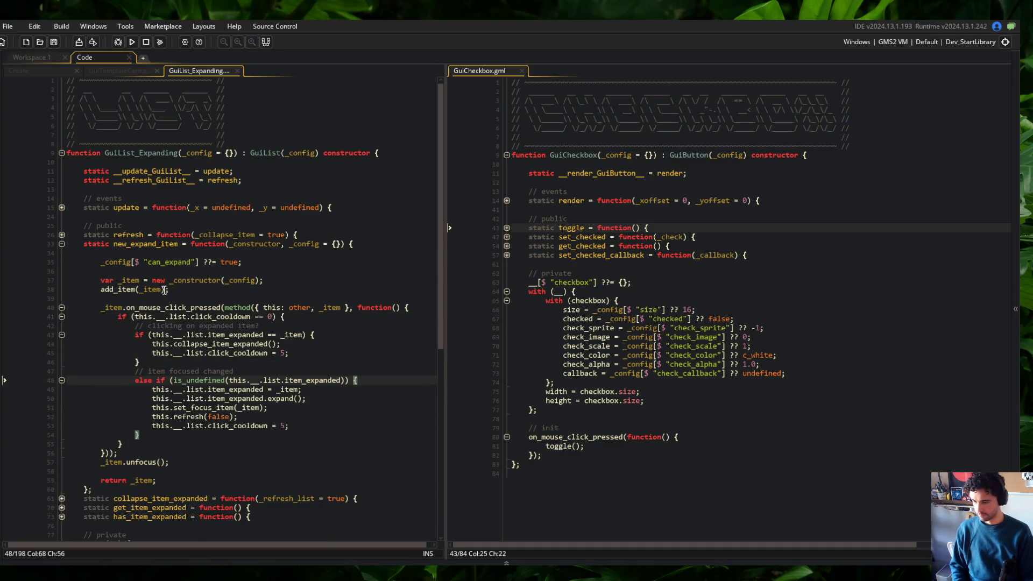
Step: Inspect the cooldown check and the clicking-on-expanded-item block in the click handler
scroll(313, 178, down, 5)
click(313, 178)
key(Up)
key(End)
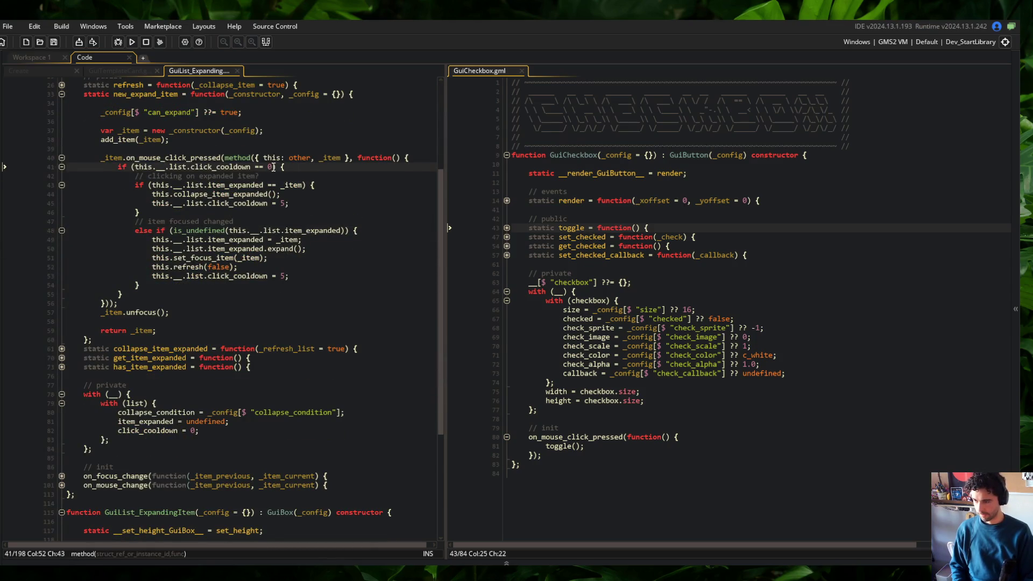
key(shift+Down)
key(shift+Down)
key(shift+Down)
click(271, 167)
Step: Extend the if with a parenthesised !is_method(__.list.collapse_condition) || clause, brace on its own line
key(Return)
text(&&   ) {)
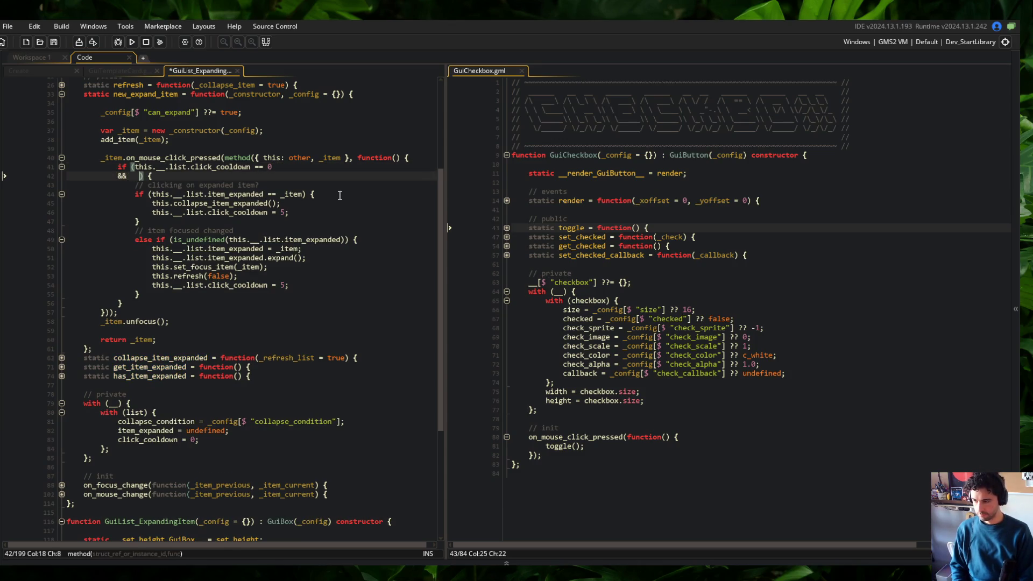
key(BackSpace)
text(!is_meth)
key(Return)
text((__.lis)
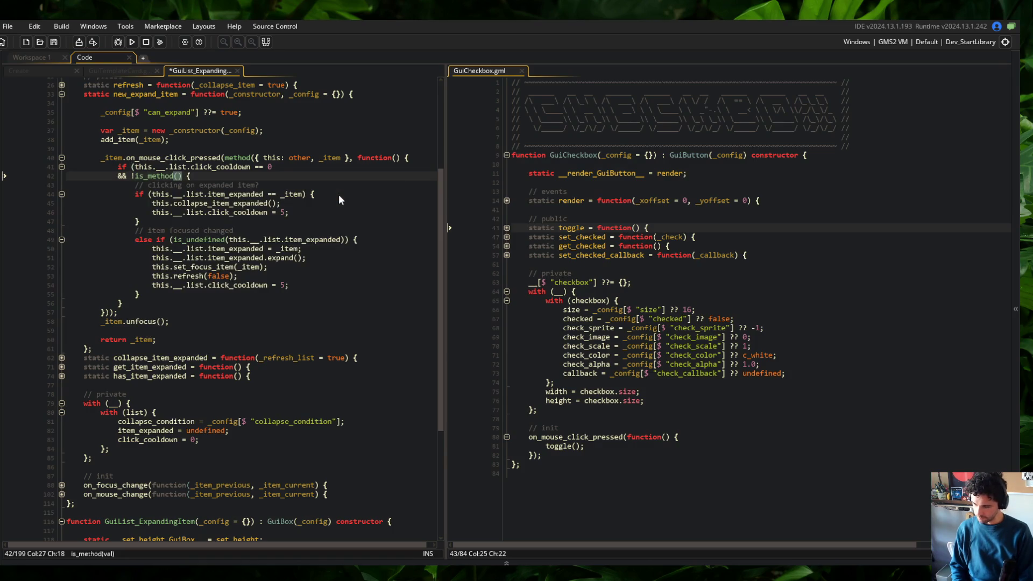
text(t.collap)
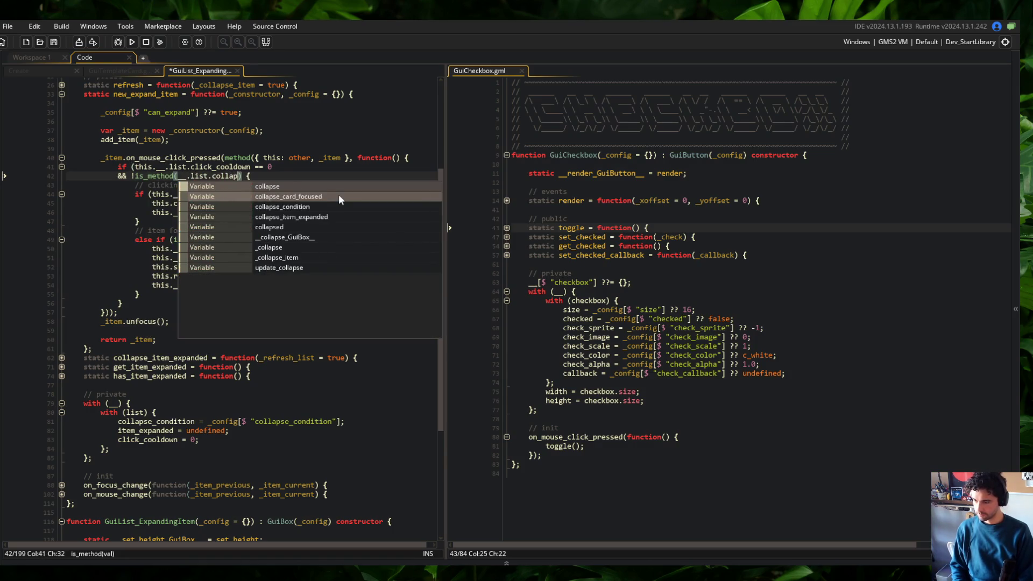
text(se_con)
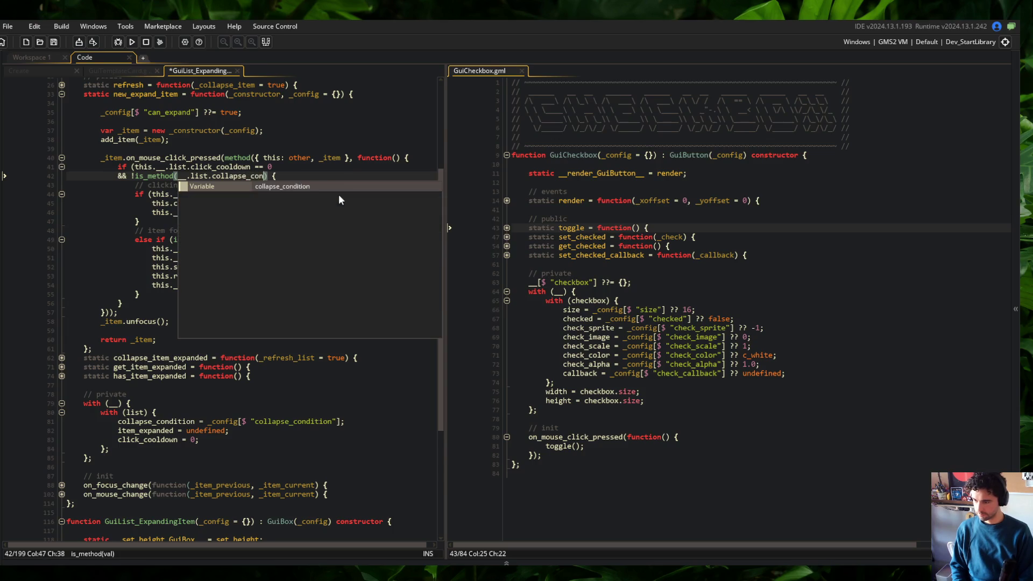
key(Return)
text() ||)
key(Home)
key(Right)
key(Right)
key(Right)
text(()
key(End)
key(Return)
text())
key(BackSpace)
Step: Complete the or-clause with __.list.collapse_condition() and save the script
key(Up)
key(End)
key(Left)
text(__)
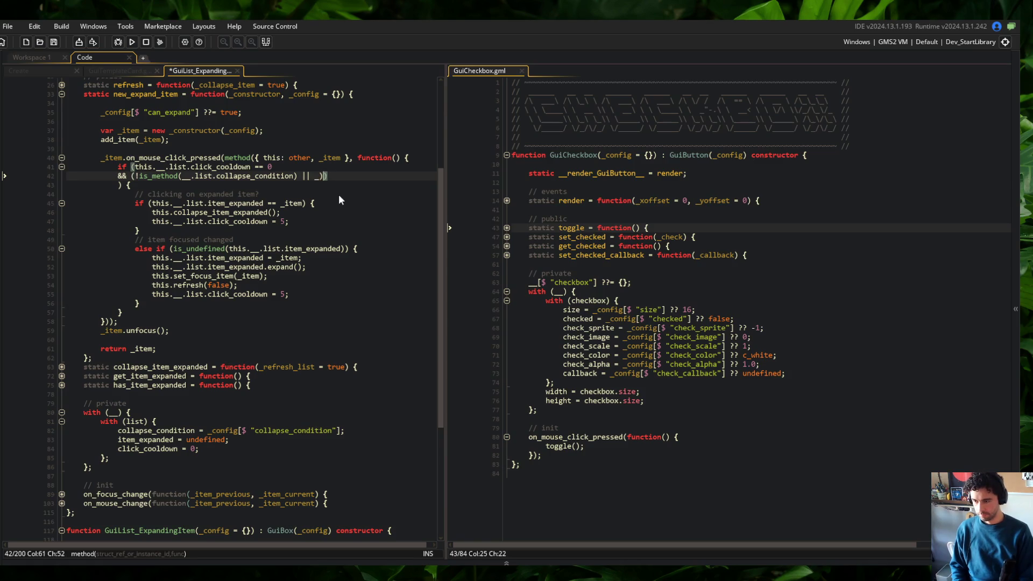
text(.list.c)
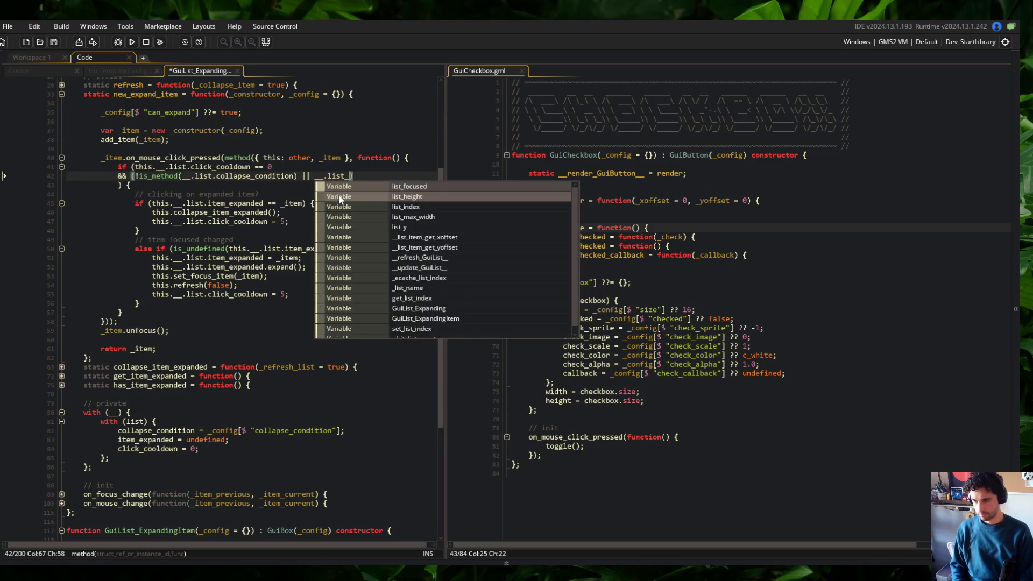
text(ollapse_con)
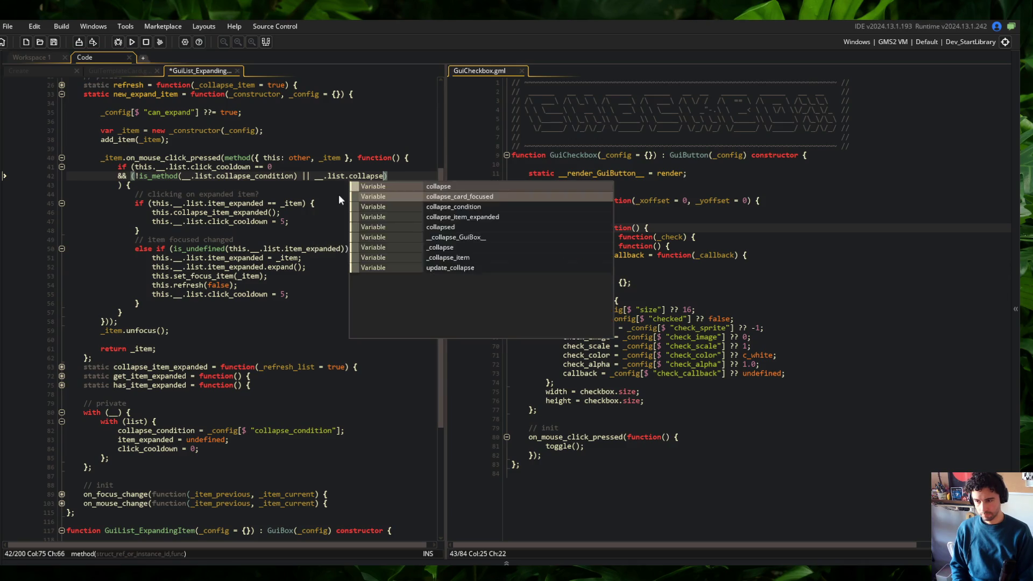
key(Return)
text(())
key(ctrl+s)
Step: Widen the left code pane and move down to the refresh call
click(311, 84)
click(311, 175)
drag(455, 124, 523, 123)
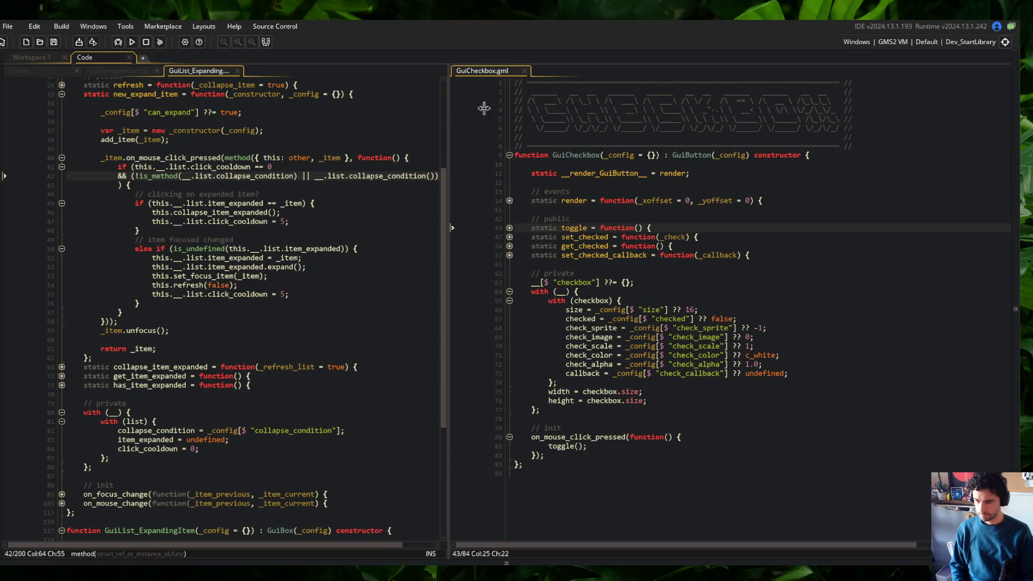
click(307, 267)
scroll(402, 211, down, 2)
click(344, 243)
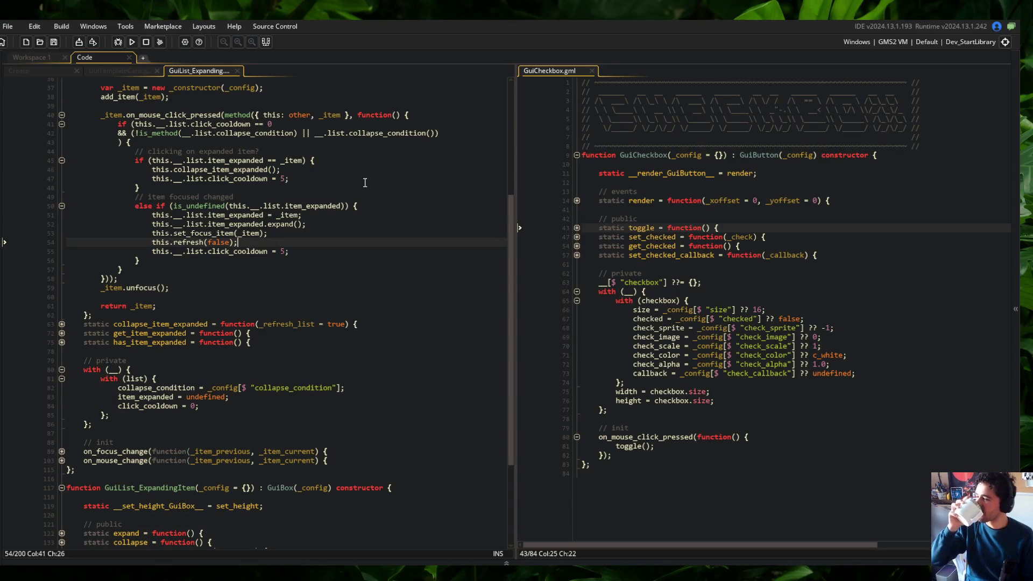
Step: Relabel the branch comments to 'collapse current item' and 'expand new item'
double_click(239, 170)
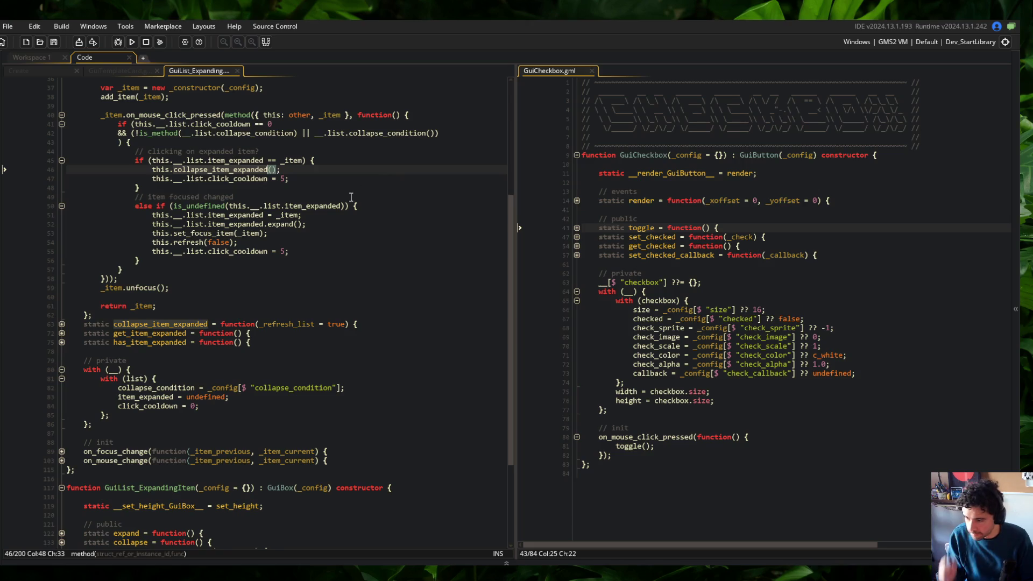
click(321, 178)
click(172, 152)
key(End)
key(shift+Home)
text(// coll)
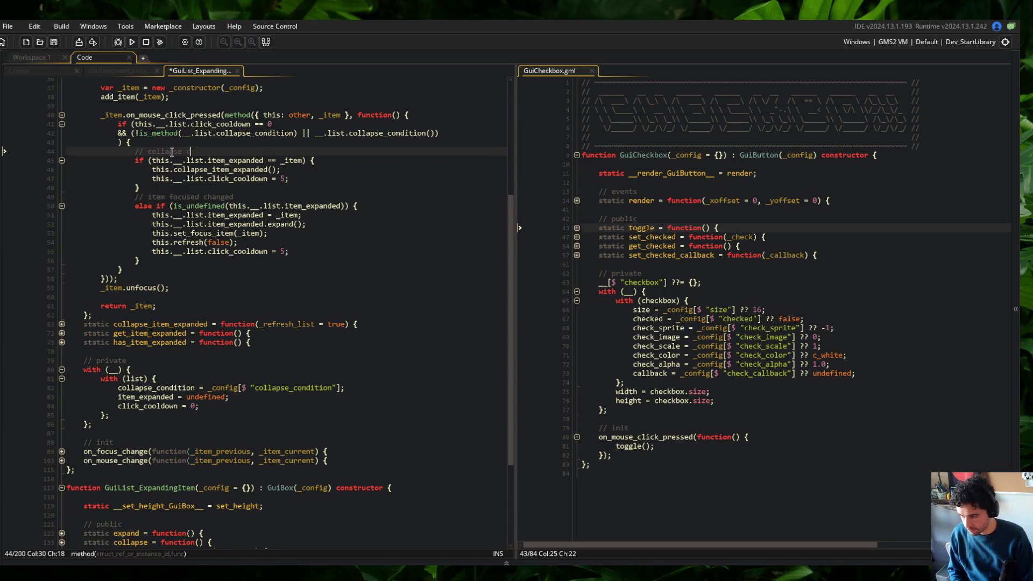
key(Down)
key(Down)
key(Down)
key(ctrl+BackSpace)
key(ctrl+BackSpace)
key(ctrl+BackSpace)
text(expand)
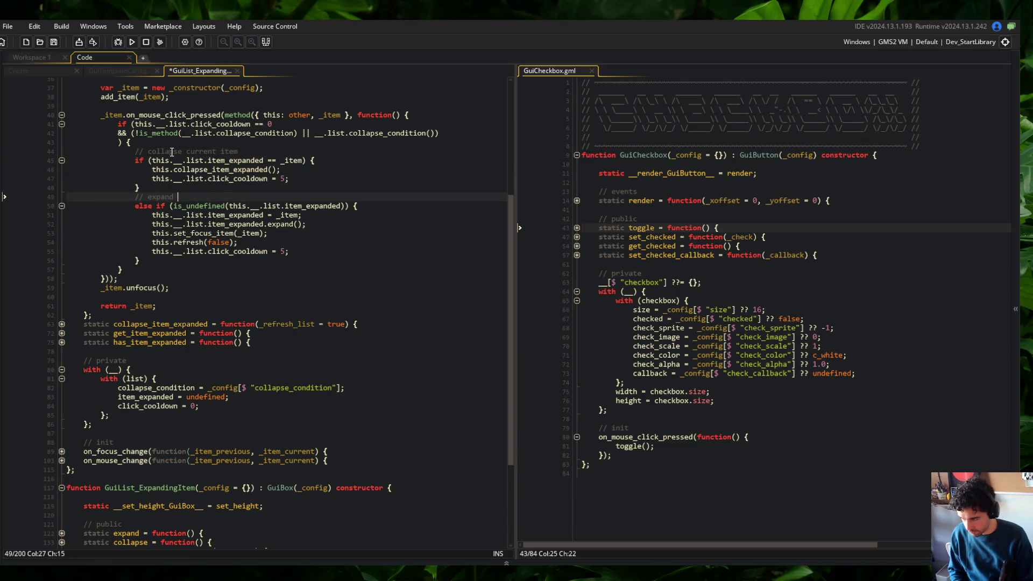
key(ctrl+s)
Step: Move the && collapse_condition check from the cooldown if into the collapse-current-item branch
key(Up)
key(Up)
key(Up)
key(Home)
key(shift+End)
key(BackSpace)
key(ctrl+BackSpace)
key(ctrl+BackSpace)
key(Down)
key(Home)
key(ctrl+BackSpace)
key(ctrl+s)
key(Down)
key(Return)
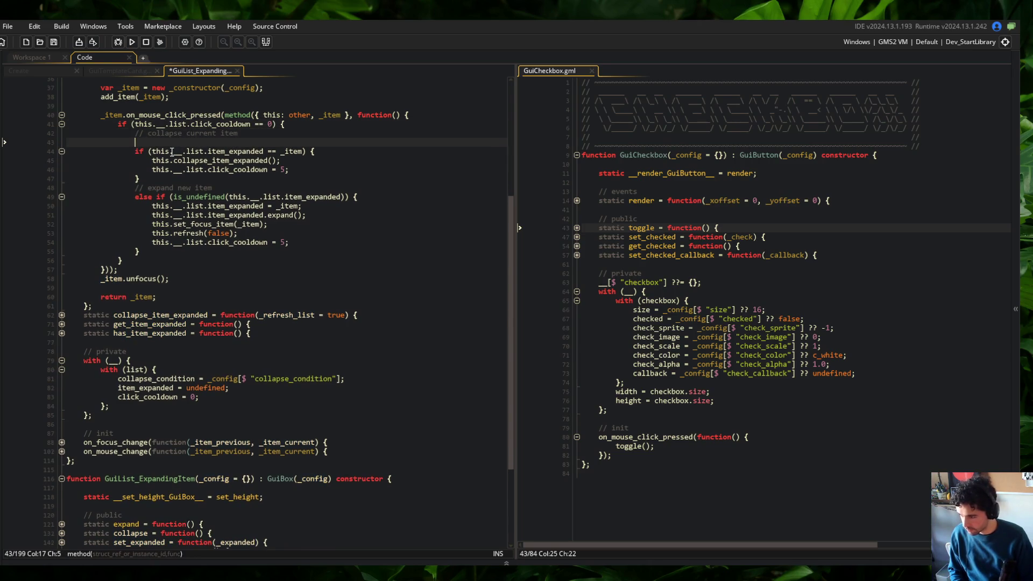
key(ctrl+z)
key(ctrl+z)
key(ctrl+z)
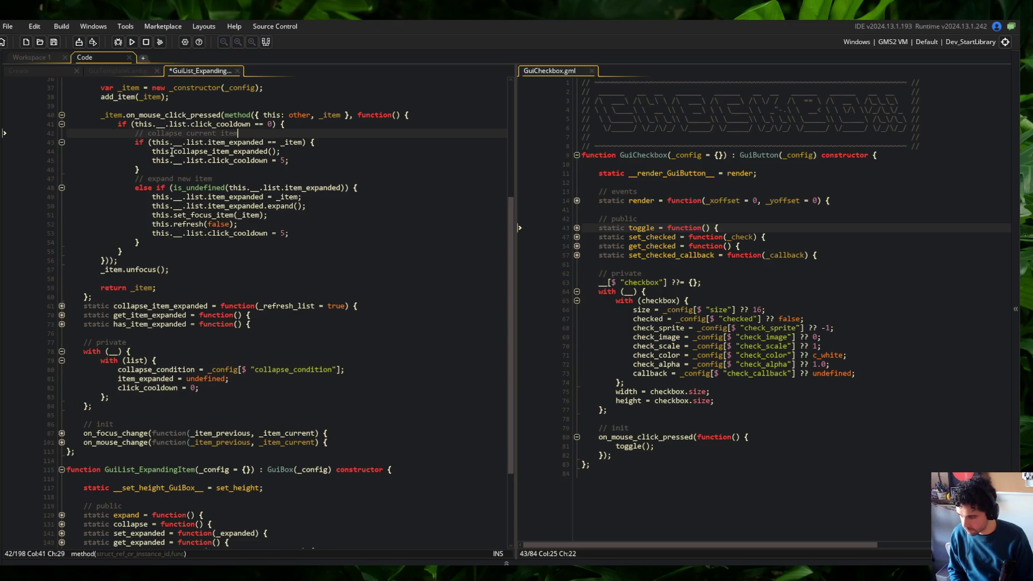
key(Home)
Step: Wrap the collapse statements in an if (collapse_condition) block with a closing brace
text(if ()
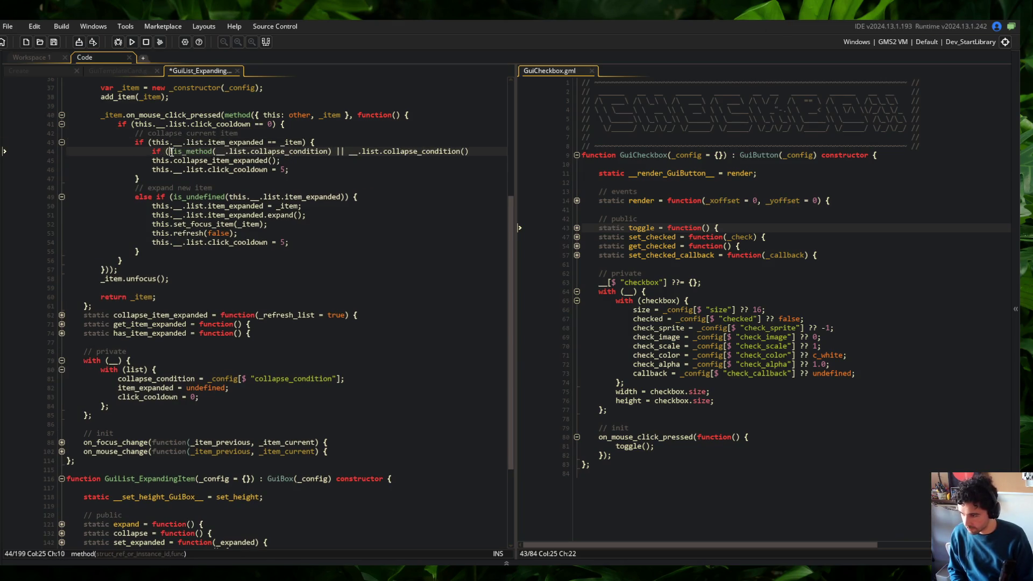
key(End)
text() {)
key(shift+Down)
key(shift+Down)
key(Tab)
key(End)
key(Return)
text(})
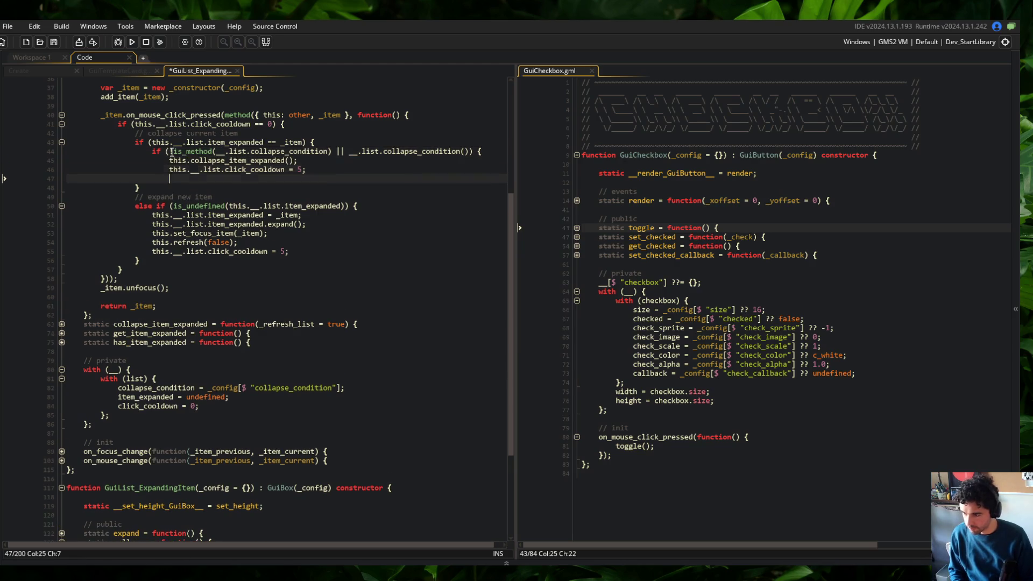
key(ctrl+s)
Step: Add expand_condition = _config[$ "expand_condition"]; to the with (list) settings block
click(179, 216)
click(285, 357)
key(Down)
key(Down)
key(Return)
text(expande)
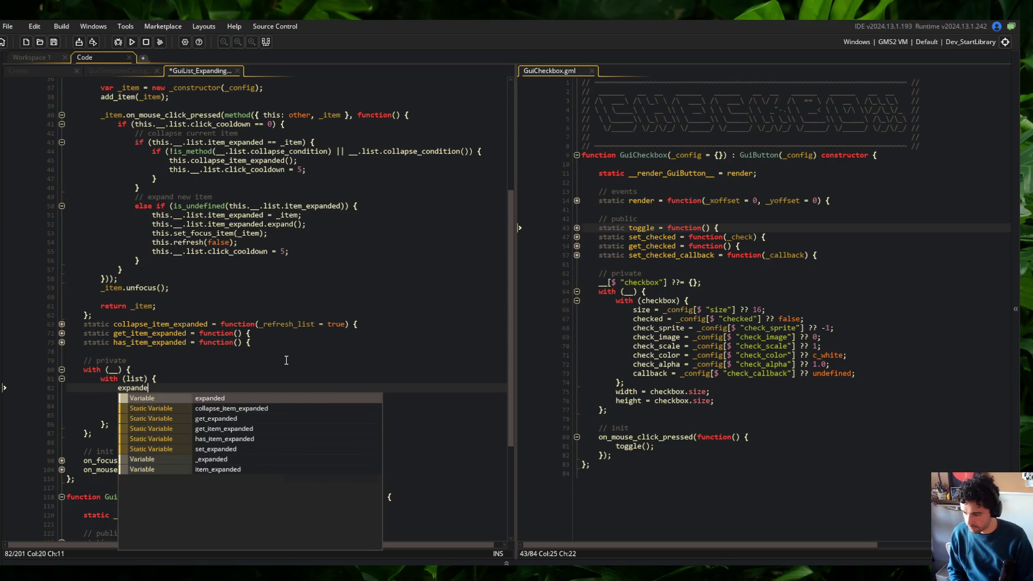
key(BackSpace)
text(_conditi)
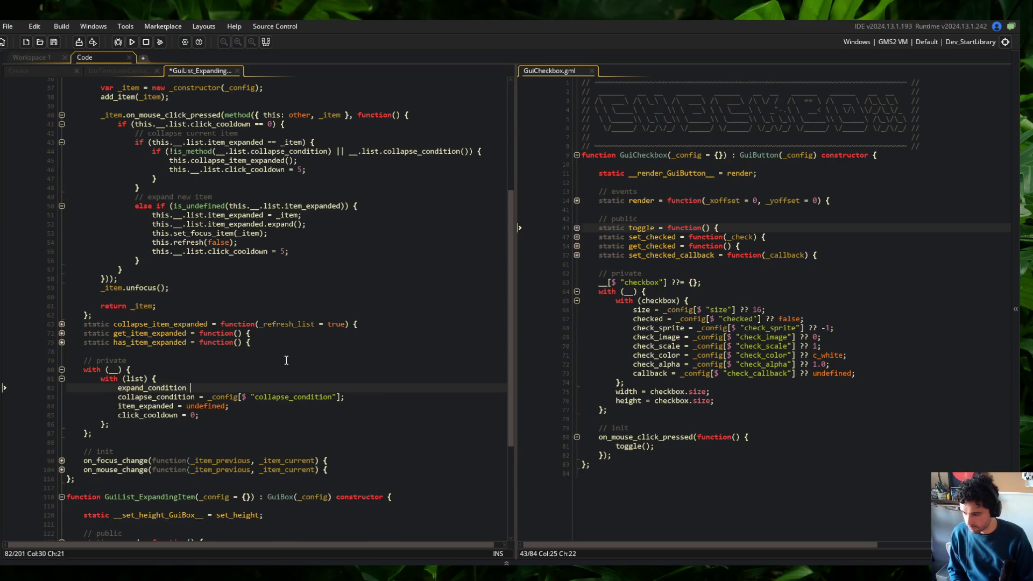
text(onfig[$ "expand_conditi)
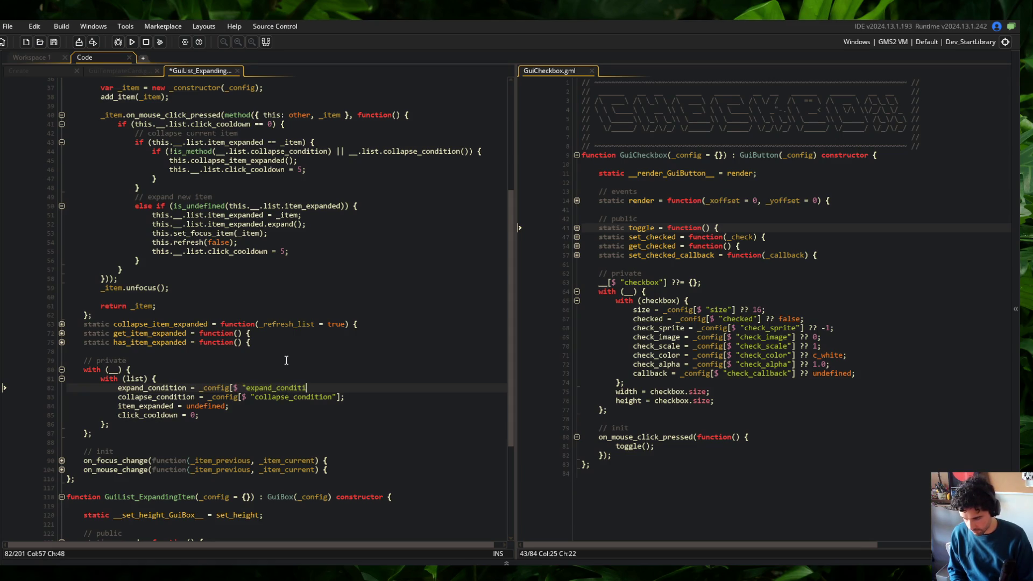
text(];)
key(ctrl+s)
Step: Copy the collapse-condition if line into the expand-new-item branch
click(358, 201)
key(Up)
key(Up)
key(Up)
key(Home)
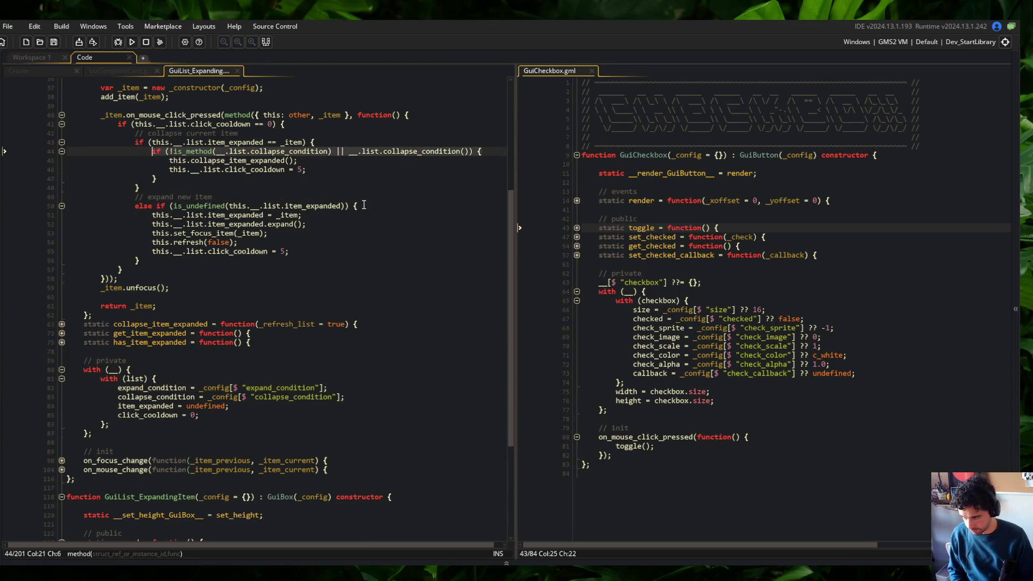
scroll(364, 205, down, 1)
key(Down)
key(Down)
key(Down)
key(Return)
text(if (!is_method(__.list.collapse_condition) || __.list.collapse_condition()) {)
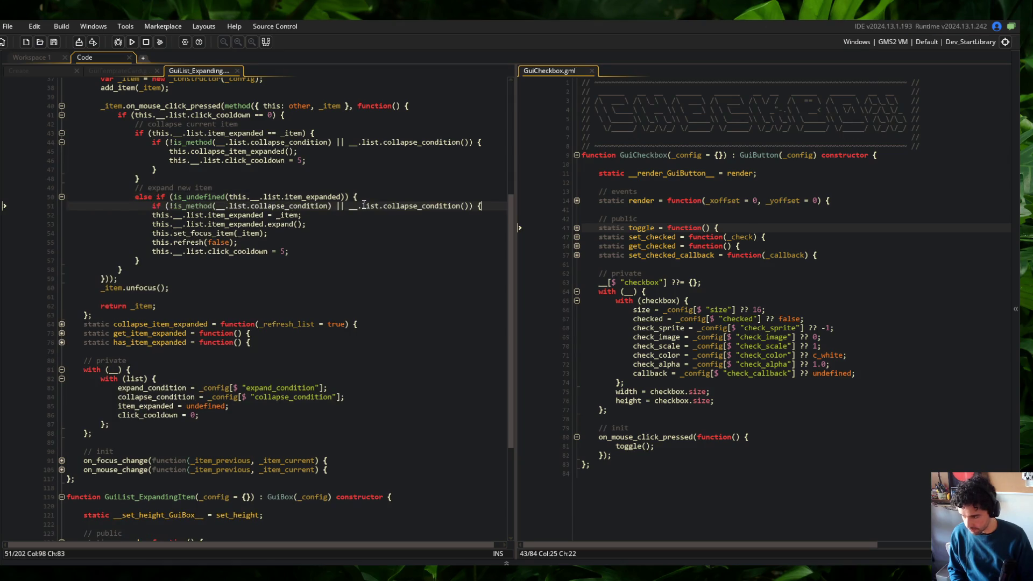
Step: Indent the expand statements under the pasted check and close it with a brace
key(Down)
key(Home)
key(Tab)
key(Down)
key(Home)
key(Tab)
key(Down)
key(Home)
key(Tab)
key(Down)
key(Home)
key(Tab)
key(Down)
key(Home)
key(Tab)
key(End)
key(Return)
text(})
Step: Rename the condition references in the expand check to expand_condition
key(Up)
key(Up)
key(Up)
key(Right)
key(Right)
key(Right)
key(ctrl+s)
key(Right)
key(Delete)
key(Delete)
key(Delete)
text(expand)
key(ctrl+s)
key(End)
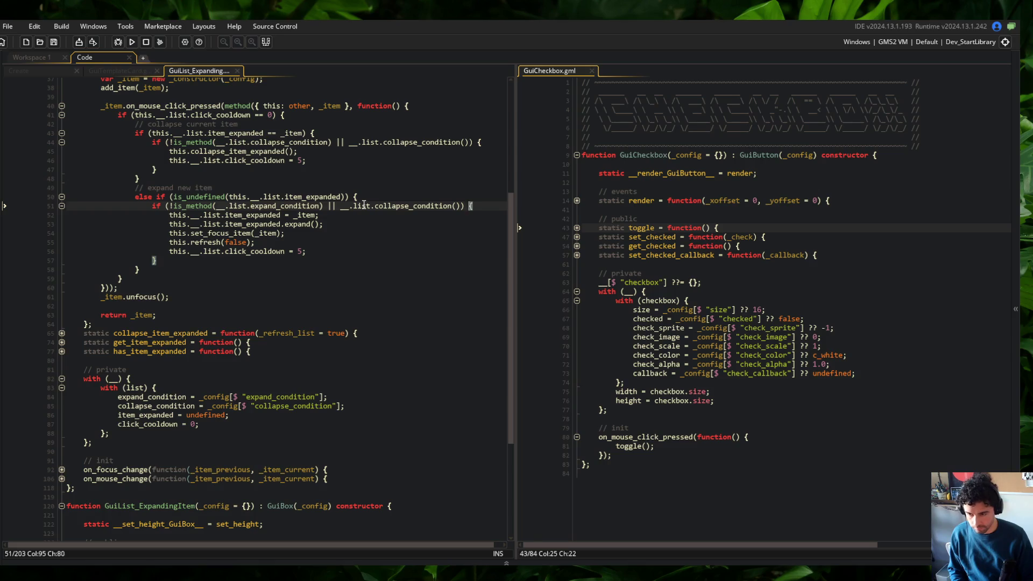
key(Delete)
key(Delete)
key(Delete)
text(expand)
key(ctrl+s)
key(Home)
Step: Prefix the condition and list references in both checks with 'this.'
key(Right)
key(Right)
key(Right)
text(this.)
key(Right)
key(Right)
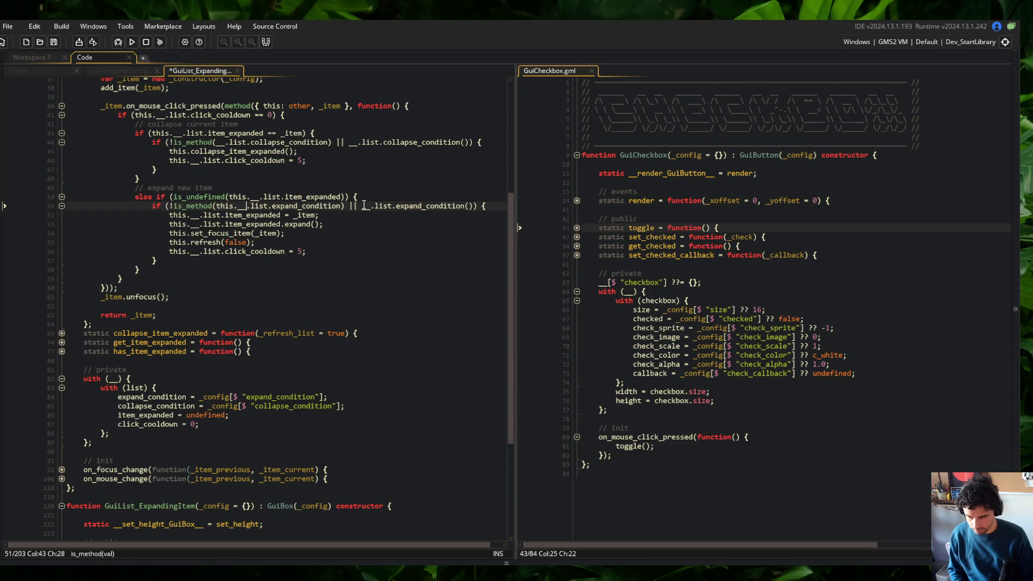
click(363, 205)
text(this.)
key(ctrl+s)
key(Up)
key(Up)
key(Up)
key(Left)
key(Left)
key(Left)
text(this.)
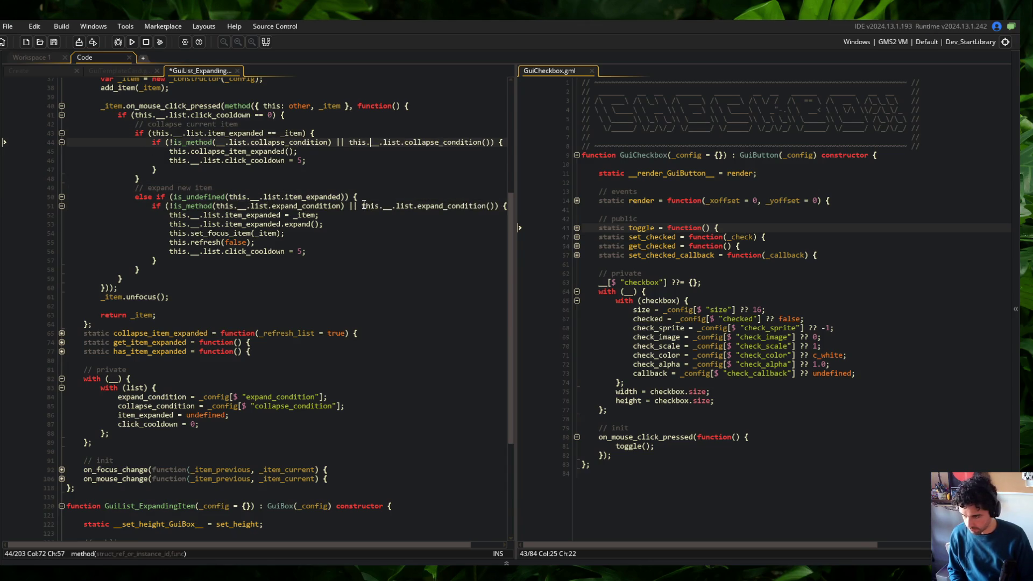
key(ctrl+Left)
key(ctrl+Left)
text(this.)
key(ctrl+s)
Step: Break both checks at the || onto separate lines, with opening braces on their own lines
click(356, 143)
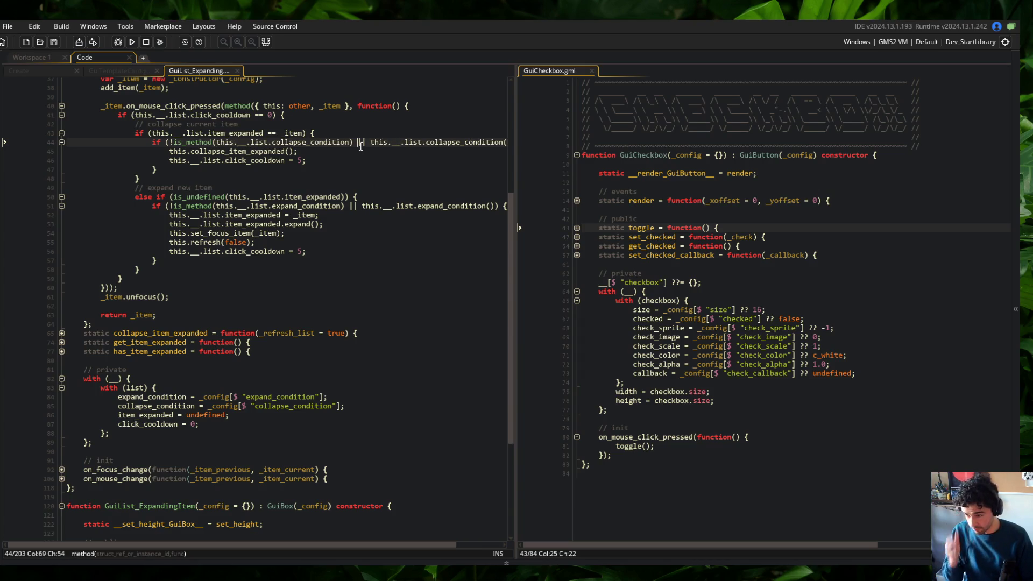
key(Return)
key(End)
key(Left)
key(Left)
key(Return)
key(ctrl+s)
key(Down)
key(Down)
key(Down)
scroll(361, 147, down, 1)
key(ctrl+Right)
key(ctrl+Right)
key(ctrl+Right)
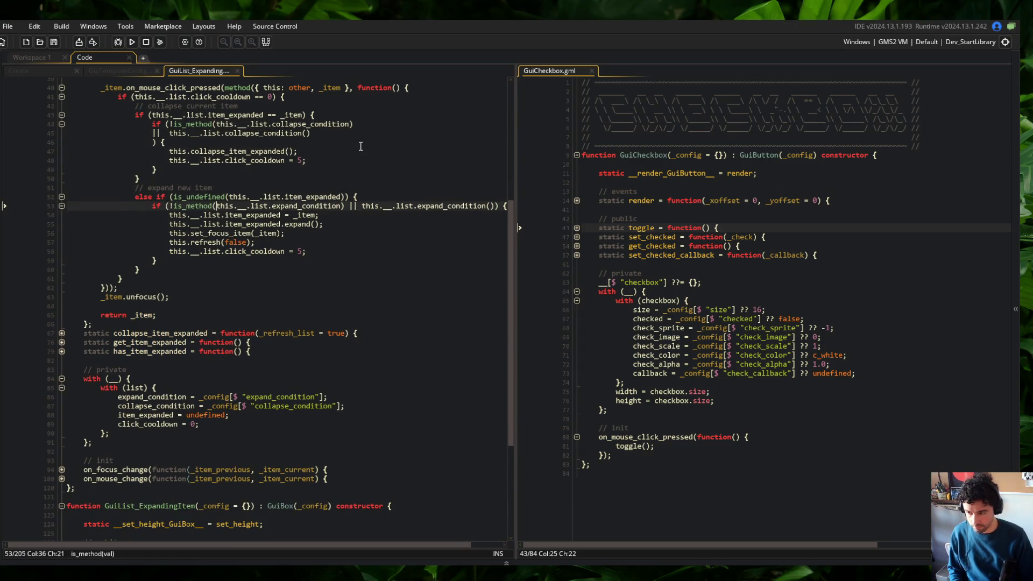
key(ctrl+Right)
key(ctrl+Right)
key(Return)
key(End)
key(Left)
key(Left)
key(Return)
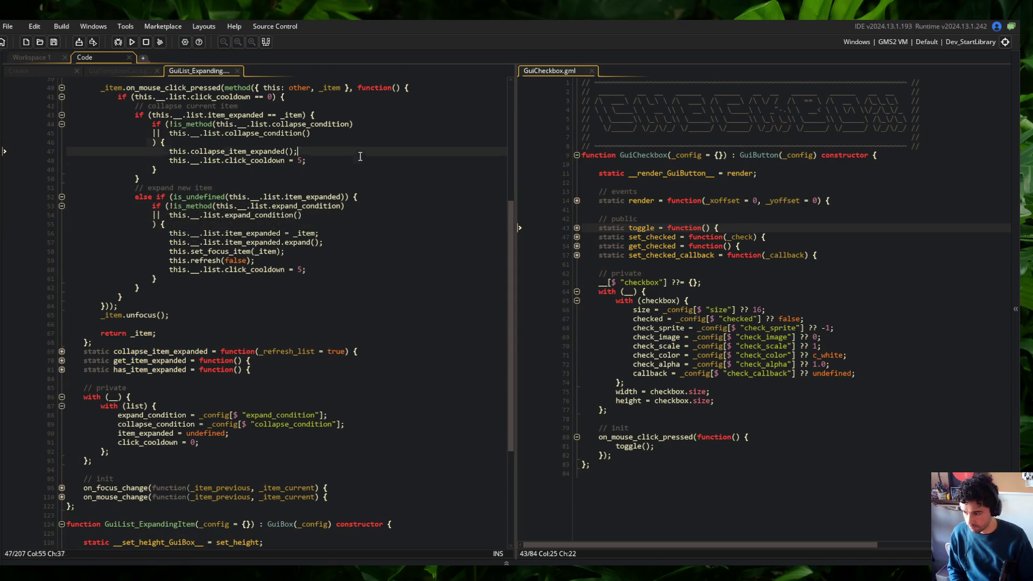
scroll(368, 243, up, 3)
Step: Add a validation comment above the expand and collapse checks, then run the game
click(368, 243)
click(380, 262)
key(Return)
text(// check for external cal)
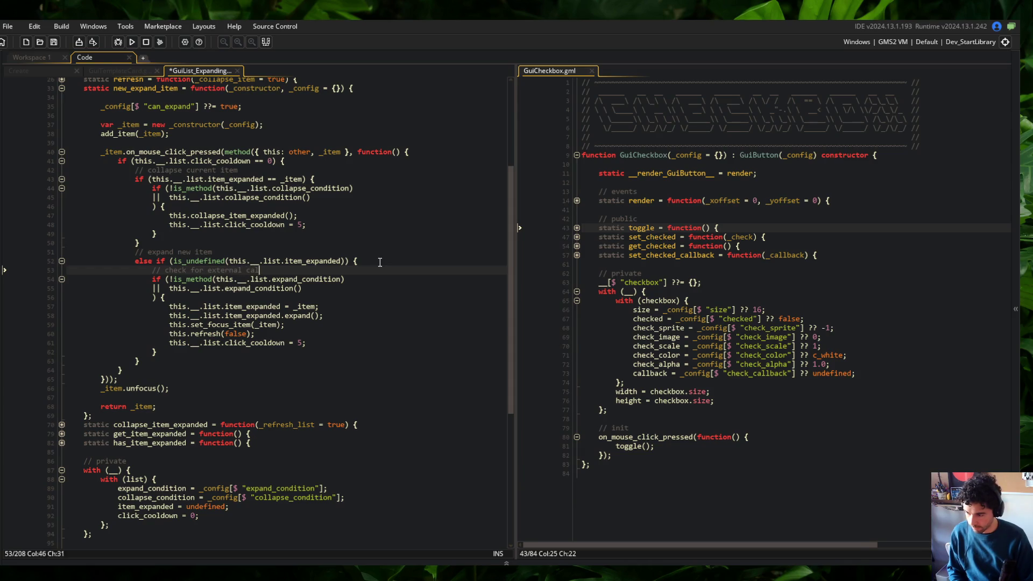
text(ation)
key(Up)
key(Up)
key(Up)
key(Down)
key(End)
key(Return)
text(// check for external callback validation)
key(Up)
key(Up)
key(Up)
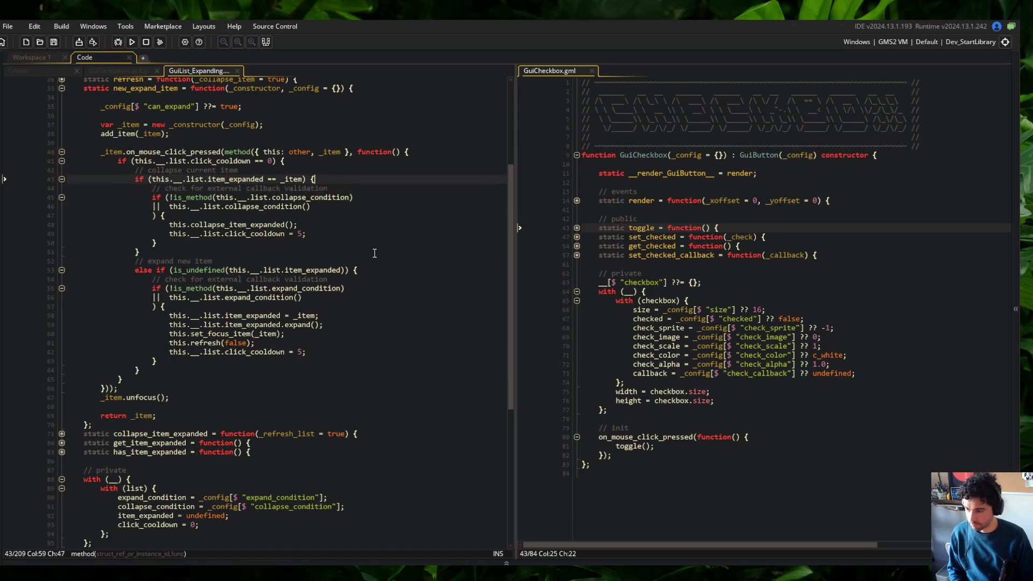
click(334, 207)
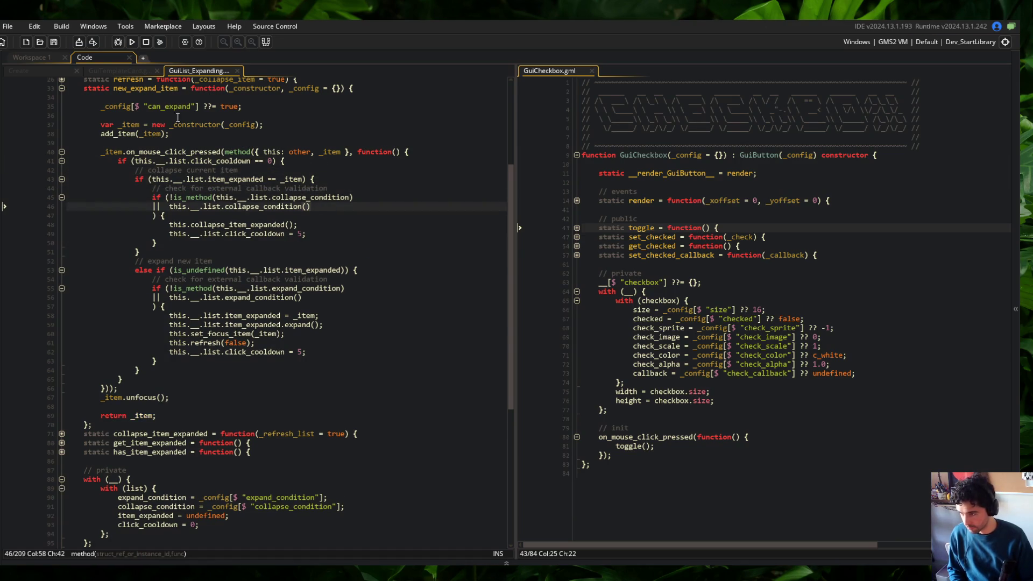
click(133, 43)
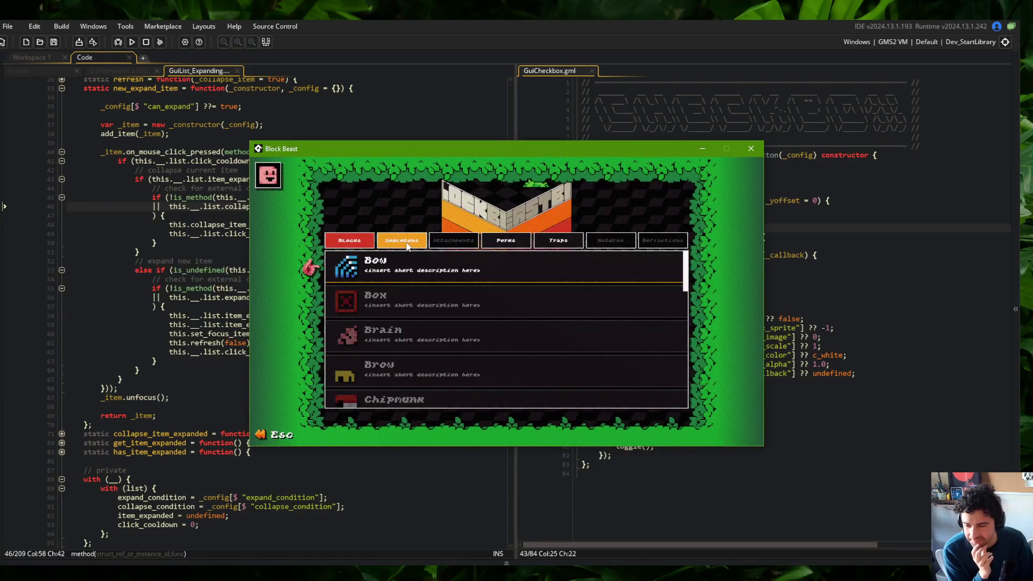
Step: In Block Beast, expand the Bow card and the Wide skeleton under Skeletons, then close the game
key(Return)
key(Return)
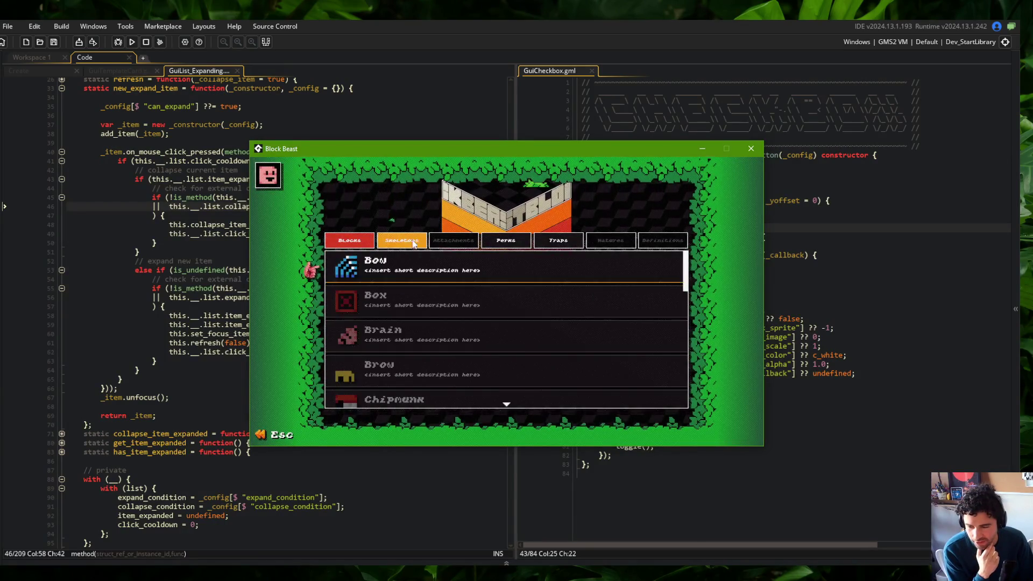
click(414, 242)
click(430, 260)
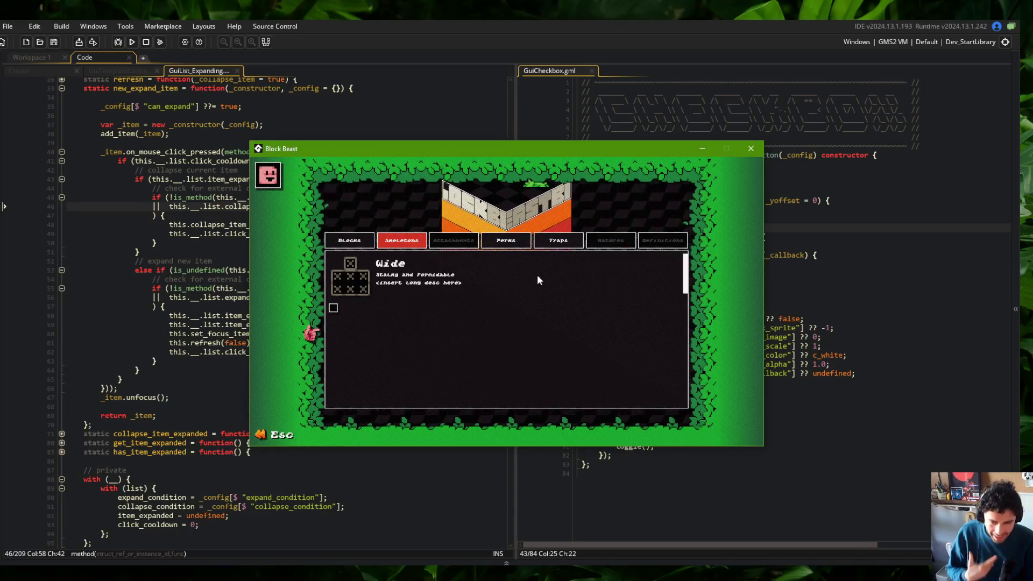
click(762, 150)
click(267, 161)
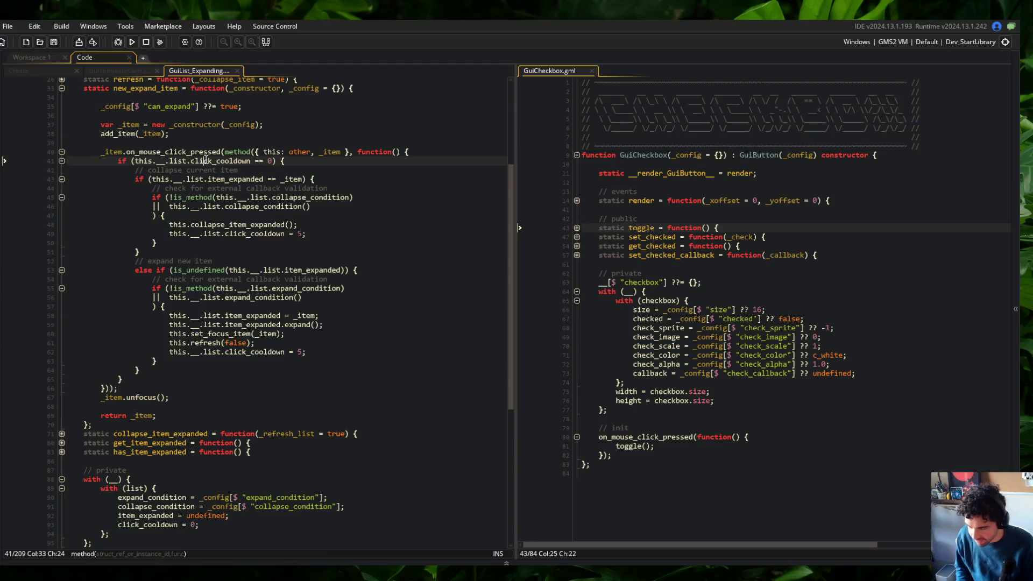
click(145, 71)
click(199, 71)
click(149, 109)
click(35, 71)
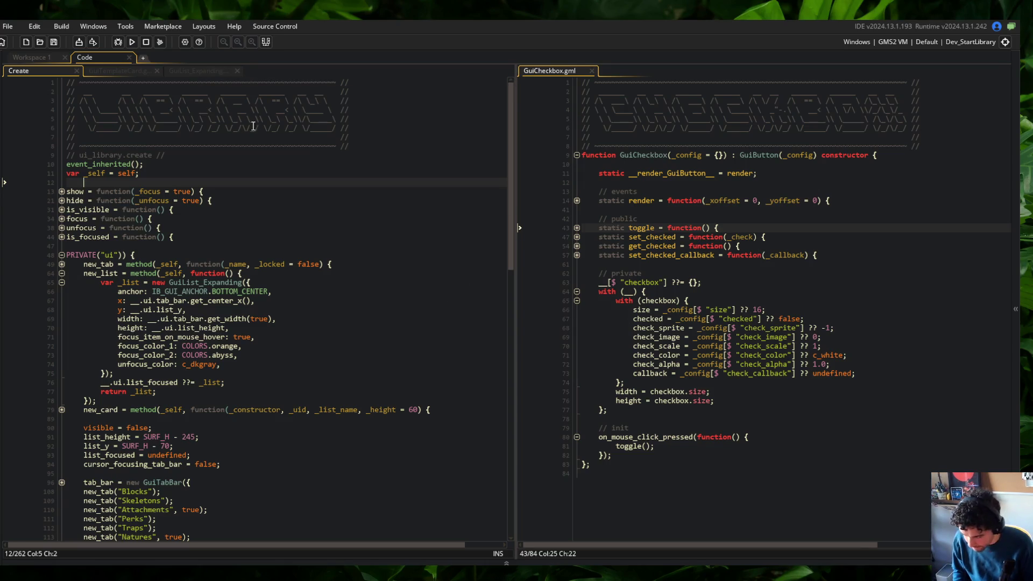
click(200, 71)
scroll(205, 160, up, 4)
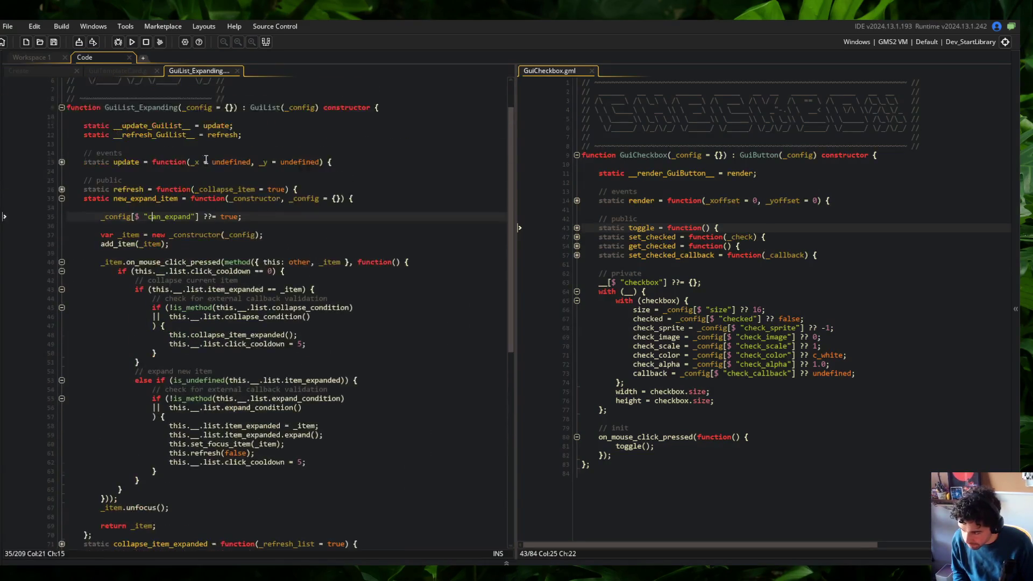
scroll(206, 161, up, 1)
click(122, 71)
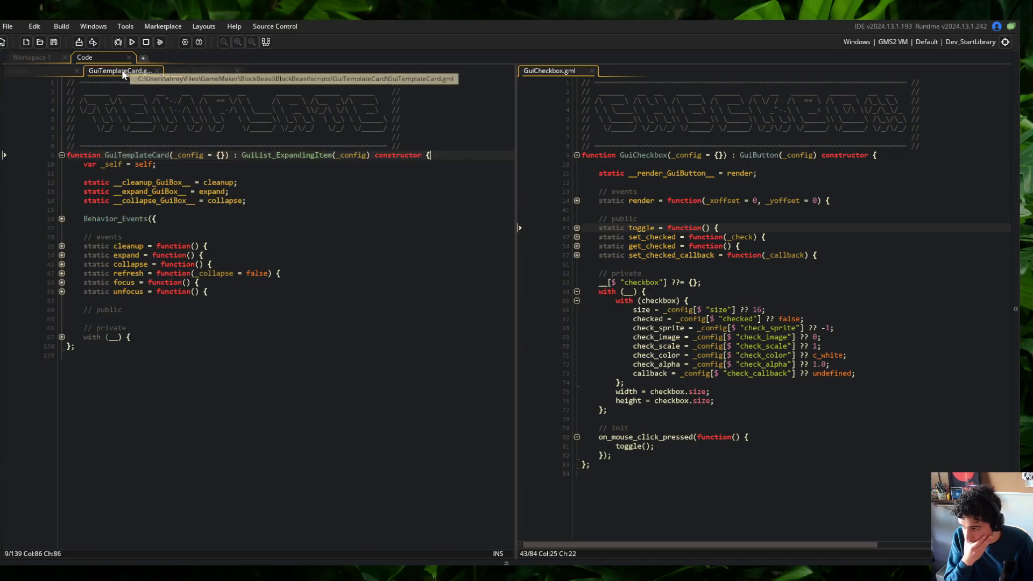
click(63, 71)
click(139, 69)
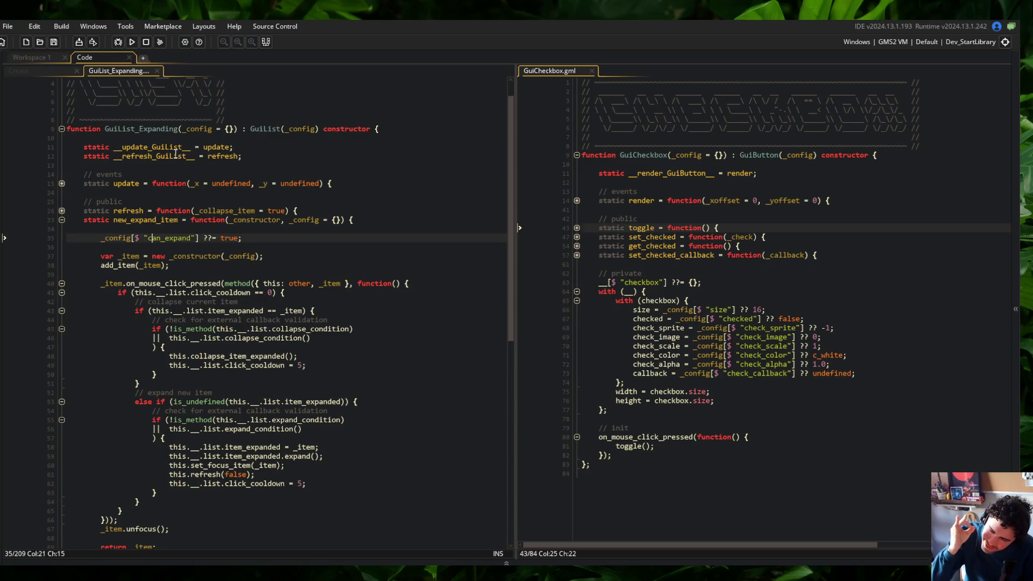
mouse_move(87, 132)
mouse_down()
mouse_move(242, 218)
mouse_move(257, 380)
mouse_up()
click(256, 271)
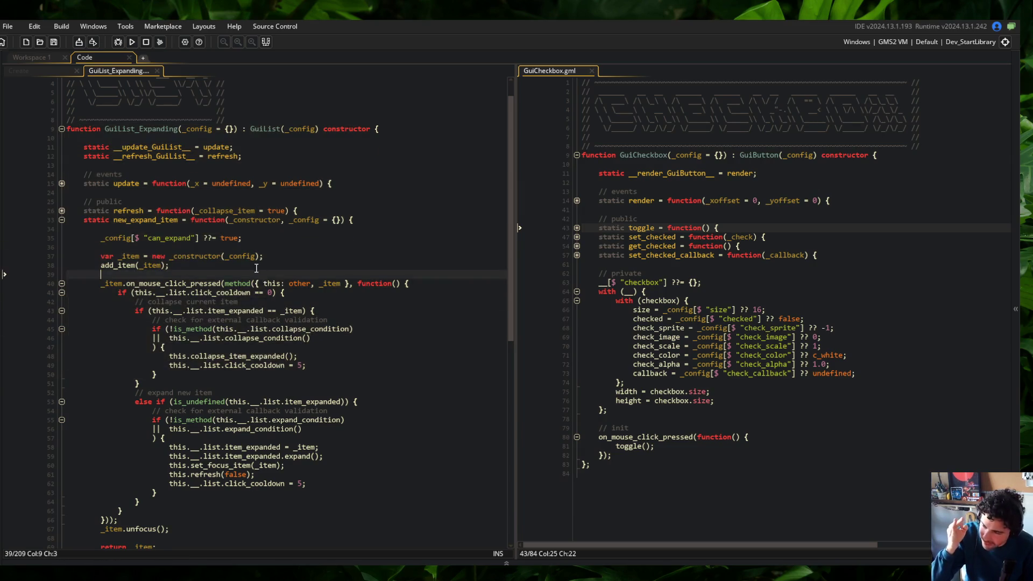
scroll(257, 271, up, 1)
double_click(140, 155)
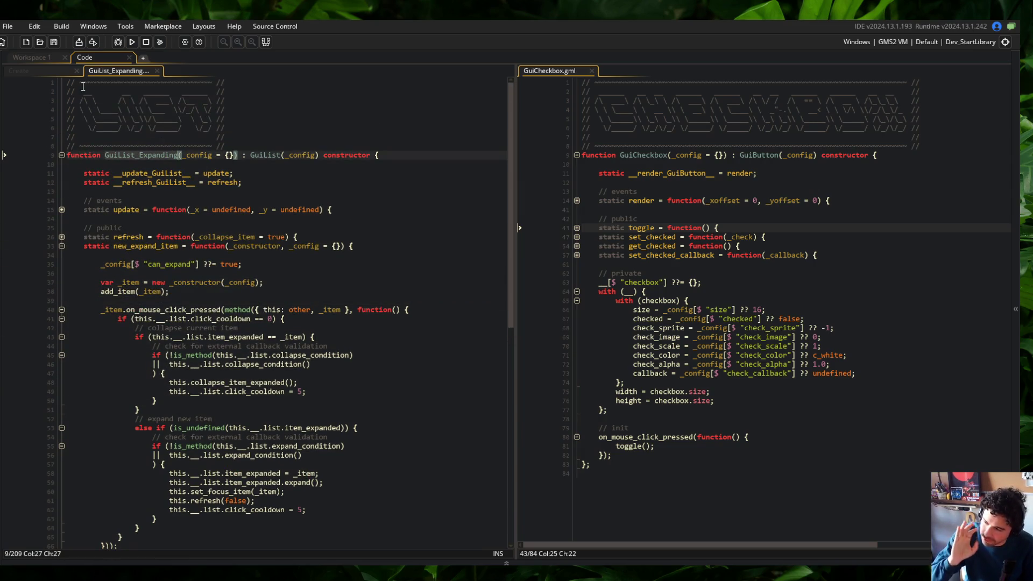
click(59, 73)
click(114, 75)
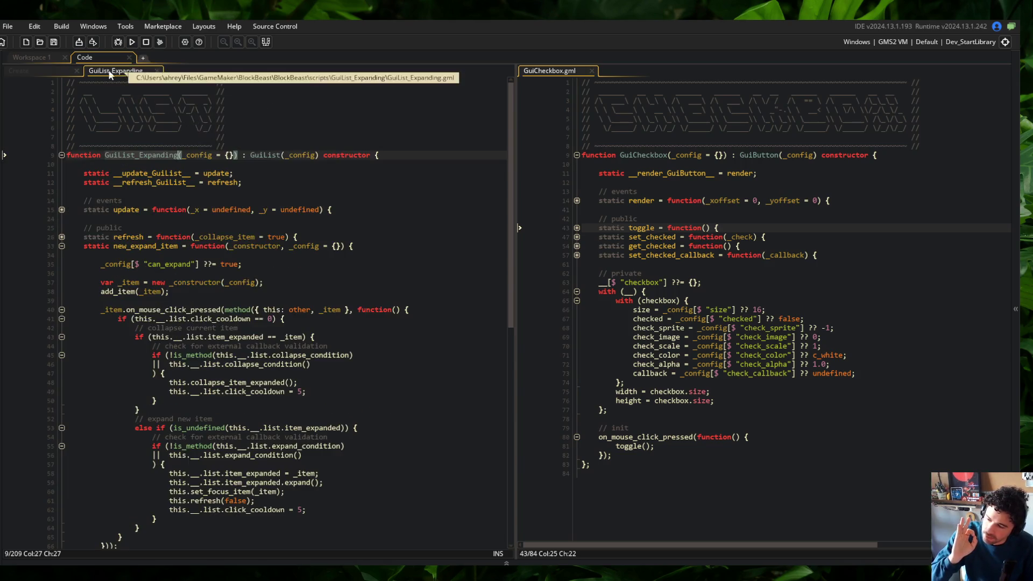
click(49, 72)
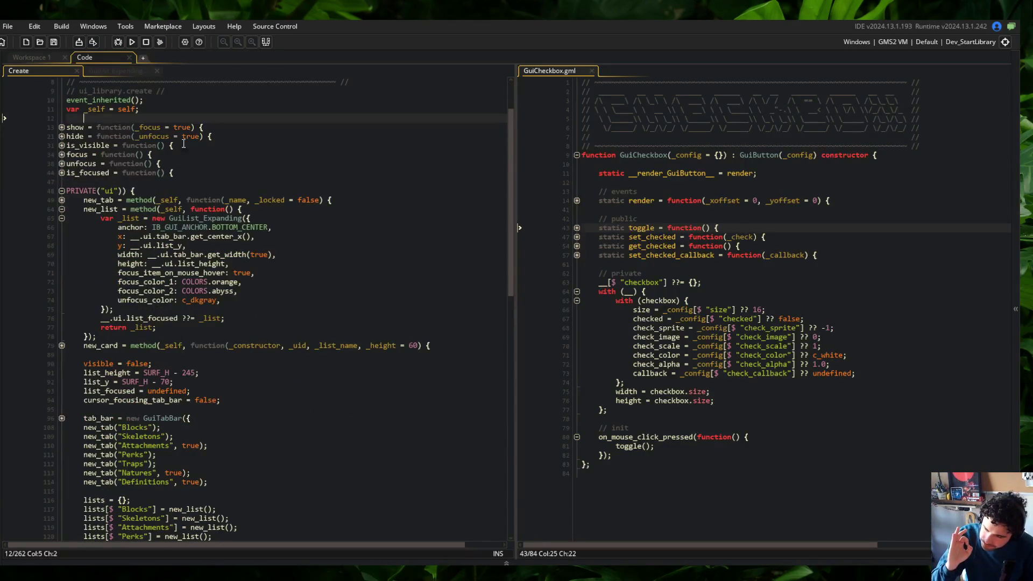
click(119, 71)
scroll(231, 322, down, 8)
click(218, 484)
click(231, 520)
scroll(20, 163, down, 3)
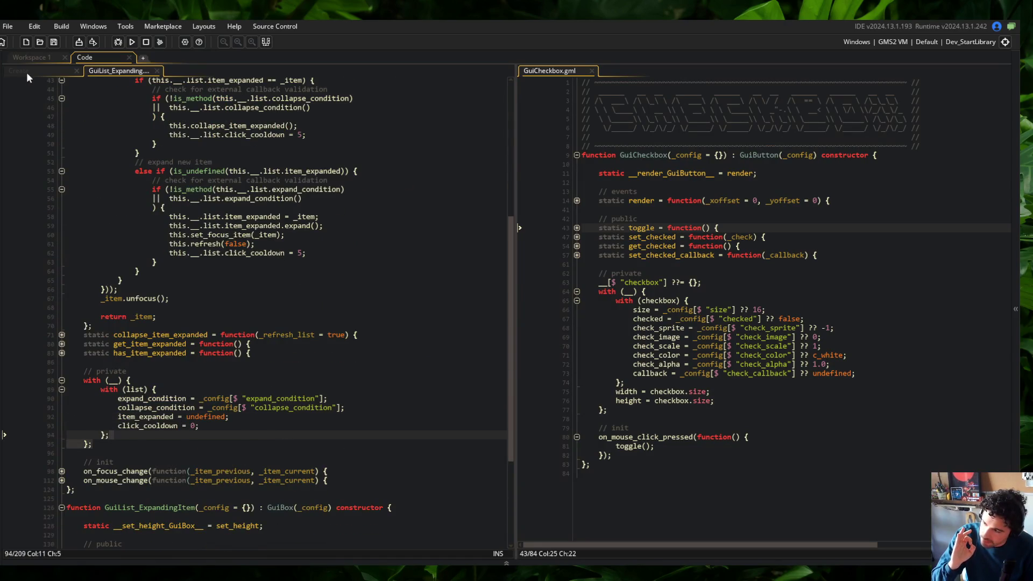
click(26, 71)
click(62, 226)
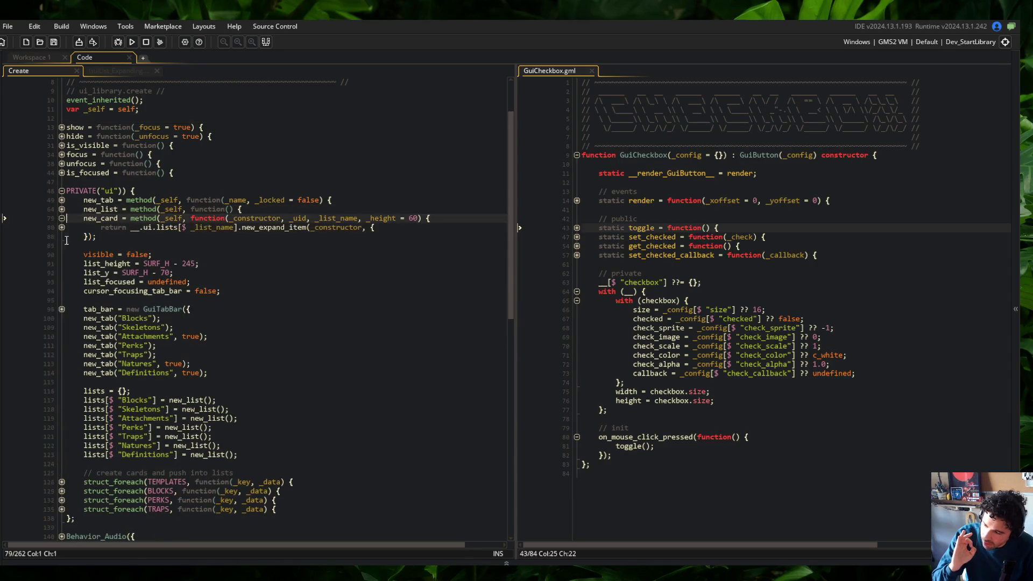
Step: Add a collapse_condition: function() entry to new_card's config in the Create event
click(62, 227)
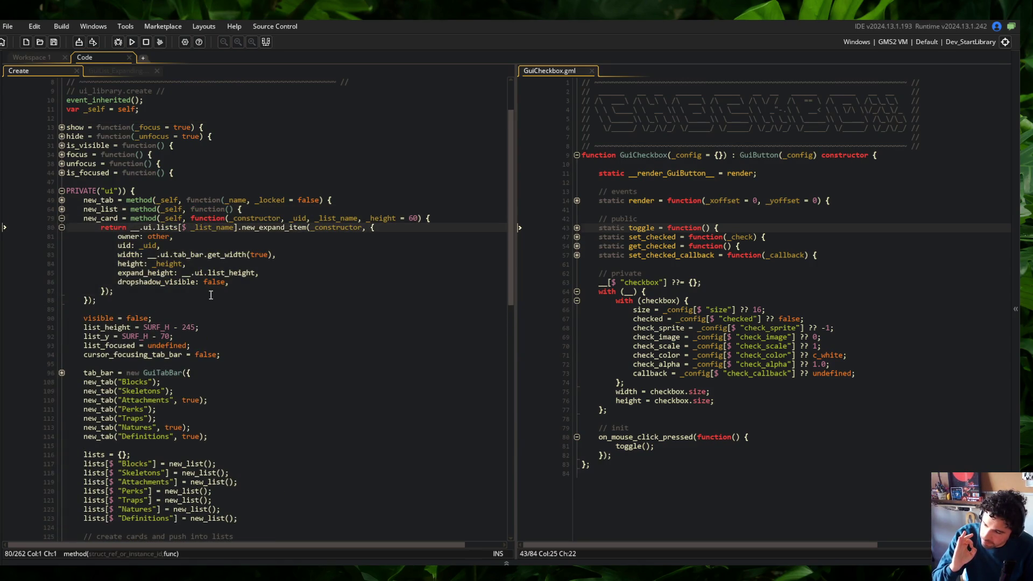
click(252, 281)
key(Return)
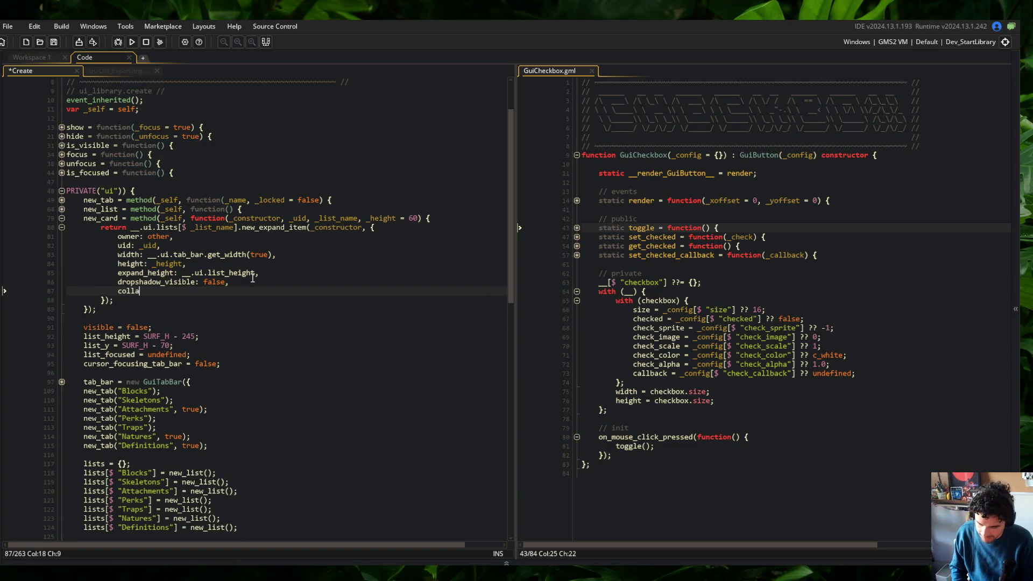
text(pse_conditi)
key(Return)
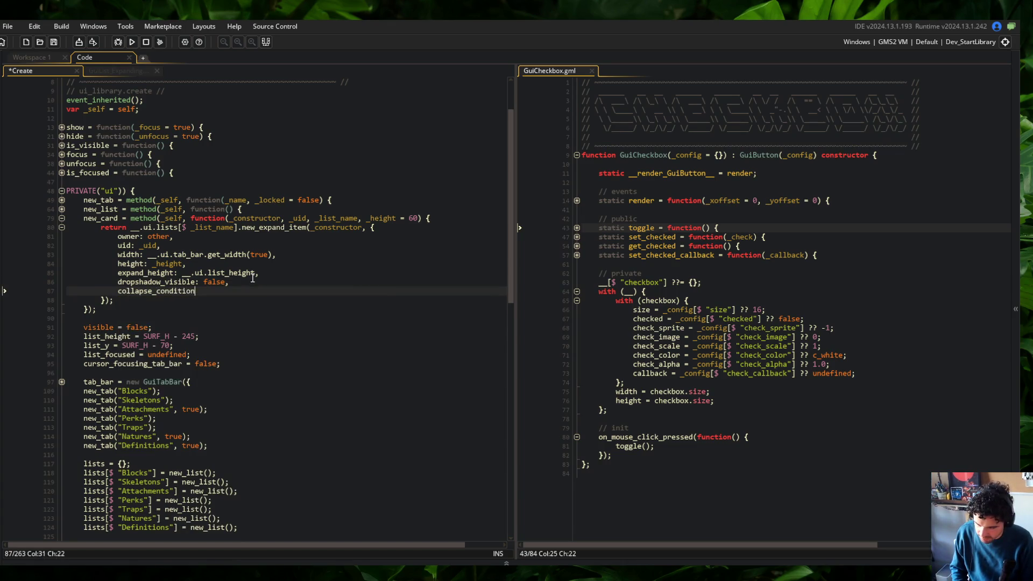
text(: function() {)
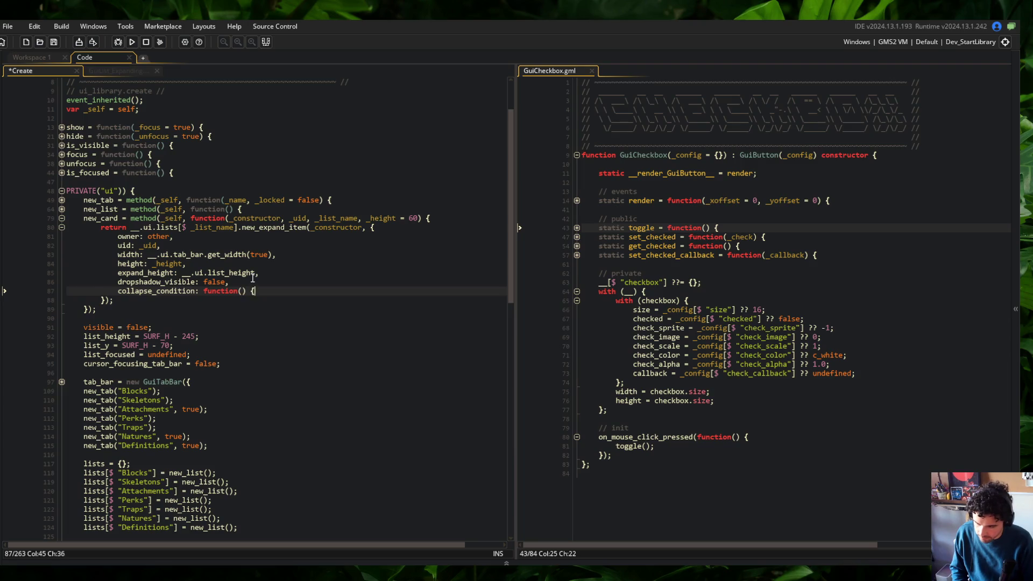
key(Return)
Step: Pass this to expand_condition() and collapse_condition() in GuiList_Expanding
click(135, 71)
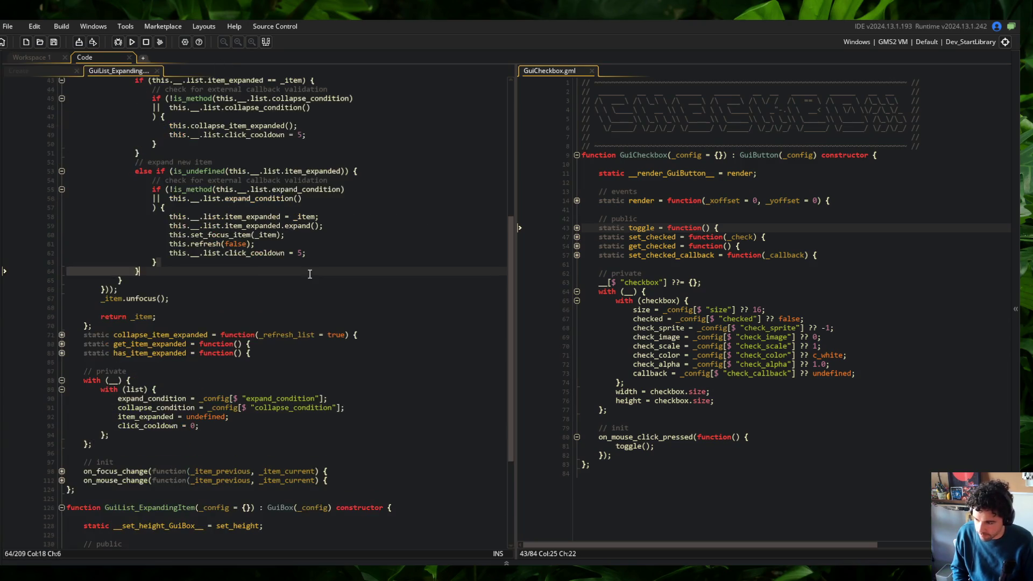
scroll(309, 274, up, 3)
click(301, 285)
text(this)
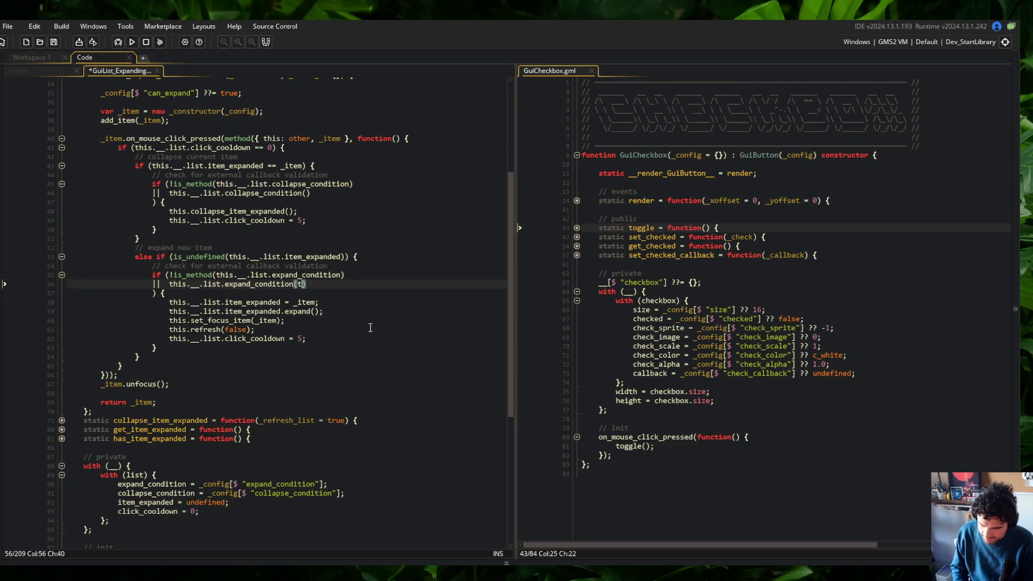
key(Escape)
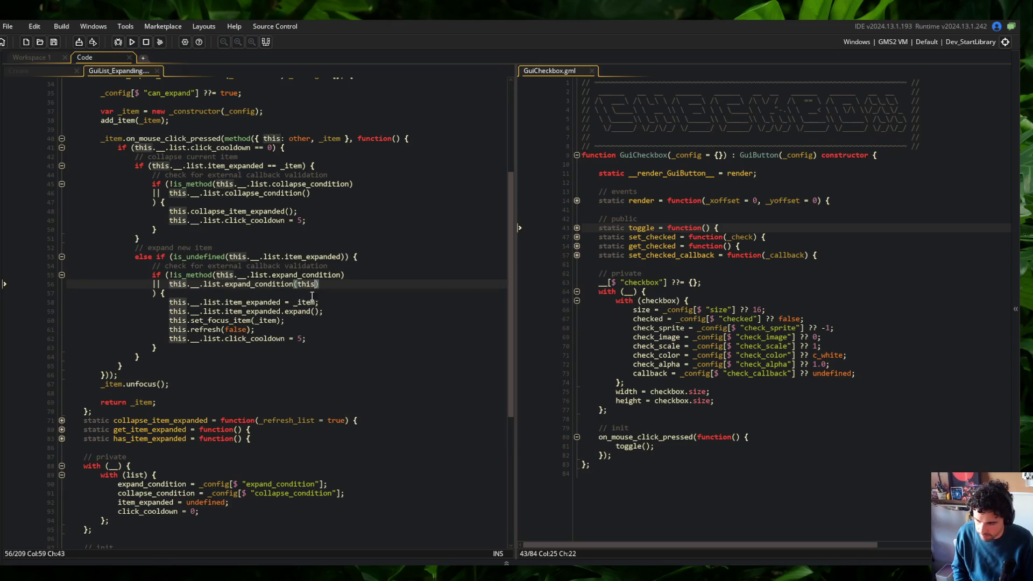
click(306, 194)
text(this)
click(248, 138)
Step: Give the card's collapse_condition function a _card parameter
click(32, 70)
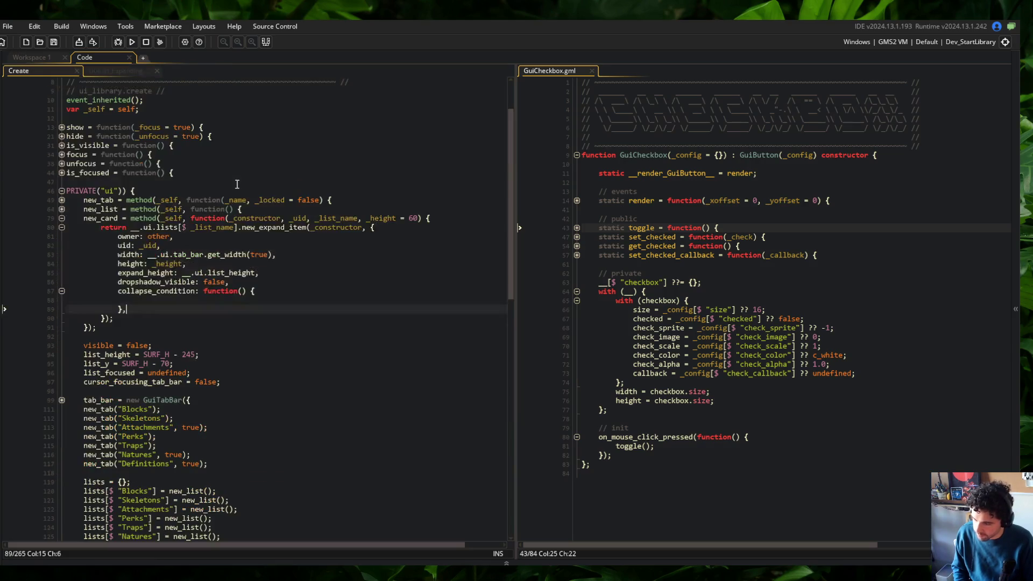
click(246, 291)
text(_card)
click(246, 300)
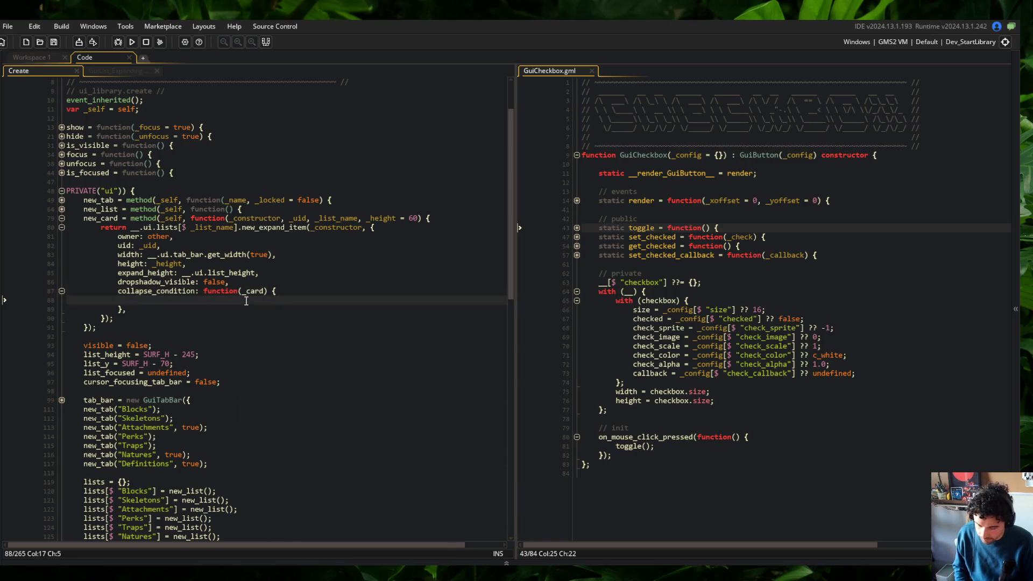
scroll(246, 300, down, 4)
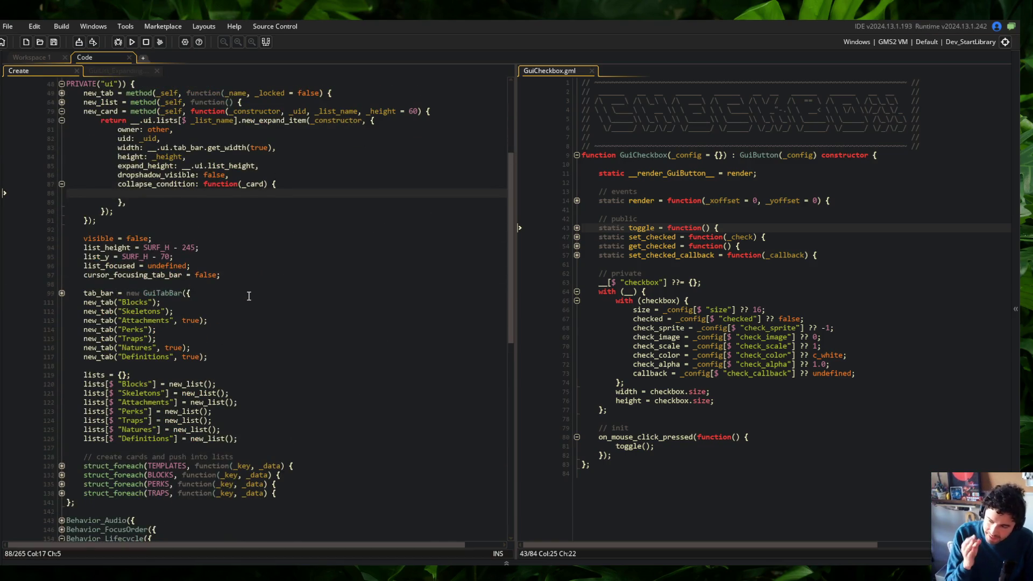
scroll(249, 296, up, 3)
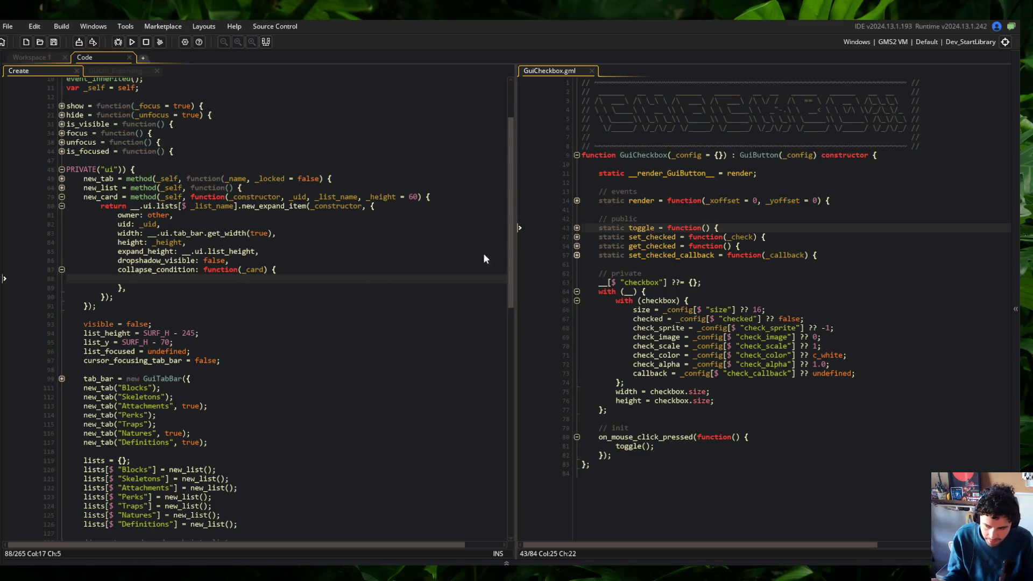
scroll(201, 235, down, 18)
scroll(201, 235, up, 12)
scroll(200, 235, up, 5)
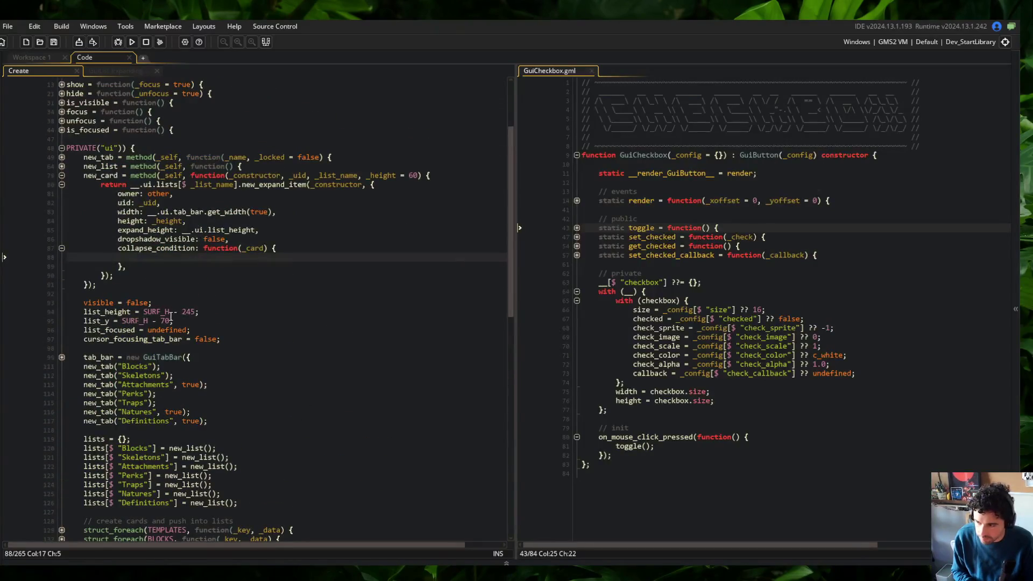
scroll(254, 326, down, 5)
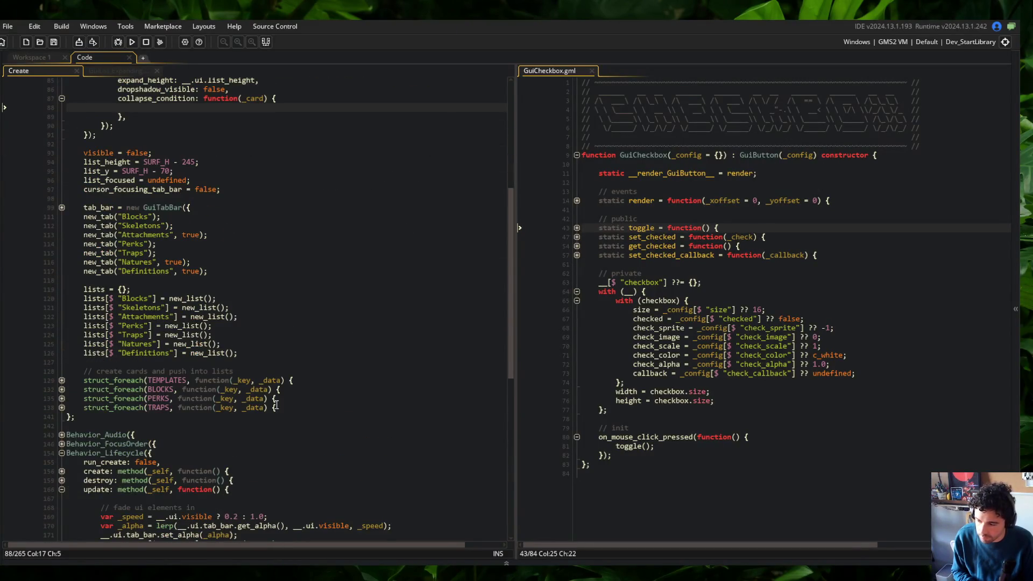
scroll(161, 440, up, 3)
scroll(291, 225, up, 2)
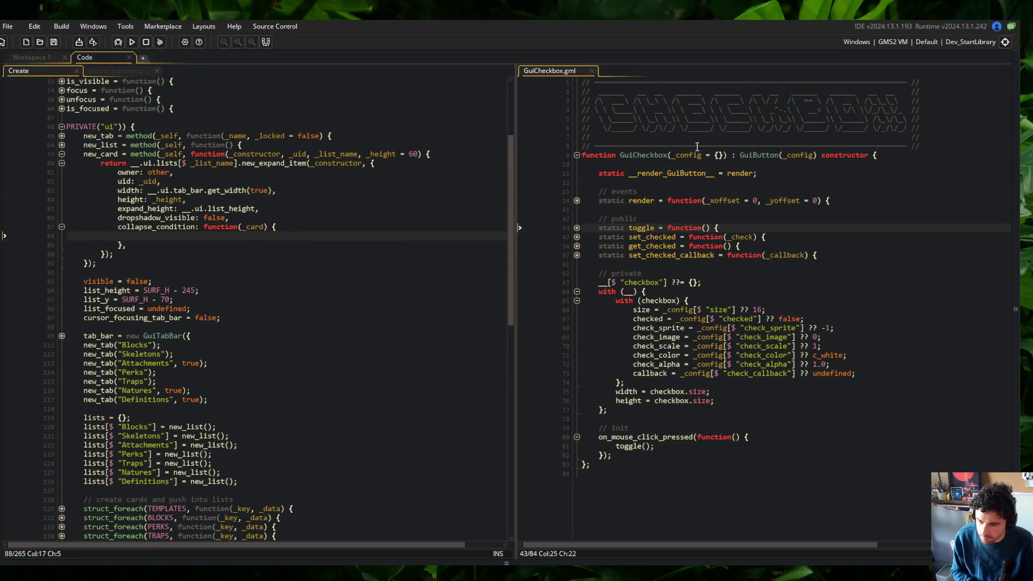
Step: Open the GuiTemplateCard script and expand its private and nested with (item) blocks
click(751, 191)
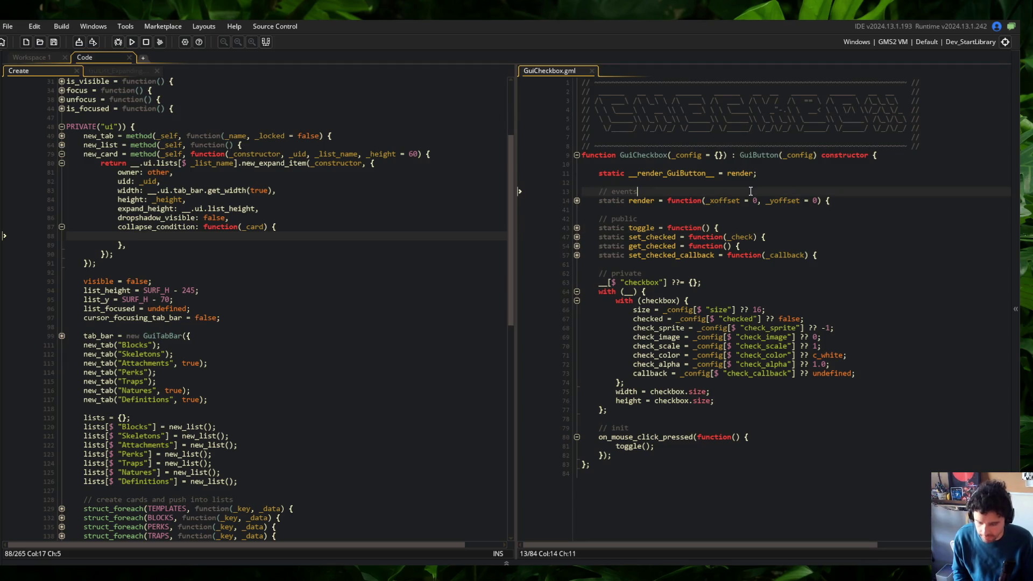
key(ctrl+t)
text(GuiTemplate)
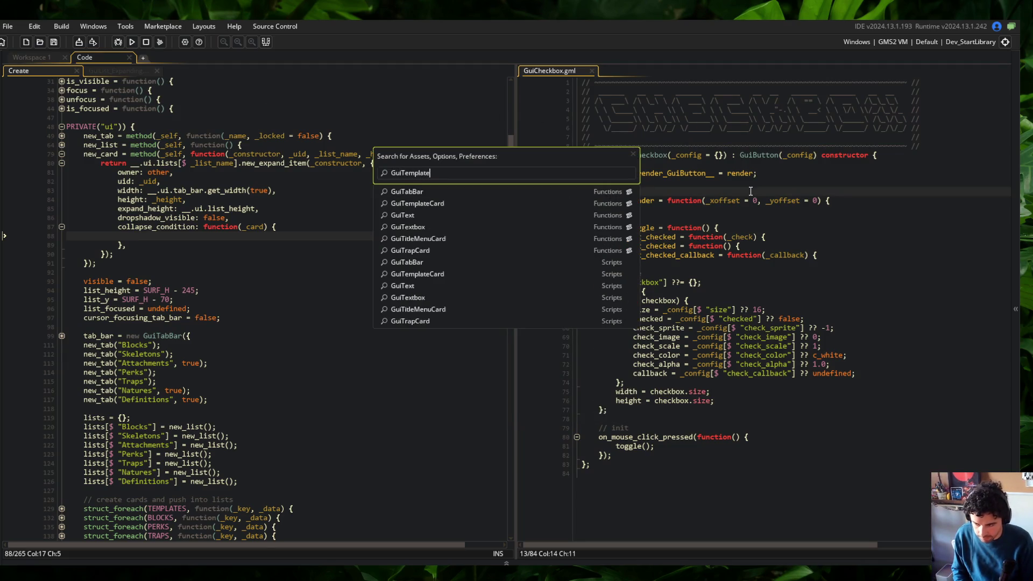
key(Return)
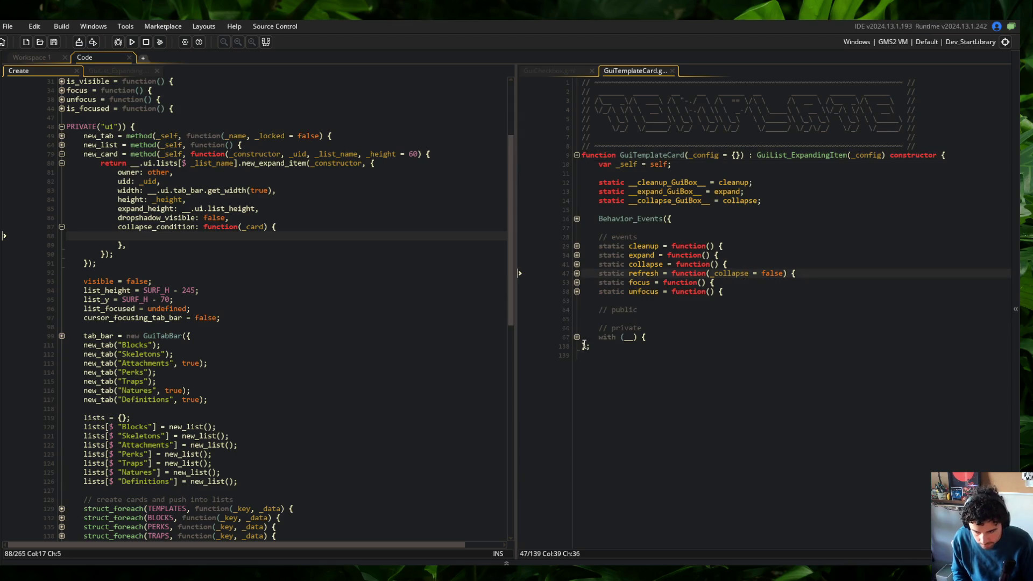
click(577, 337)
click(577, 346)
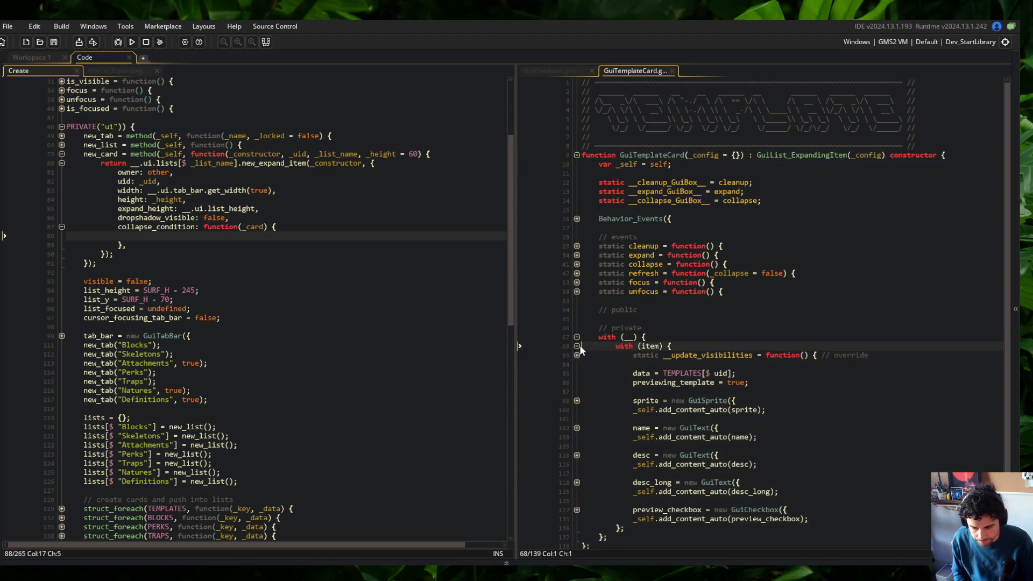
scroll(699, 344, down, 1)
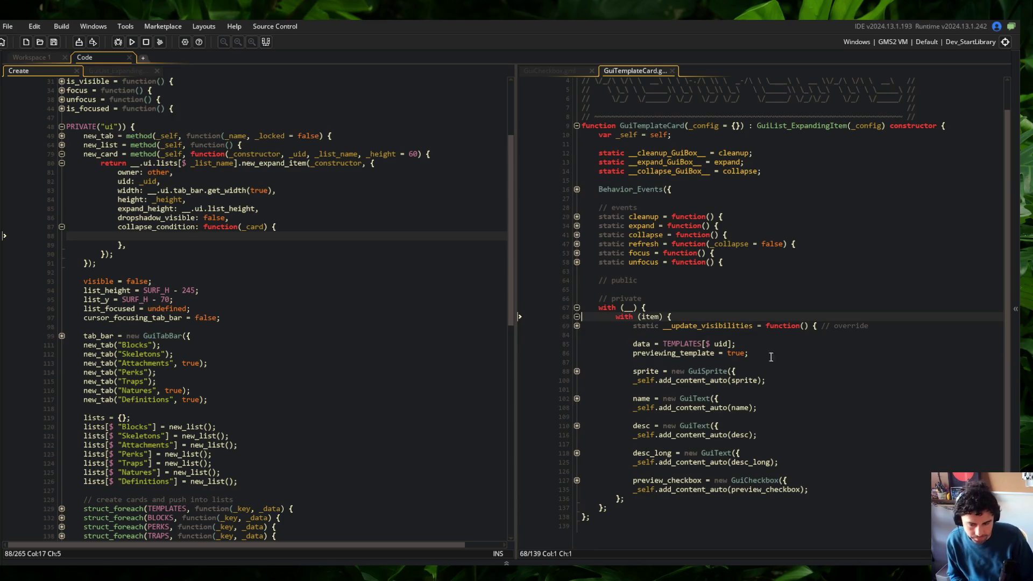
Step: Rename preview_checkbox to checkbox and begin an if (instanceof(_c check in collapse_condition
double_click(670, 483)
text(checkbox)
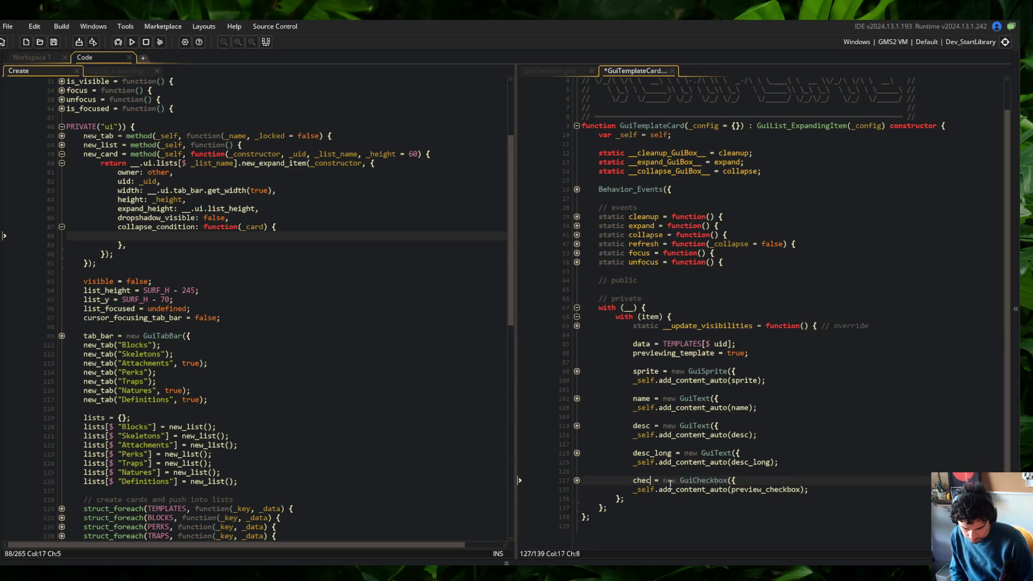
key(Escape)
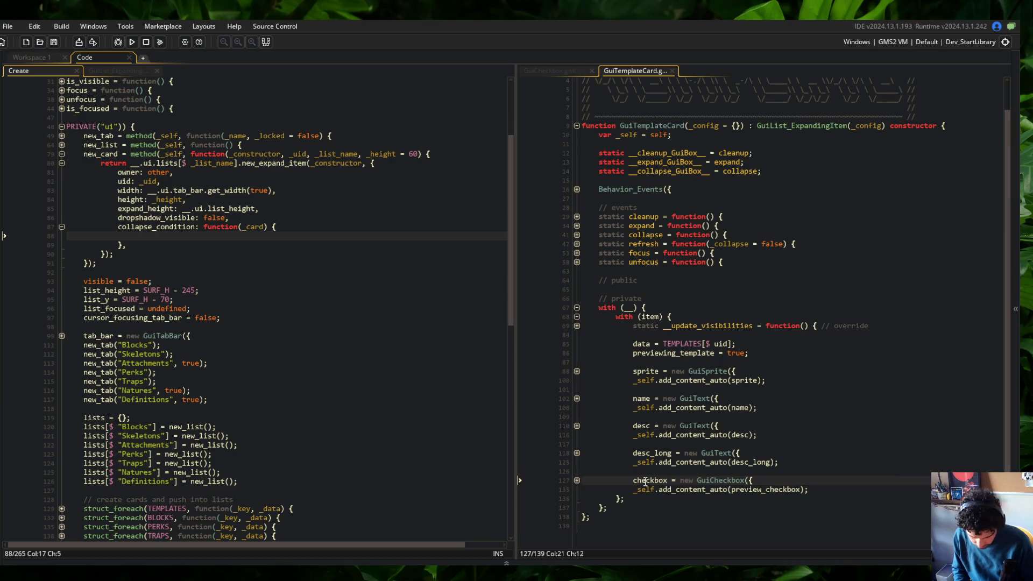
double_click(767, 490)
text(checkbox)
click(635, 444)
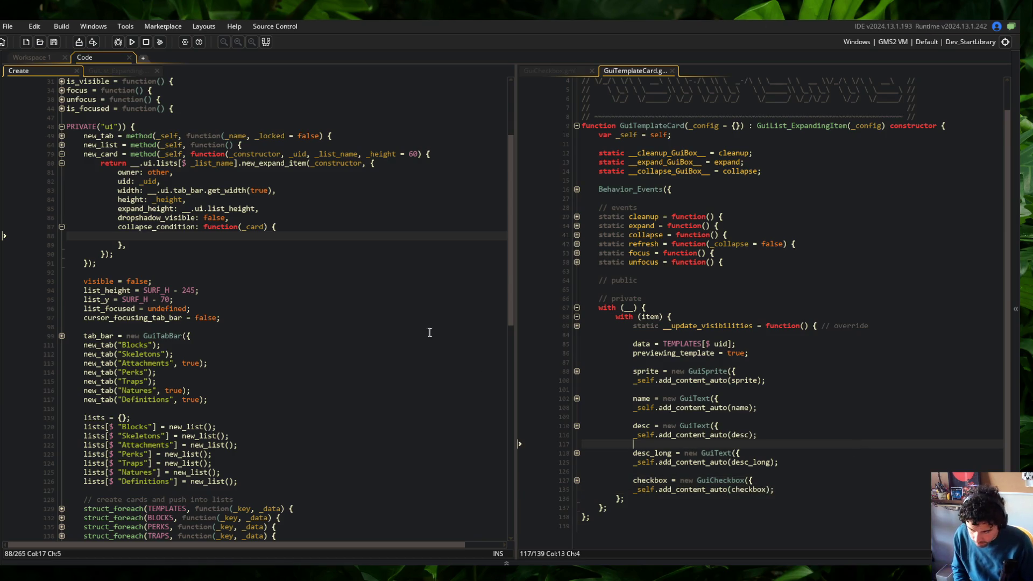
text(if (instanceof)
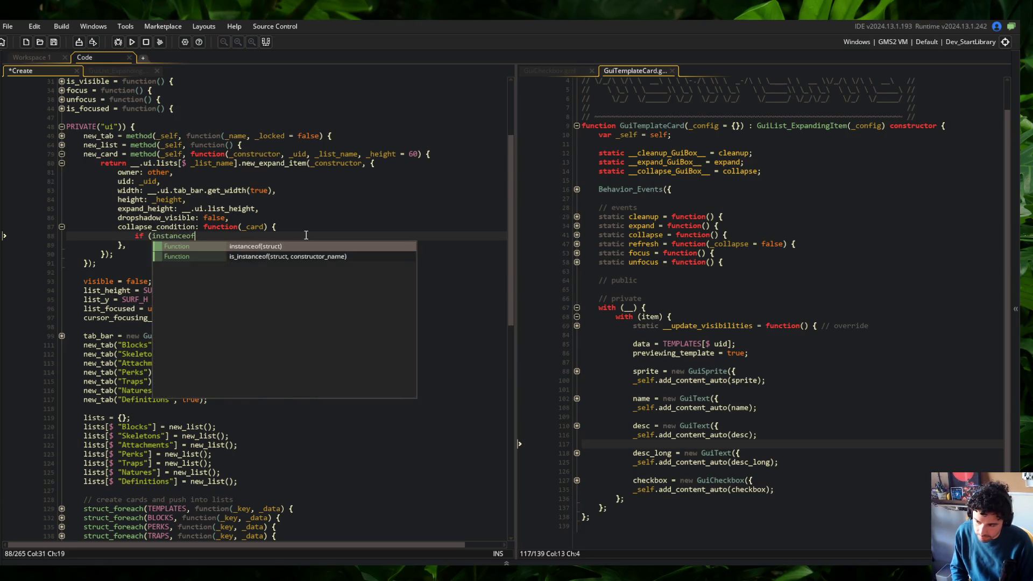
text((_c)
Step: Complete the collapse check as if (instanceof(_card) == "GuiTemplateCard") { with an open body
key(BackSpace)
text() =)
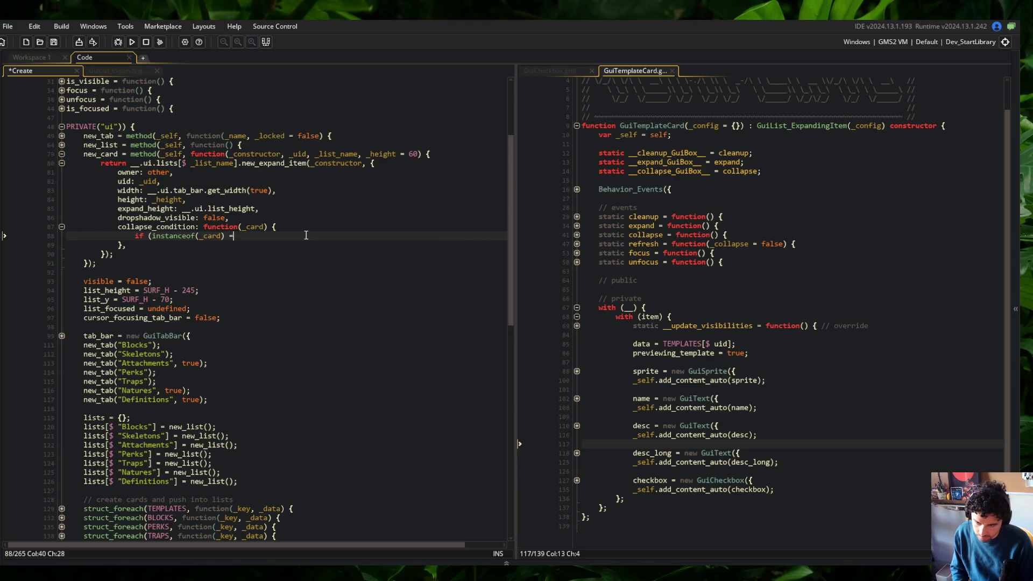
text(plateC)
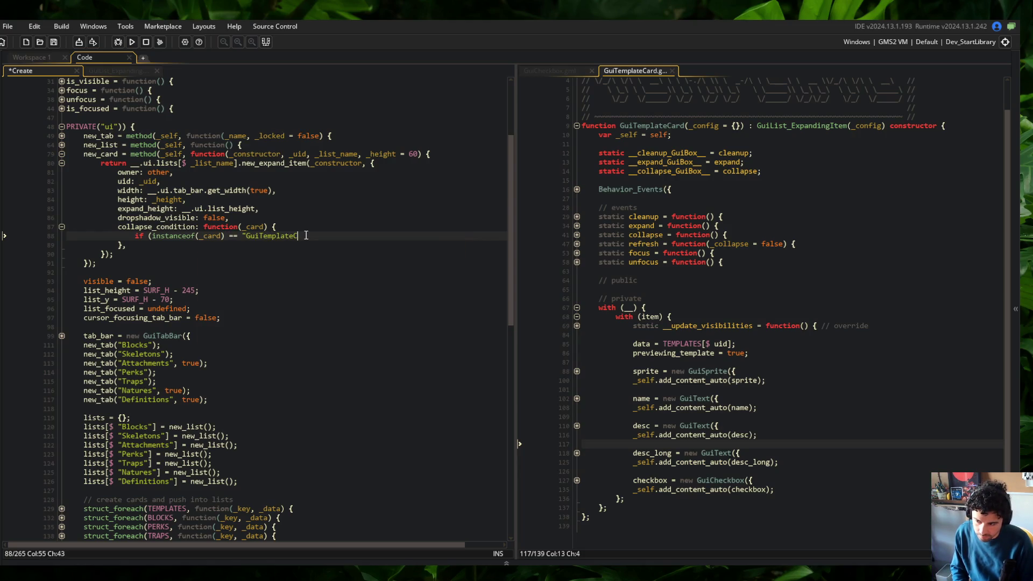
text({)
key(Return)
key(Return)
click(250, 237)
Step: Open the UTILS script and expand its folded function list
key(ctrl+t)
text(Util)
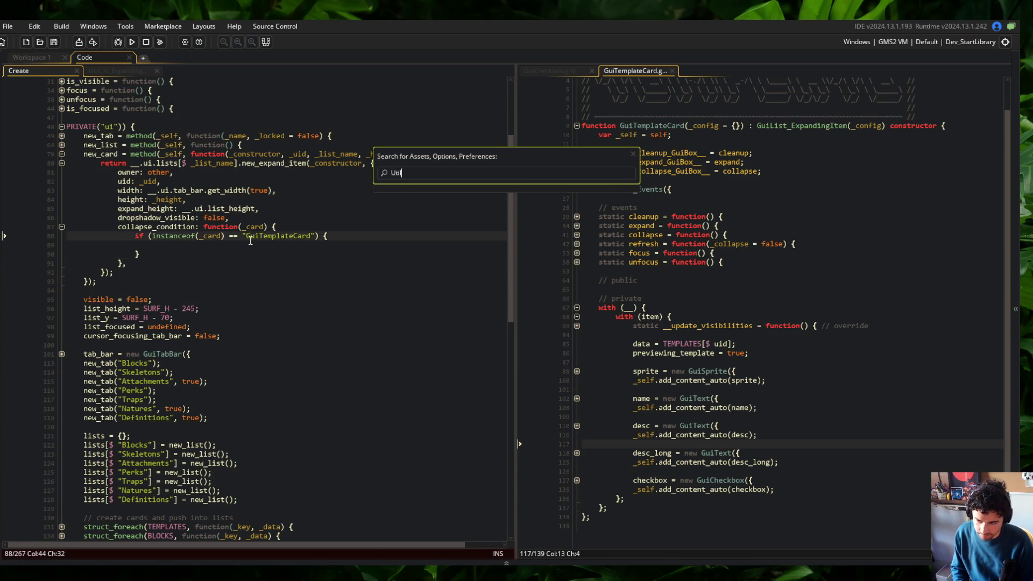
key(Return)
click(250, 238)
scroll(250, 243, down, 10)
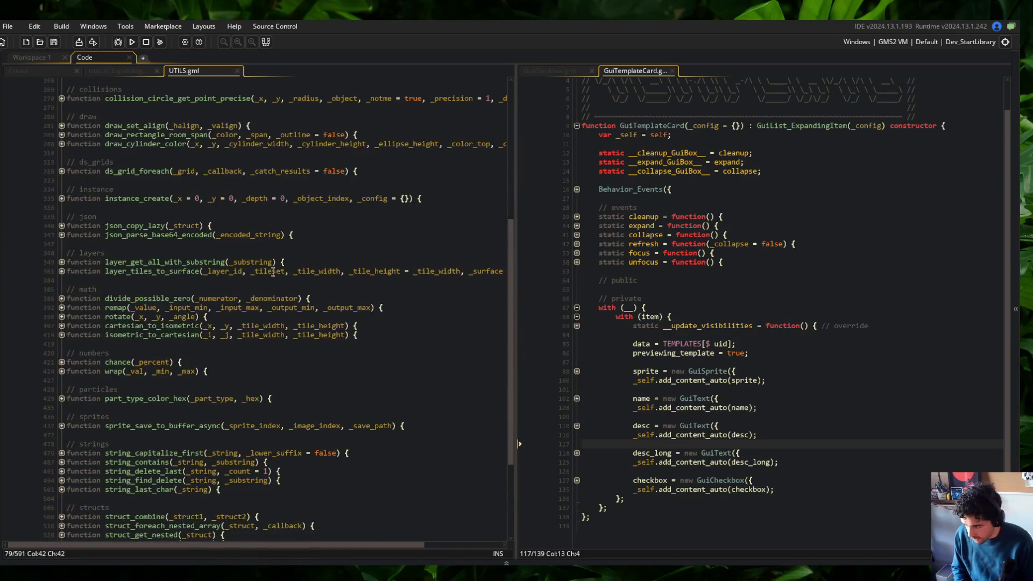
scroll(214, 237, up, 1)
Step: Start a function is_instanceof declaration below instance_create and call up its manual page
click(175, 219)
key(End)
key(Return)
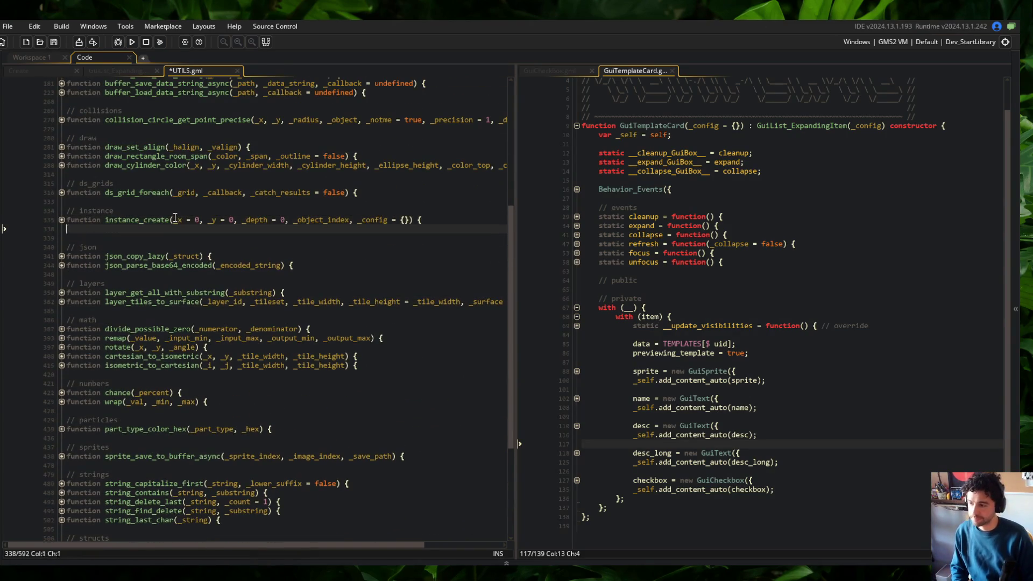
text(ctjo)
key(BackSpace)
text(ion )
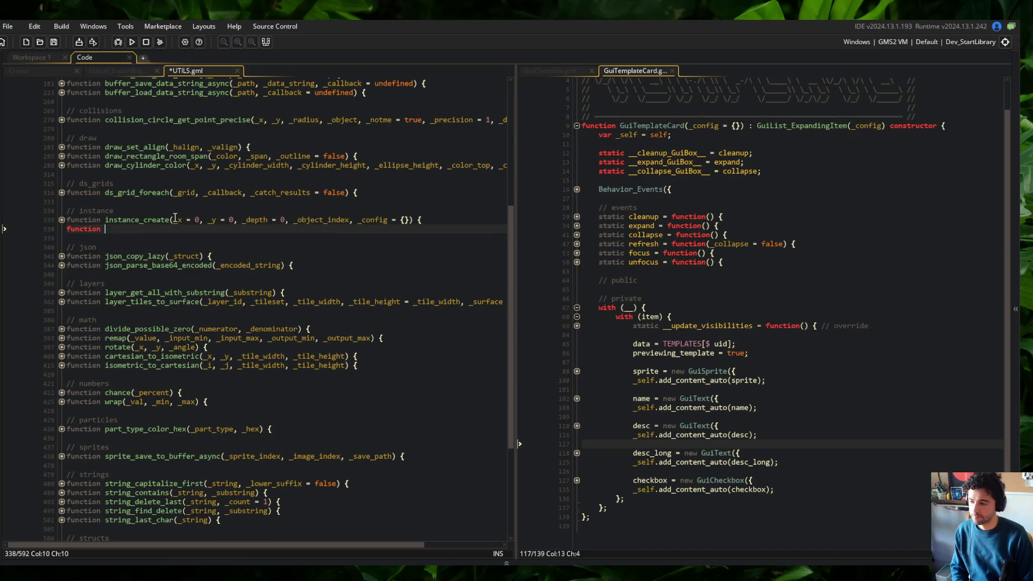
text(is_instanceof()
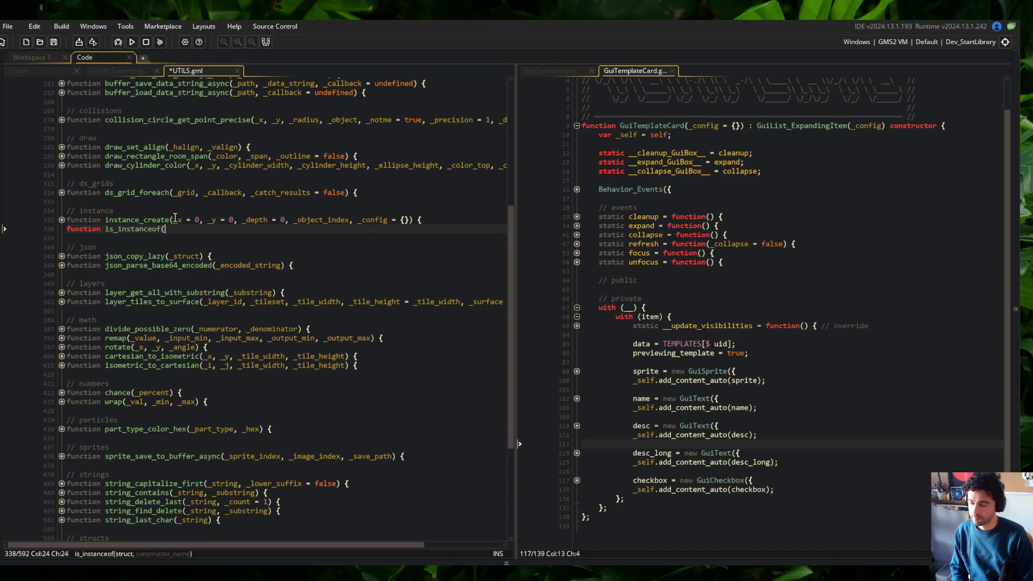
key(Left)
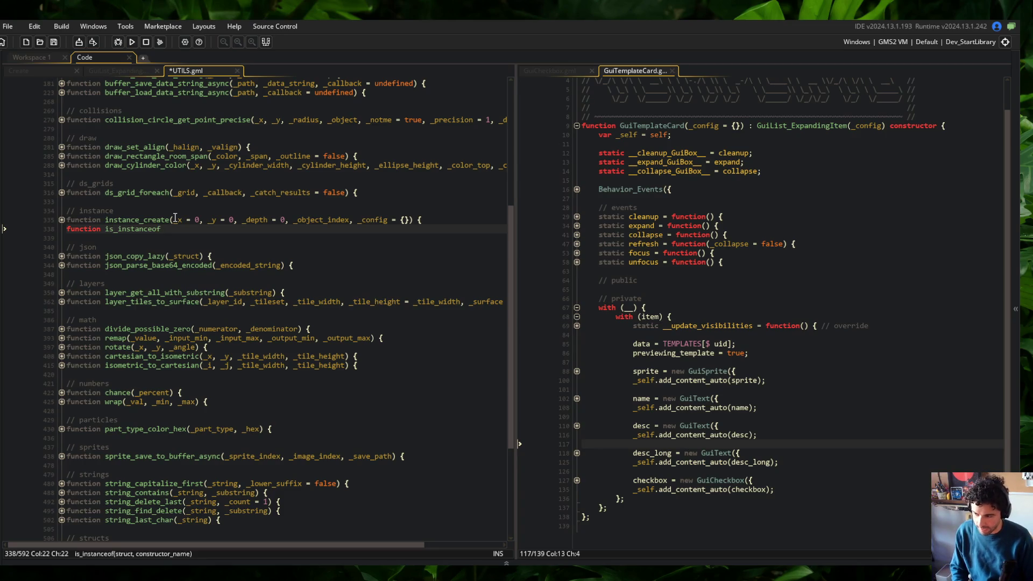
key(F1)
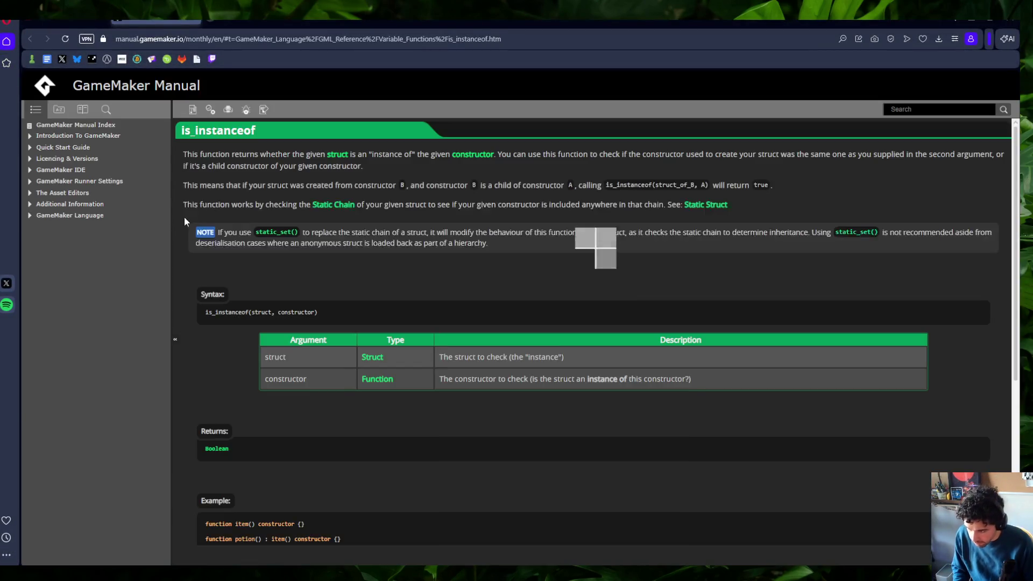
Step: Study the is_instanceof syntax and potion example in the manual, then return to the IDE
double_click(295, 311)
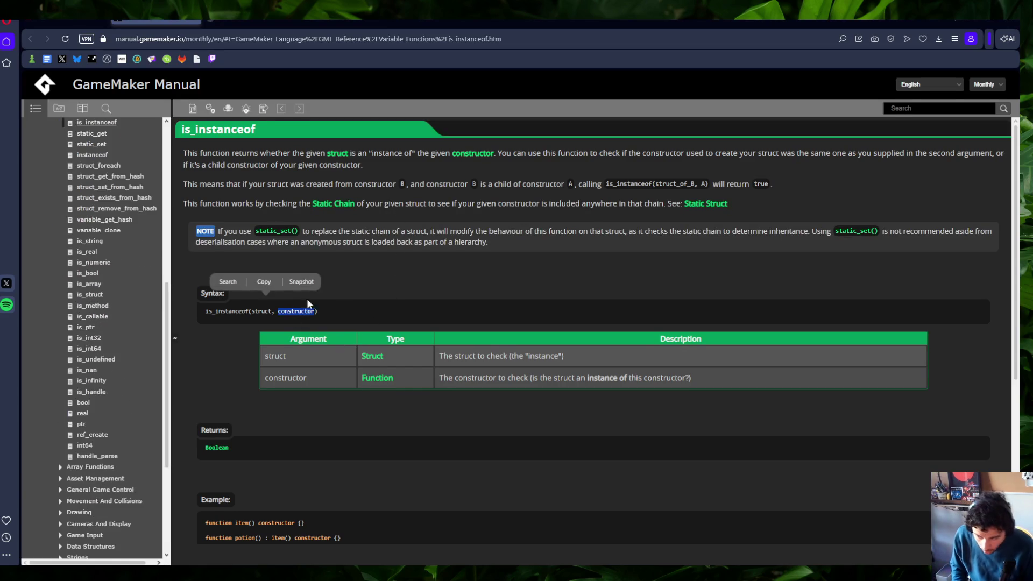
click(476, 254)
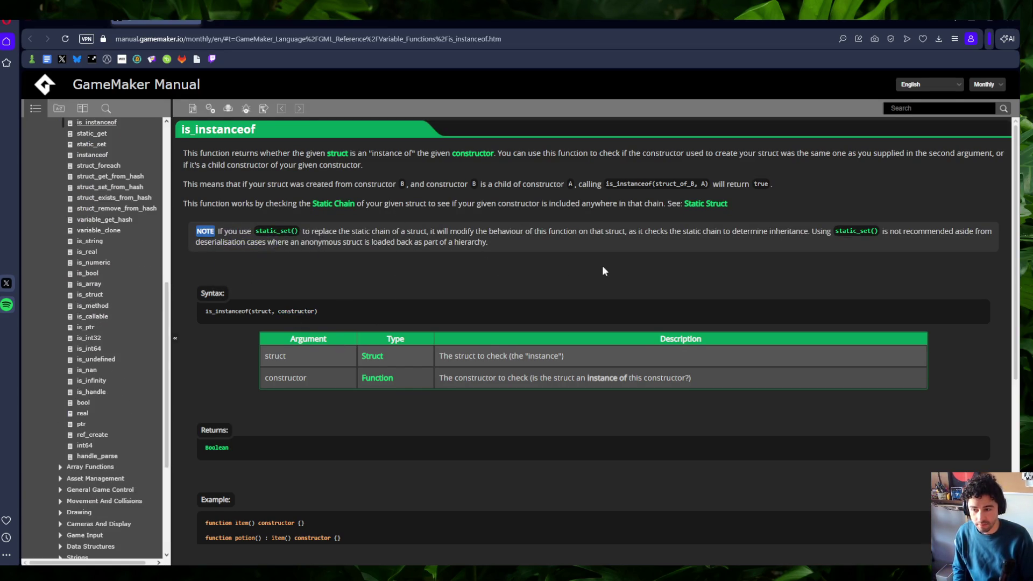
scroll(361, 301, down, 5)
double_click(310, 319)
double_click(354, 319)
click(284, 321)
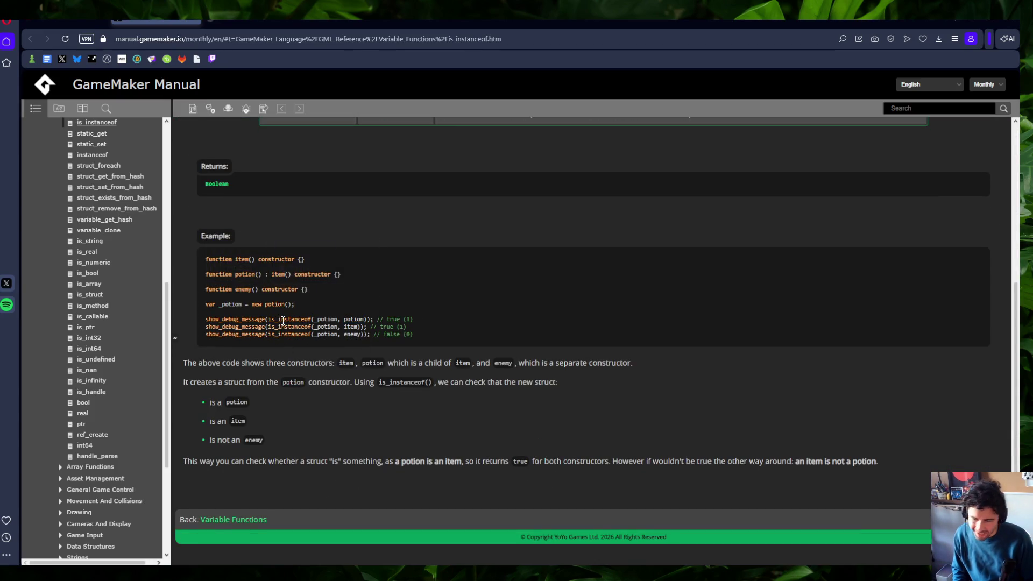
double_click(231, 305)
double_click(354, 320)
triple_click(458, 319)
click(429, 247)
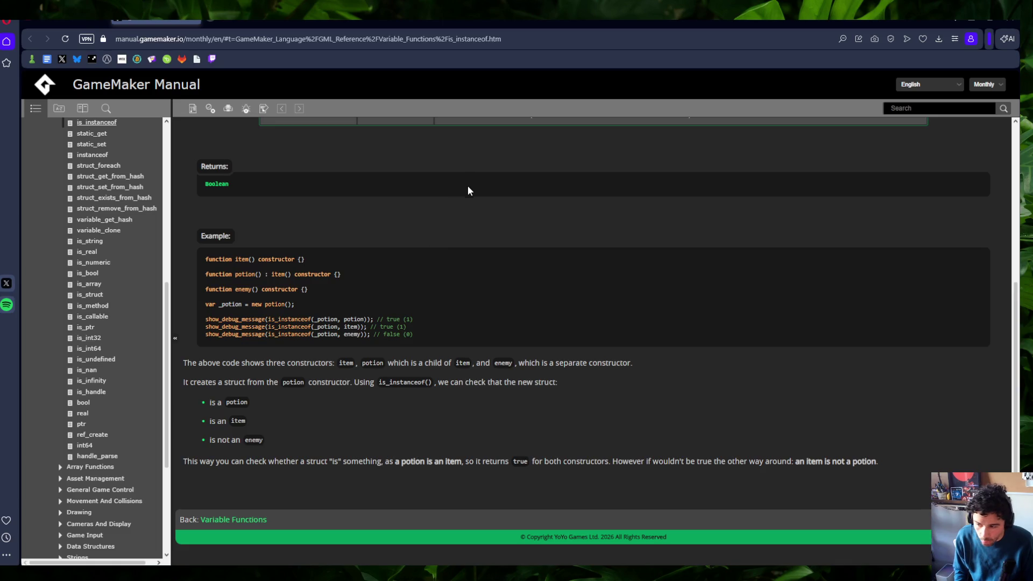
key(alt+Tab)
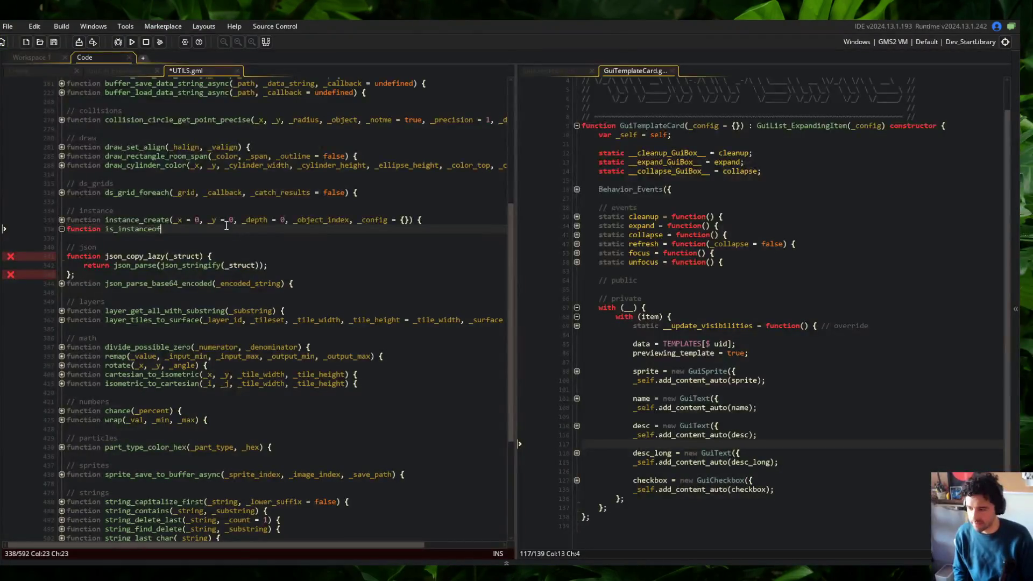
Step: Close UTILS.gml and search the whole project for instanceof uses
middle_click(202, 69)
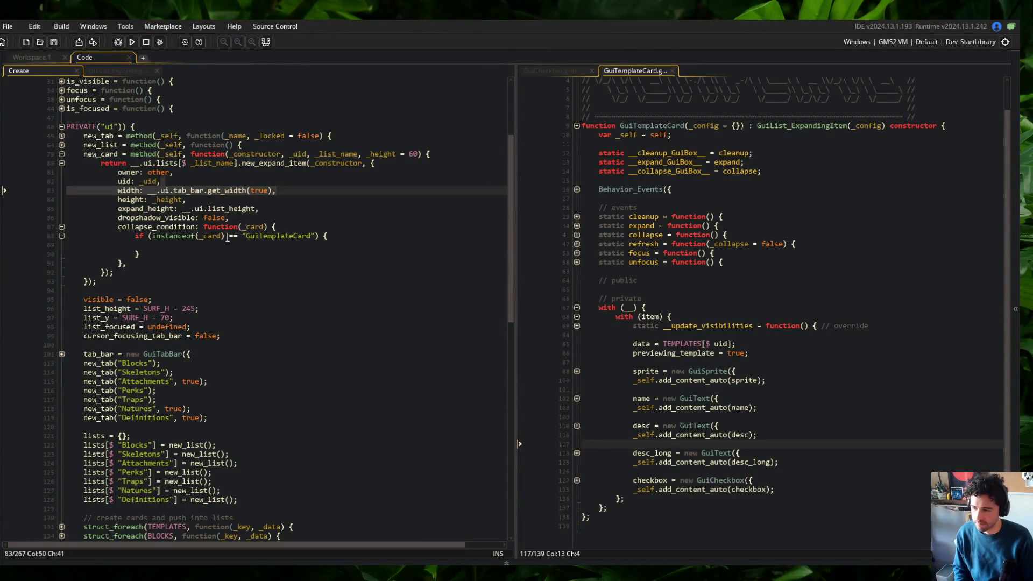
click(197, 236)
key(ctrl+shift+Left)
key(ctrl+shift+Left)
key(ctrl+shift+f)
key(Return)
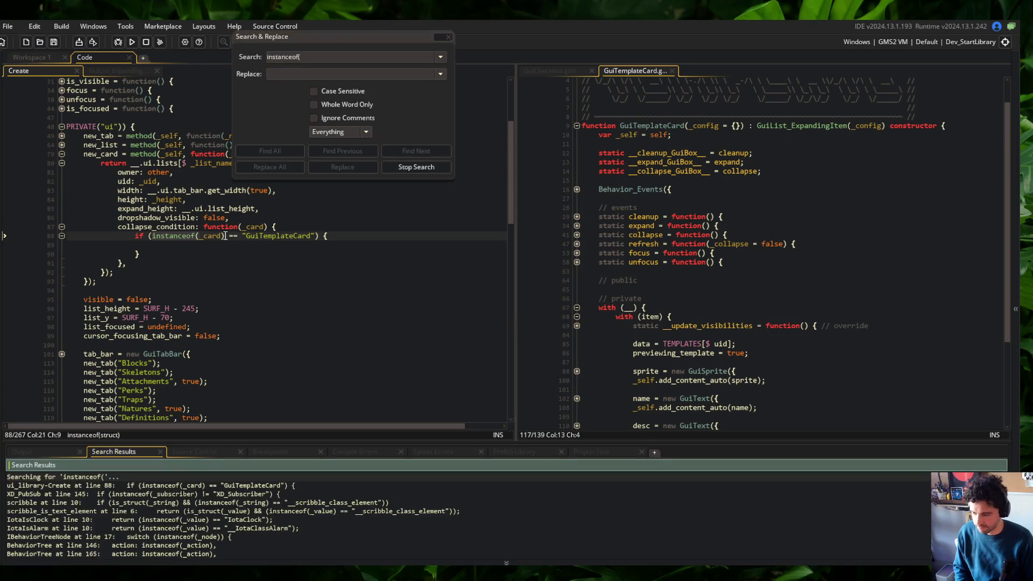
Step: Rewrite line 88 as is_instanceof(_card, GuiTemplateCard), save, and close the search window
click(234, 236)
key(Right)
key(Right)
key(Right)
text(is_)
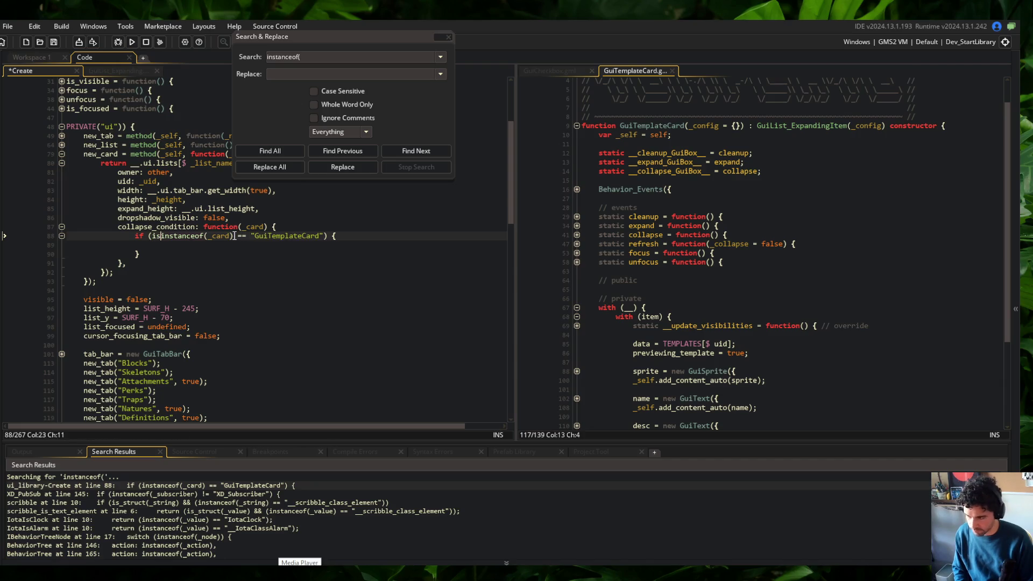
key(End)
key(Left)
key(Left)
key(Left)
key(BackSpace)
click(234, 236)
key(Delete)
key(Delete)
key(Delete)
key(BackSpace)
text(,)
key(ctrl+Right)
text())
key(ctrl+s)
click(241, 263)
key(Escape)
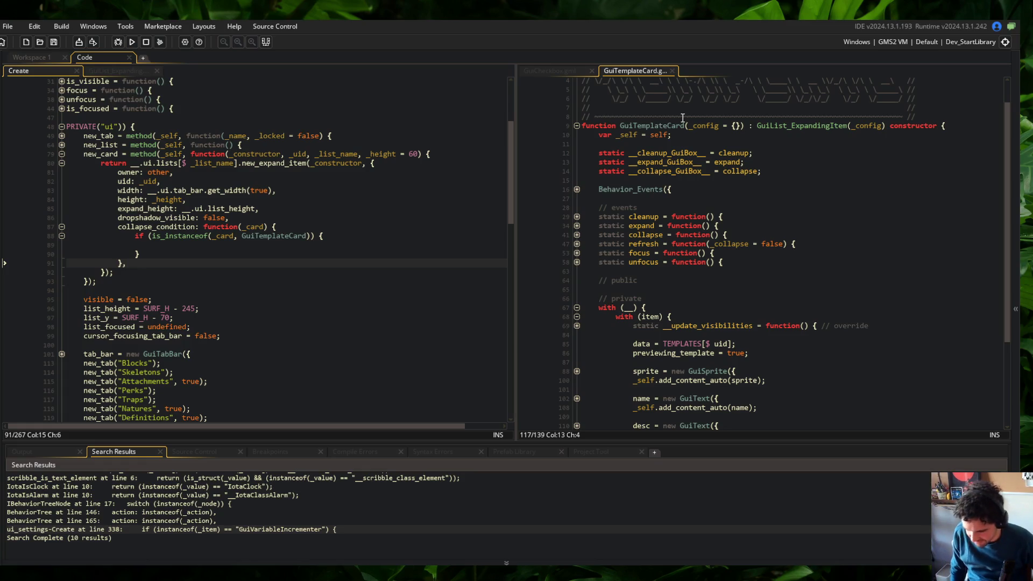
Step: Add return !__.card.__.item.checkbox.get_mouse_touching(); inside the GuiTemplateCard if block and save
key(Up)
key(Up)
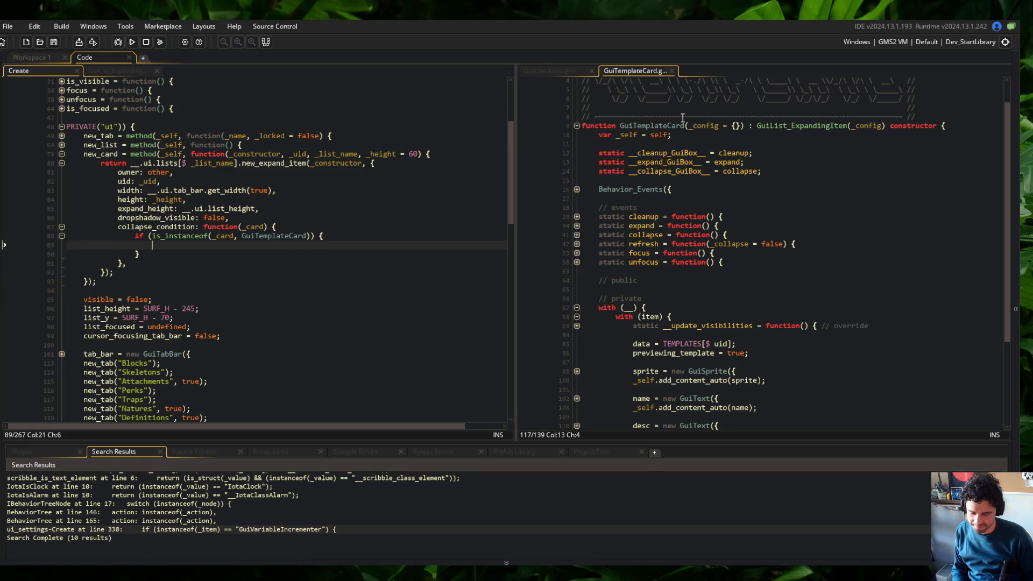
scroll(682, 117, down, 3)
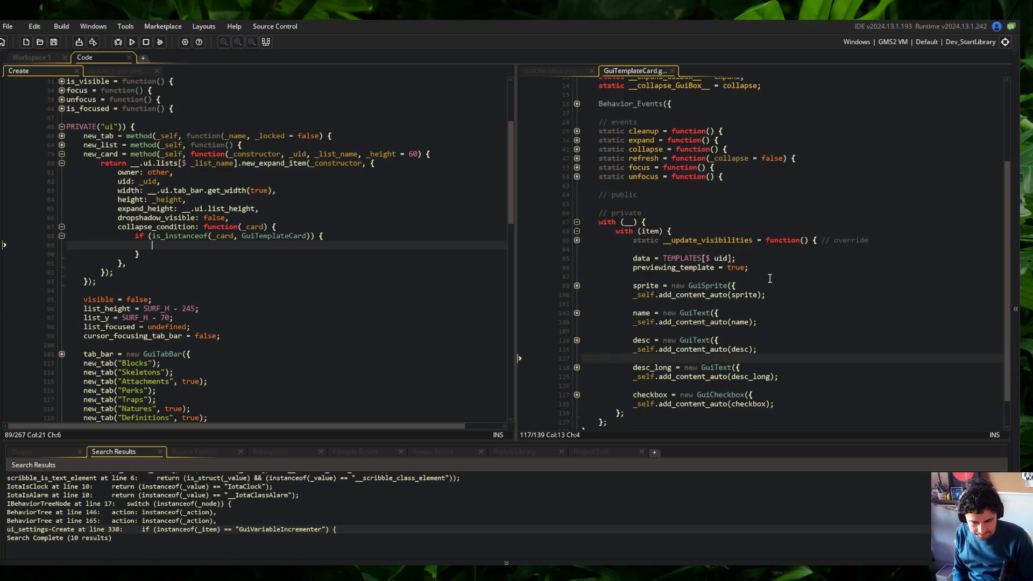
scroll(674, 241, up, 2)
click(662, 245)
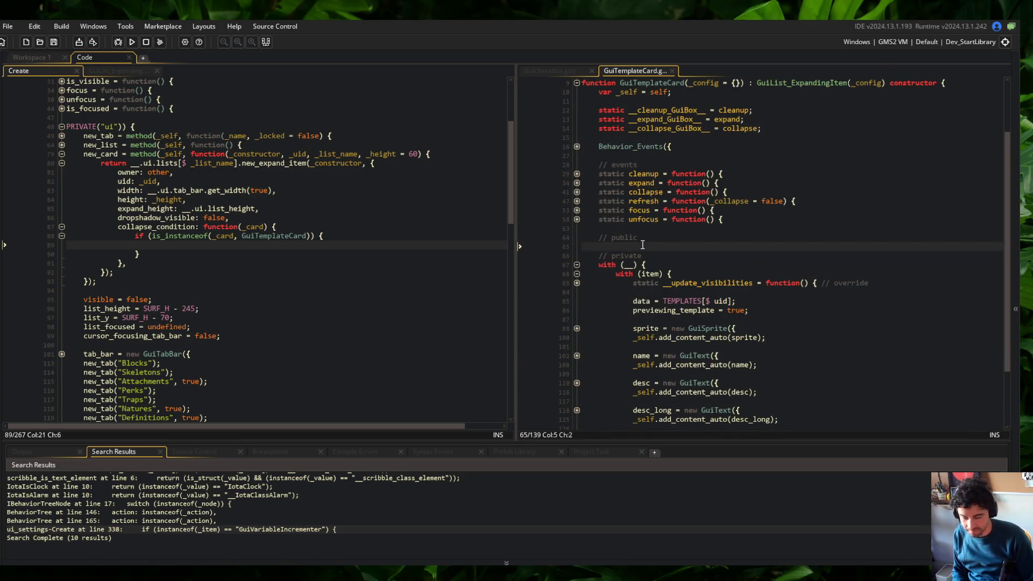
text(return __.card._)
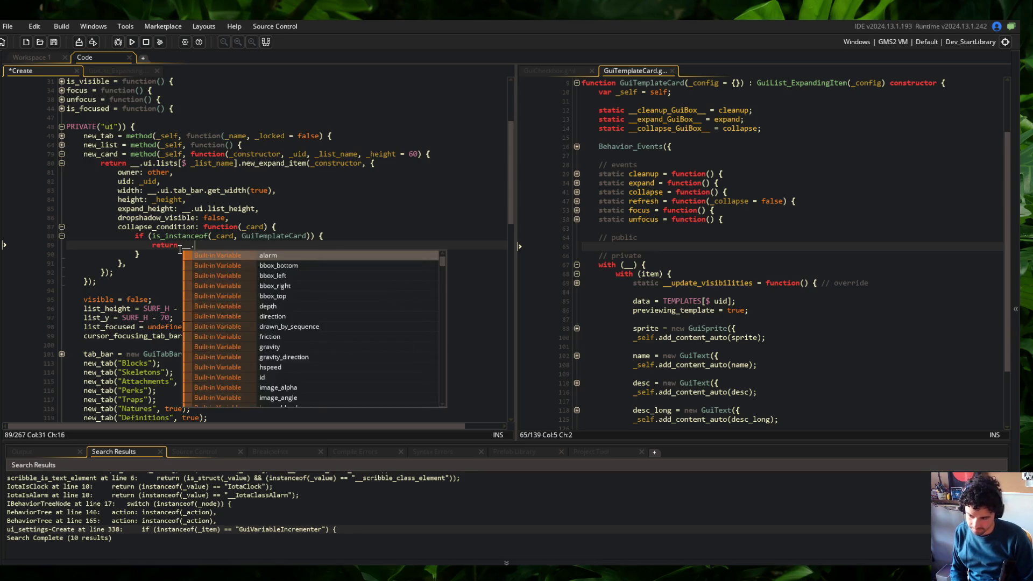
text(_.item.)
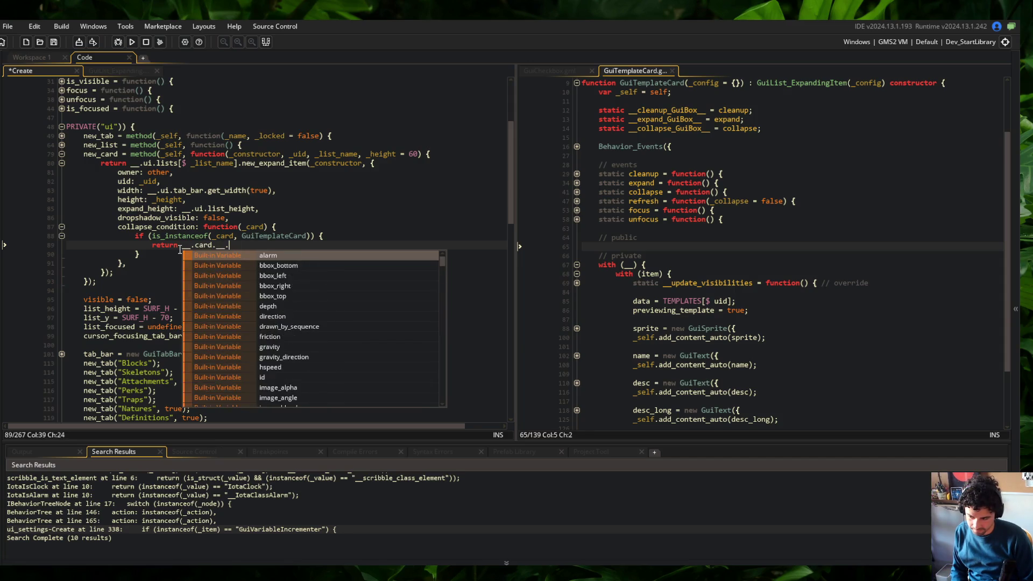
text(chec)
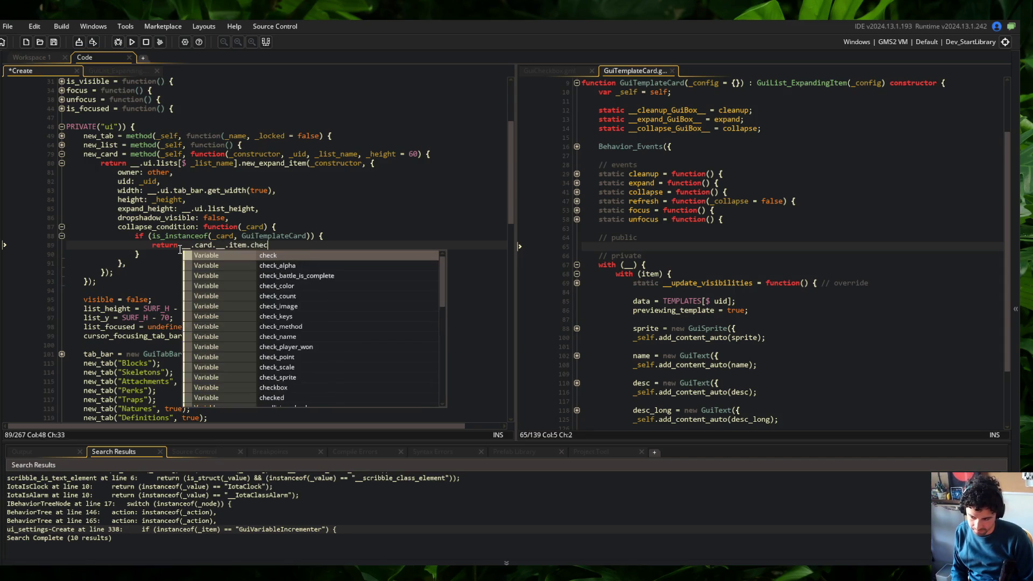
text(kbox.get_mouse)
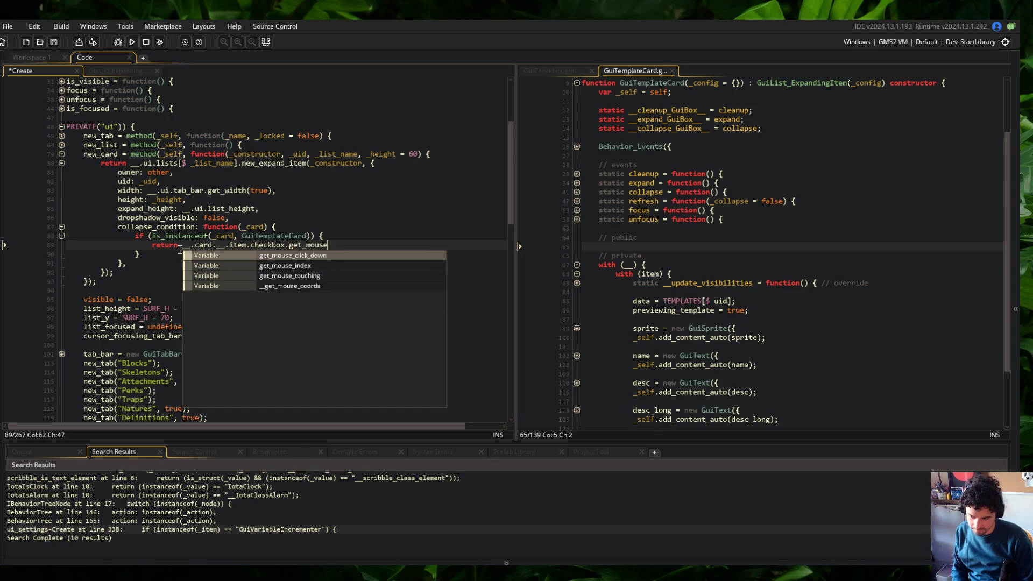
text(_tou)
key(Return)
text(();)
key(ctrl+s)
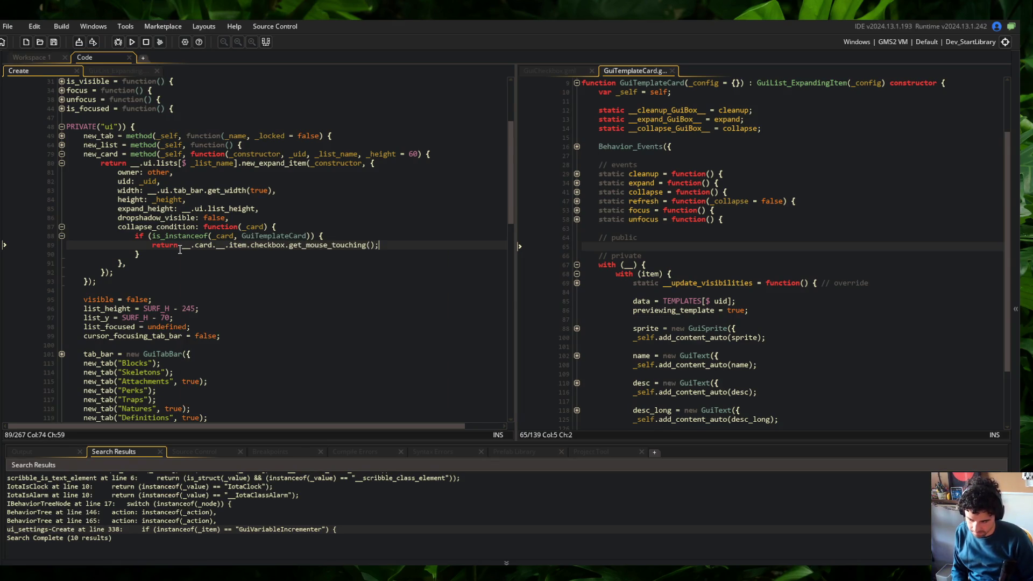
text(!)
key(ctrl+s)
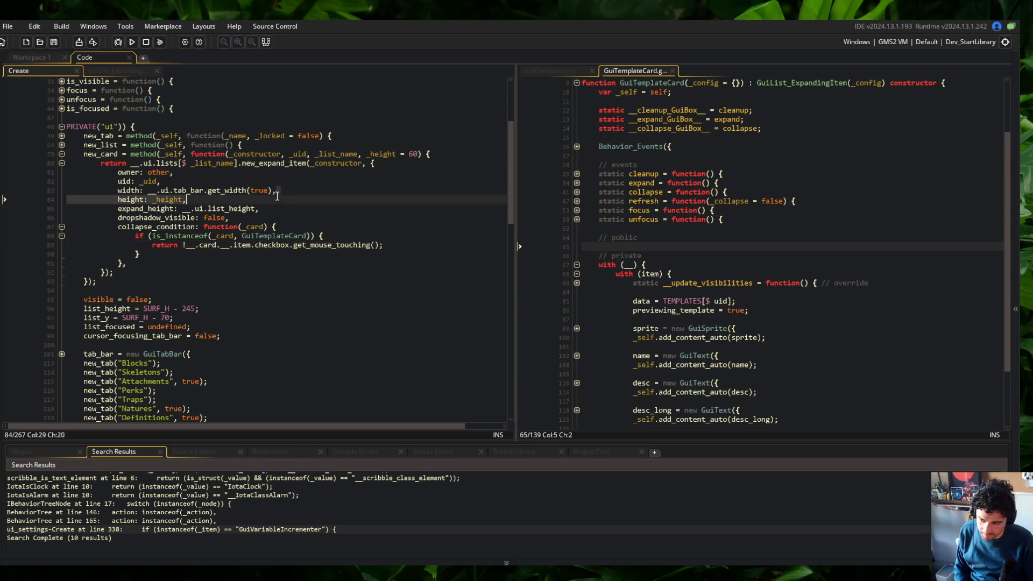
Step: Review the finished collapse condition block and build and run the game with F5
drag(277, 226, 198, 266)
double_click(251, 227)
key(Down)
key(ctrl+Right)
click(264, 236)
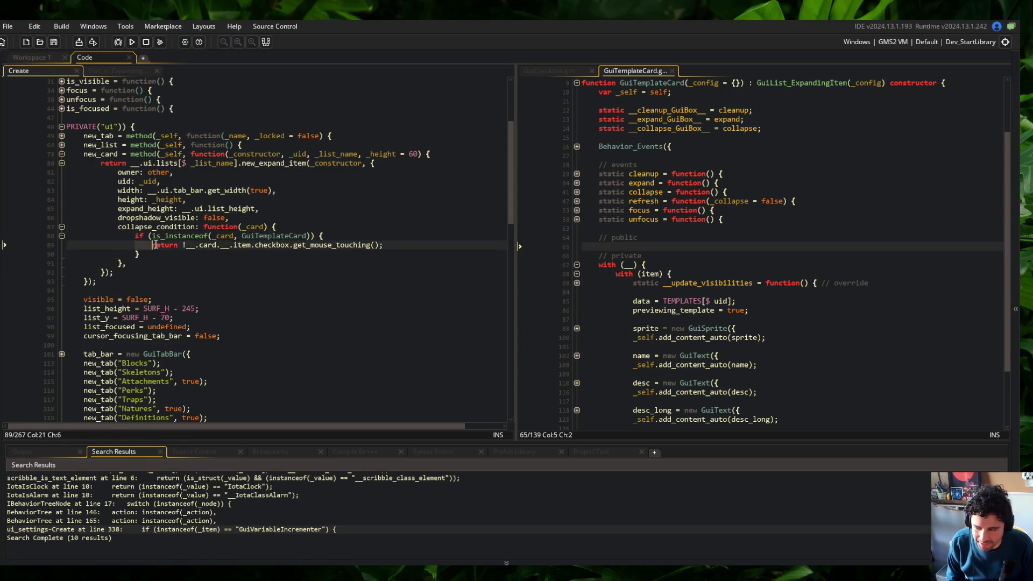
click(232, 261)
click(294, 245)
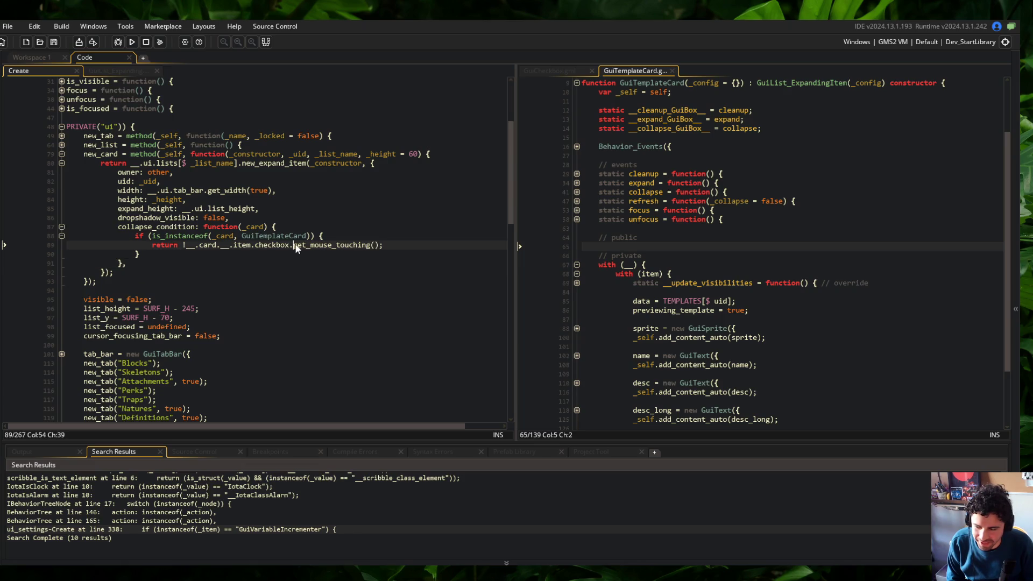
click(207, 245)
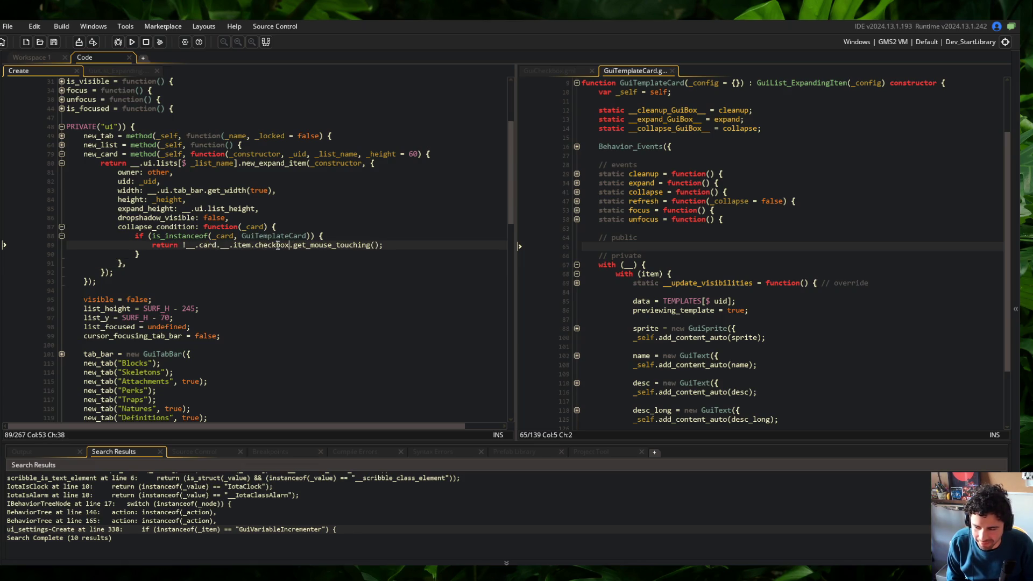
click(280, 253)
key(F5)
click(446, 181)
scroll(448, 139, down, 5)
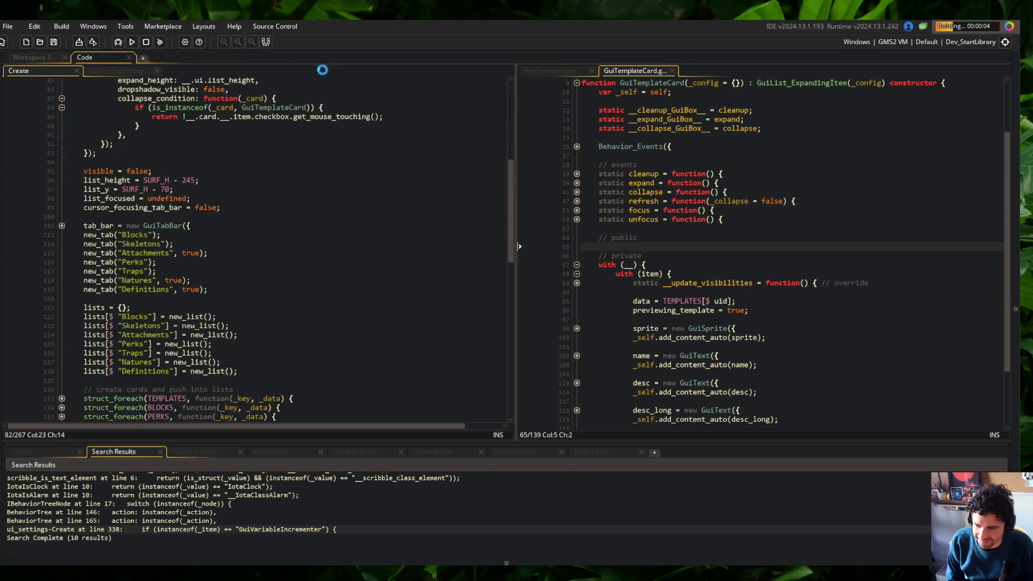
scroll(420, 172, up, 10)
click(239, 228)
key(Down)
key(Down)
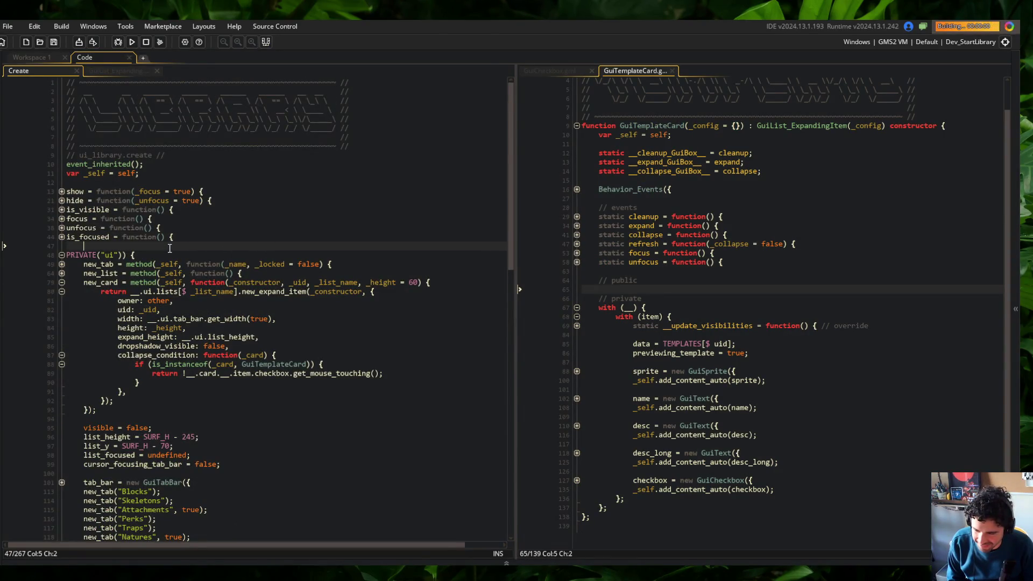
click(401, 240)
click(442, 272)
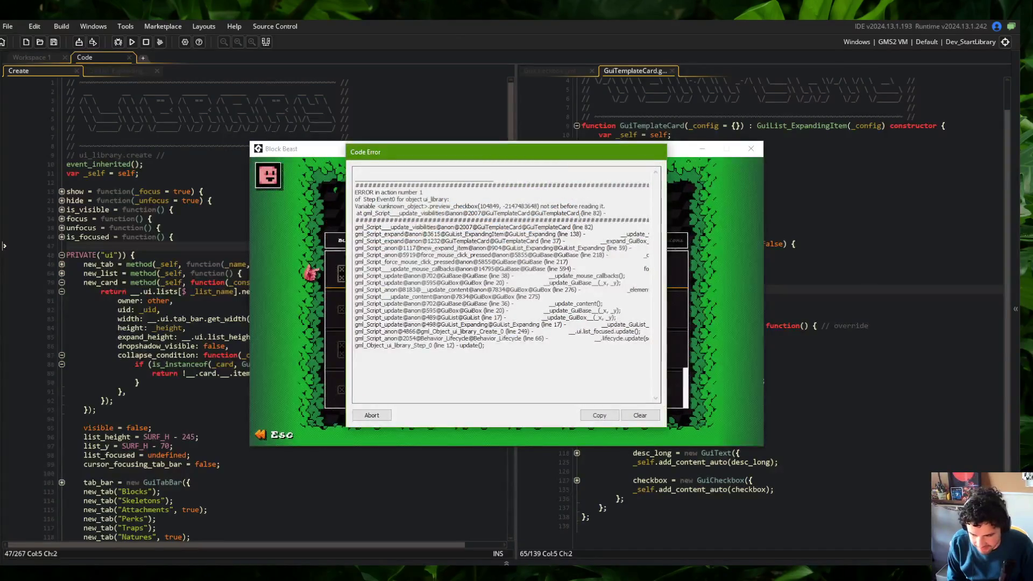
click(376, 416)
click(754, 407)
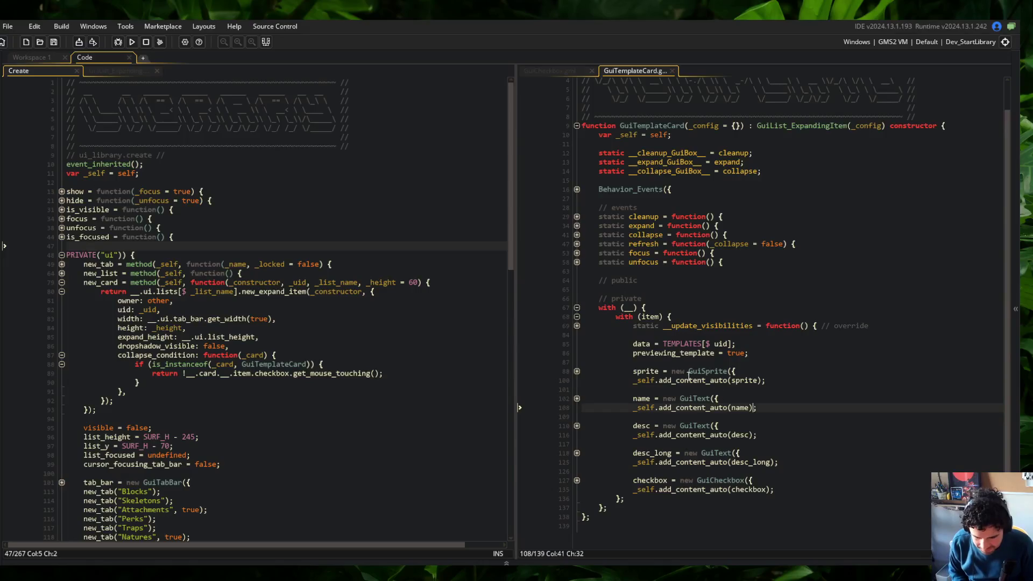
Step: Search GuiTemplateCard for remaining checkbox references
double_click(652, 479)
key(ctrl+f)
key(Return)
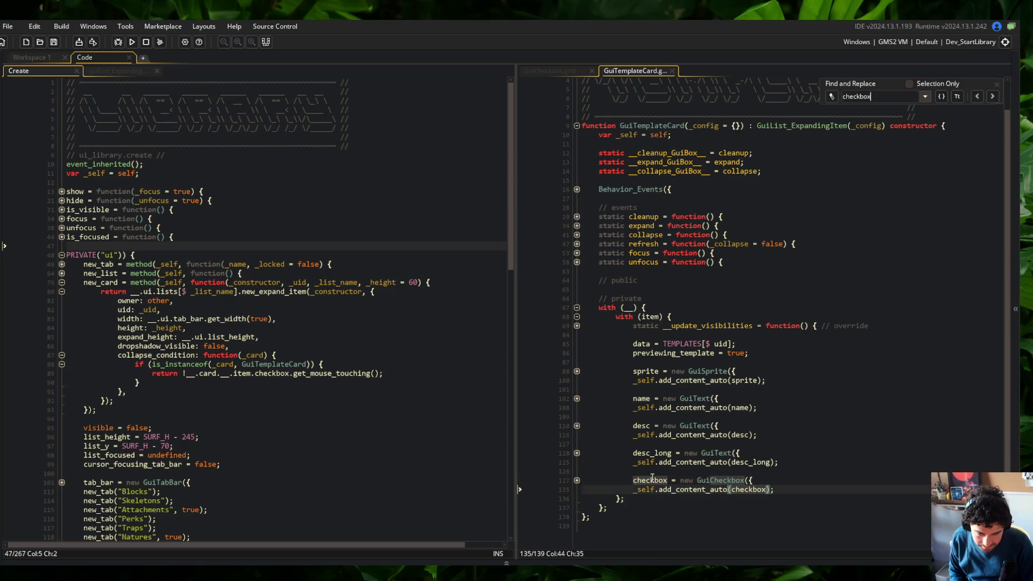
key(Return)
key(Return)
key(Return)
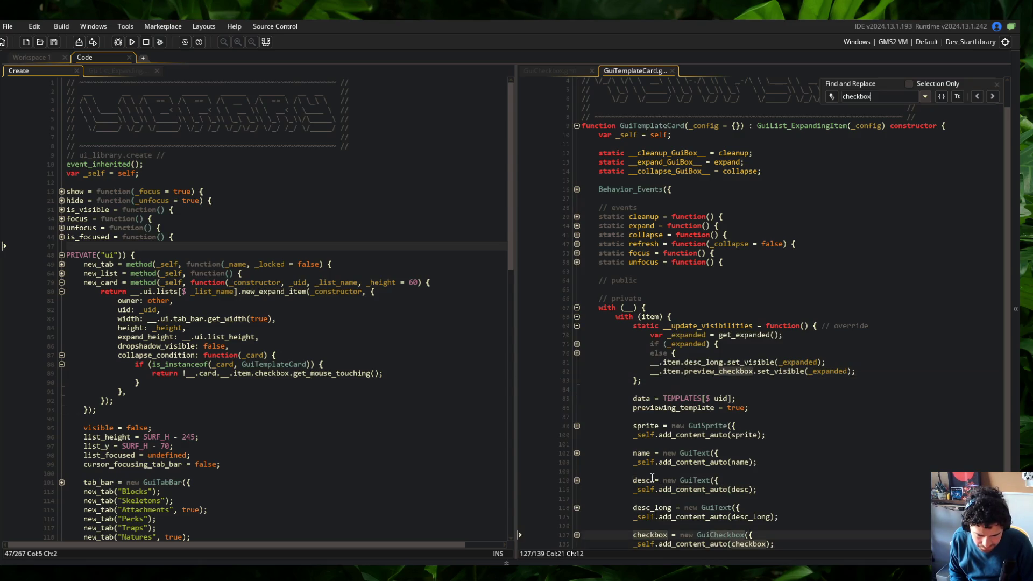
Step: Change preview_checkbox to checkbox on line 82 and rerun the game
double_click(715, 372)
text(checkbox)
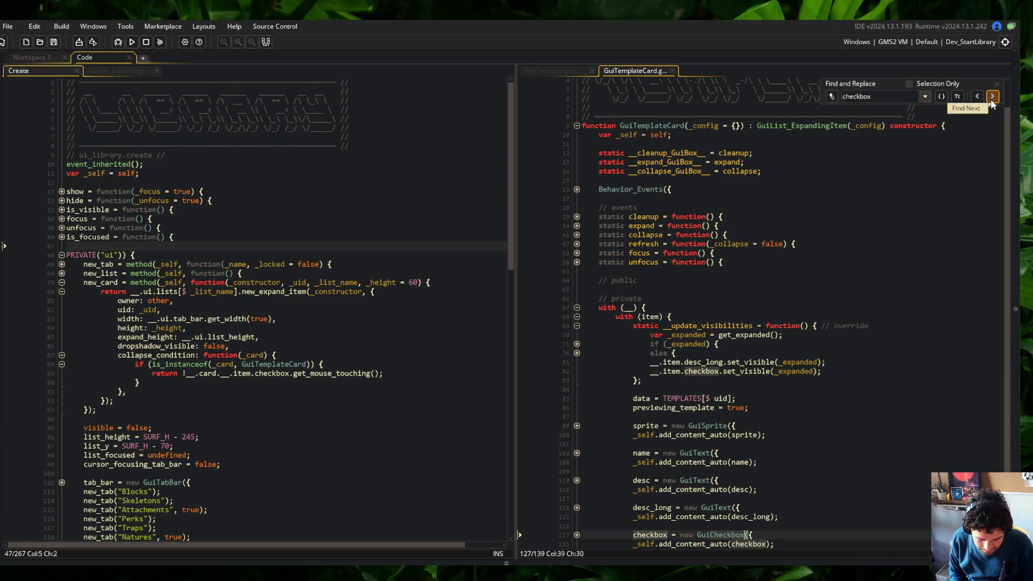
click(761, 225)
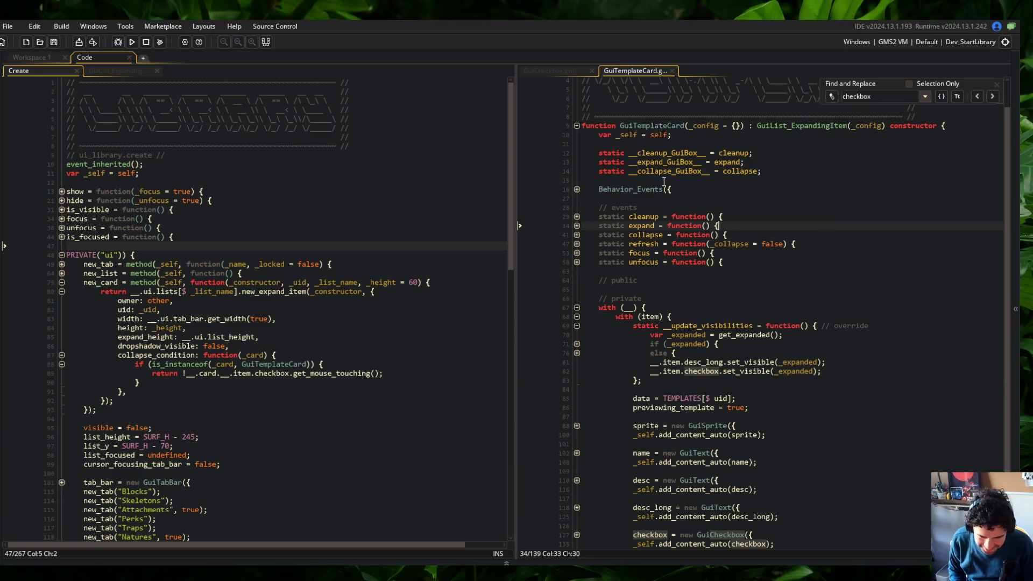
click(131, 41)
drag(690, 89, 715, 98)
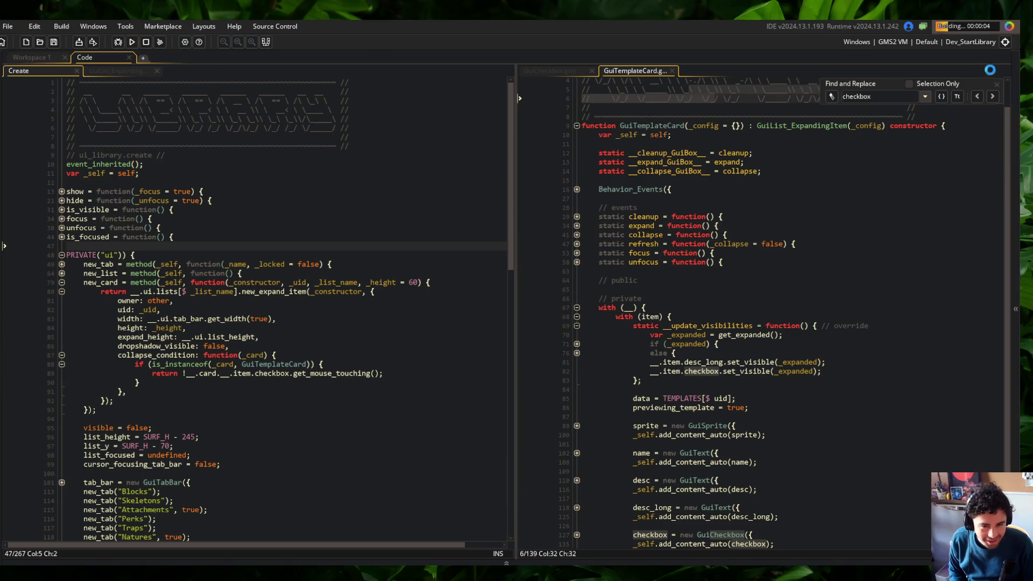
Step: In the running game, open Skeletons and expand the Wide card, then close the game
scroll(821, 319, up, 1)
click(821, 320)
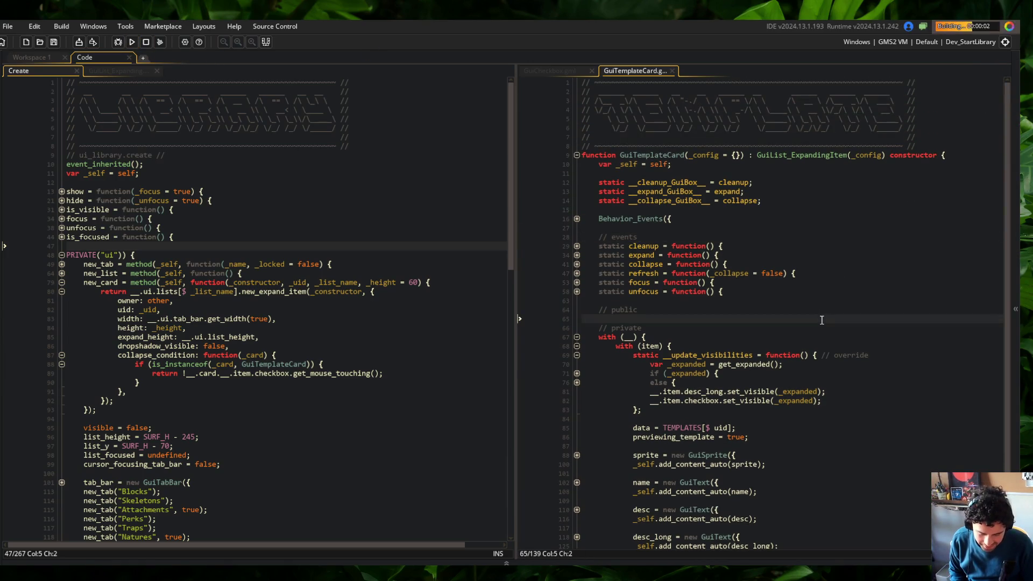
scroll(670, 266, down, 3)
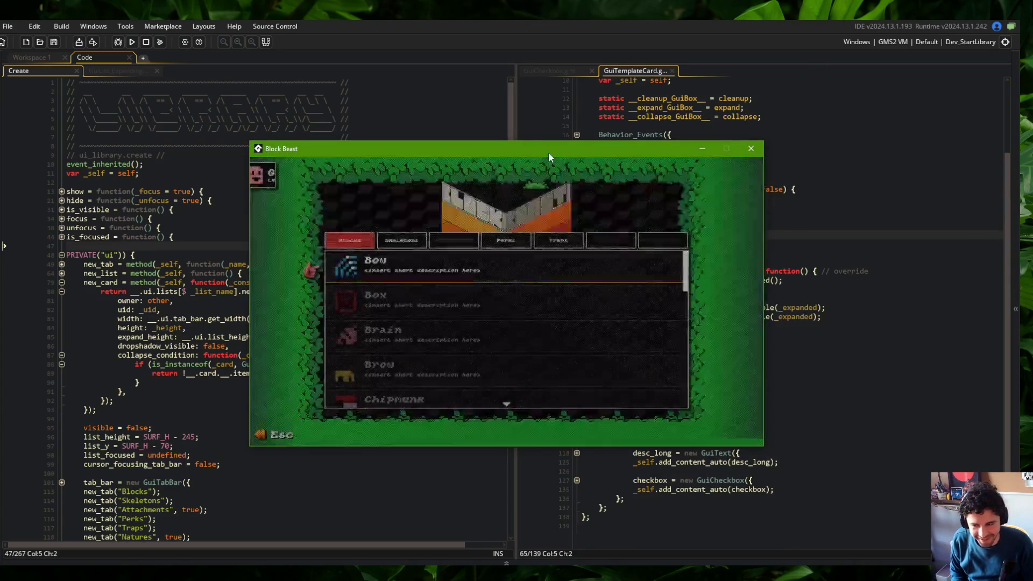
click(407, 244)
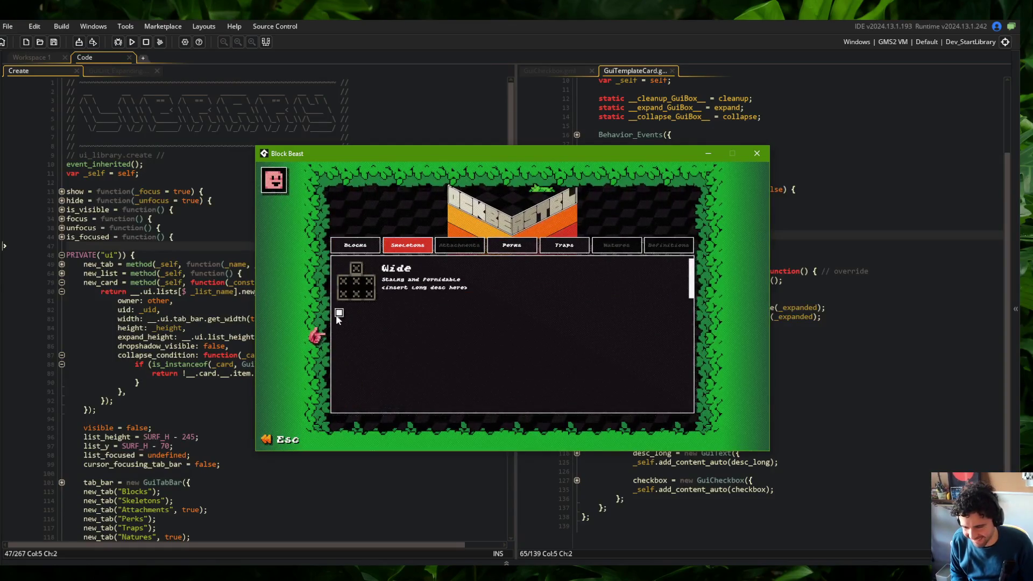
key(Return)
key(Return)
key(Return)
key(Return)
key(Return)
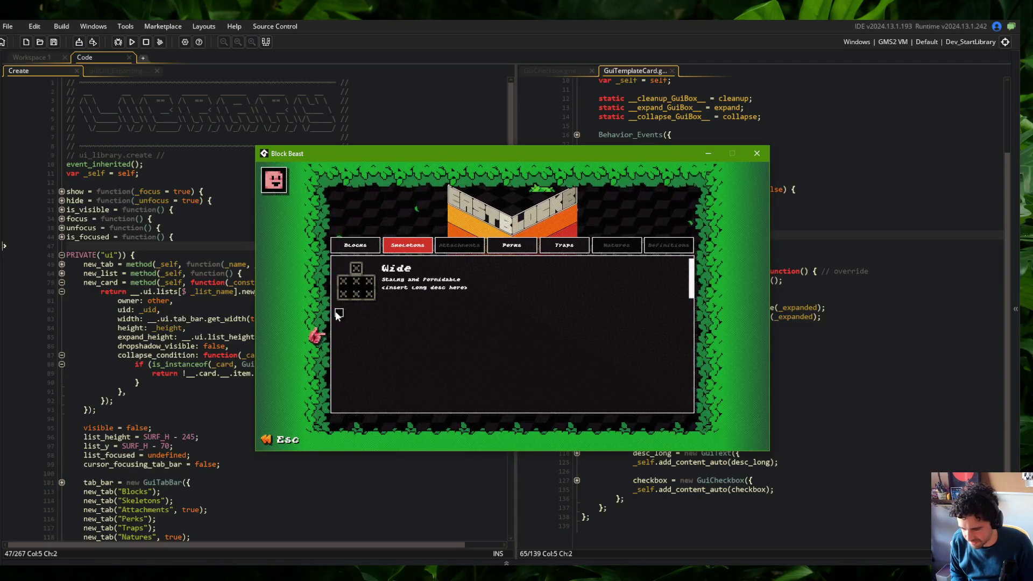
click(131, 273)
Step: Breakpoint line 88, debug-run, click the Wide card and its checkbox, then stop
click(37, 365)
click(118, 42)
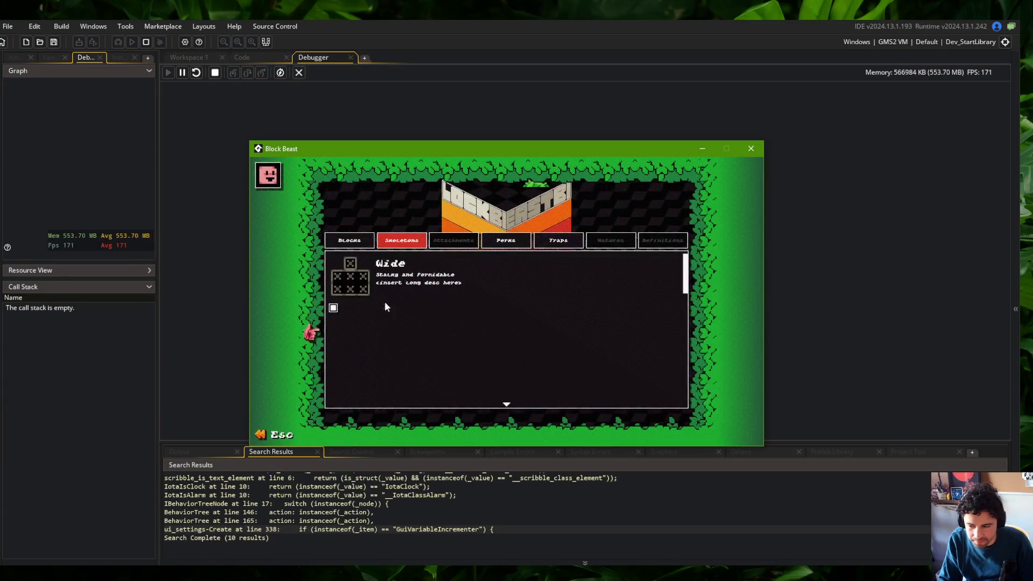
click(334, 309)
click(334, 304)
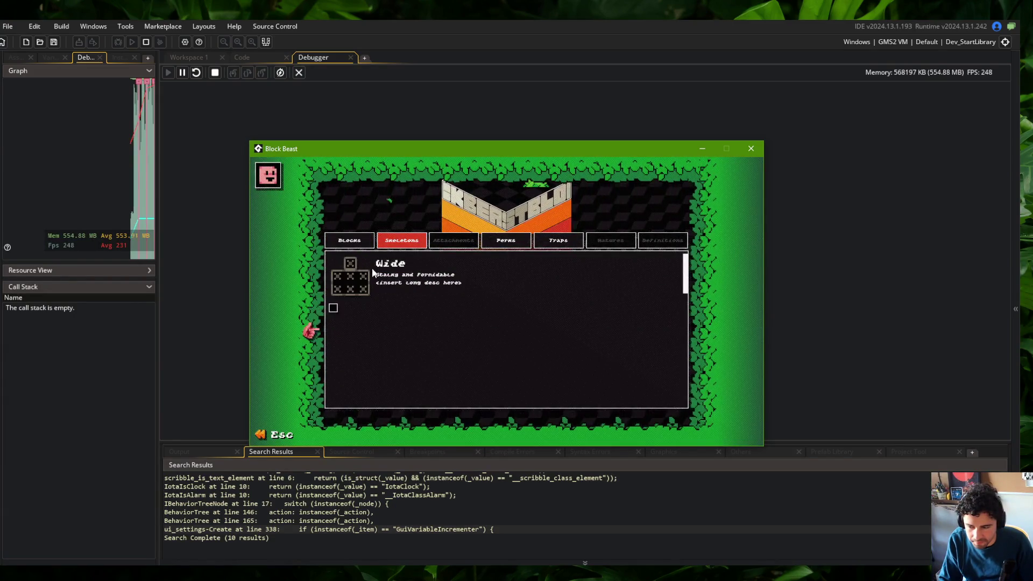
click(336, 301)
click(300, 72)
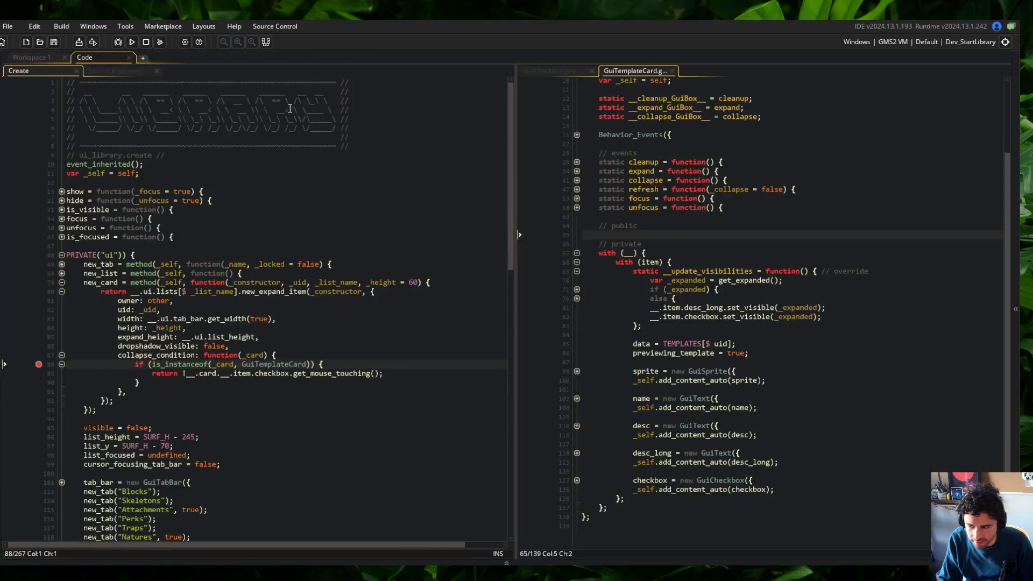
double_click(166, 355)
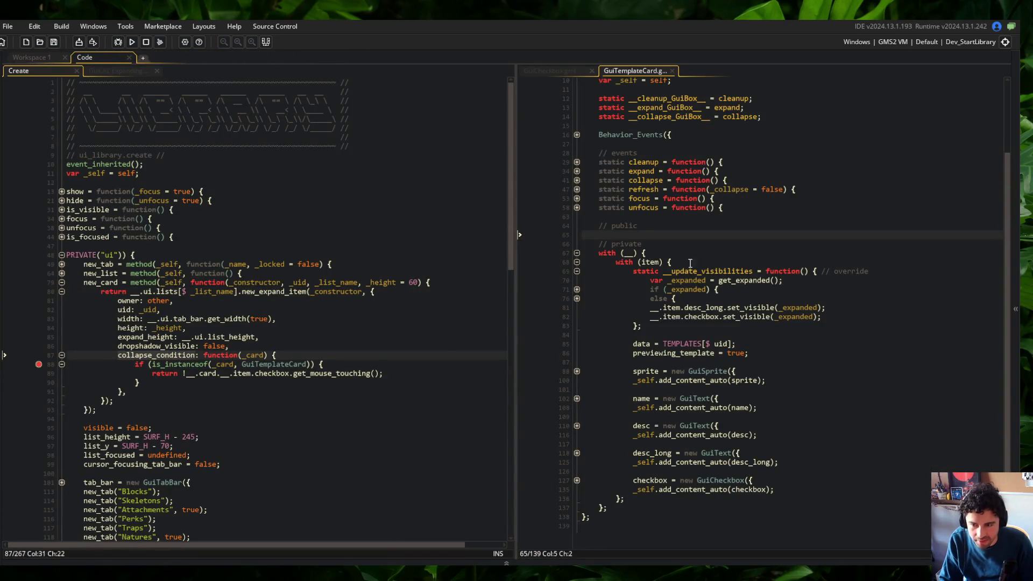
click(550, 70)
click(116, 71)
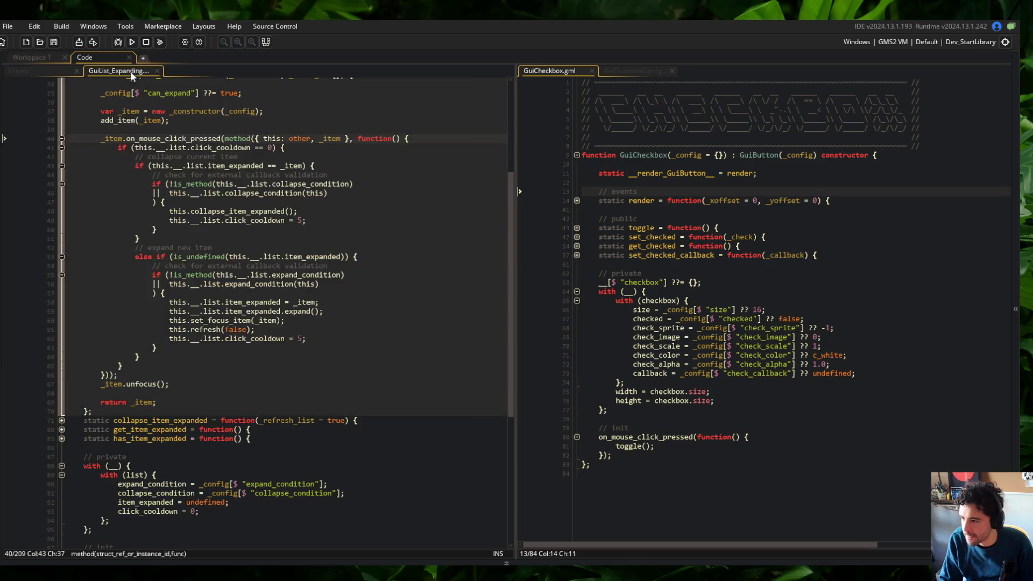
drag(116, 71, 543, 70)
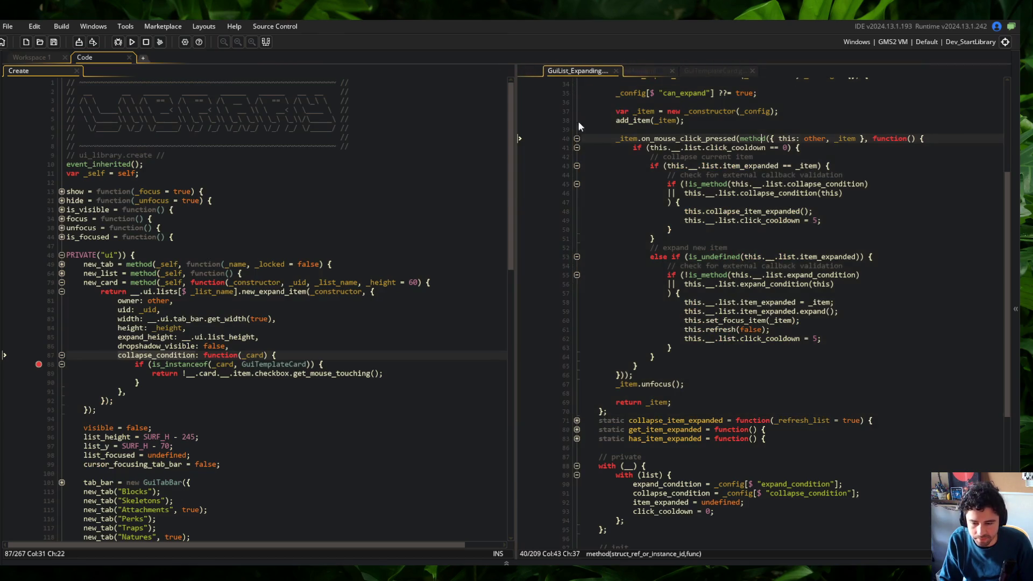
click(671, 256)
scroll(671, 257, down, 5)
double_click(830, 365)
scroll(831, 366, up, 10)
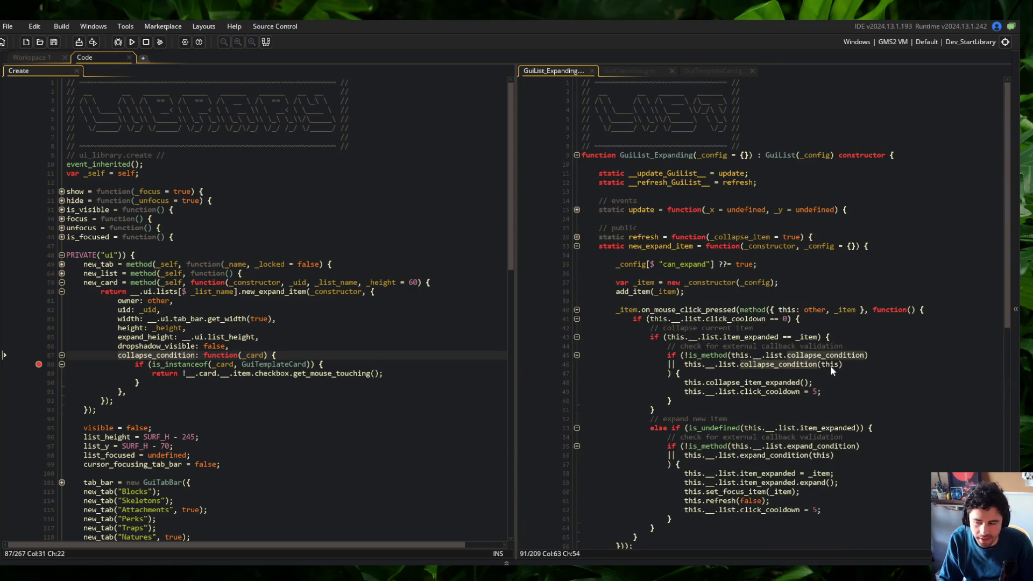
mouse_move(617, 255)
mouse_down()
mouse_move(819, 479)
mouse_move(869, 346)
mouse_up()
scroll(869, 350, down, 15)
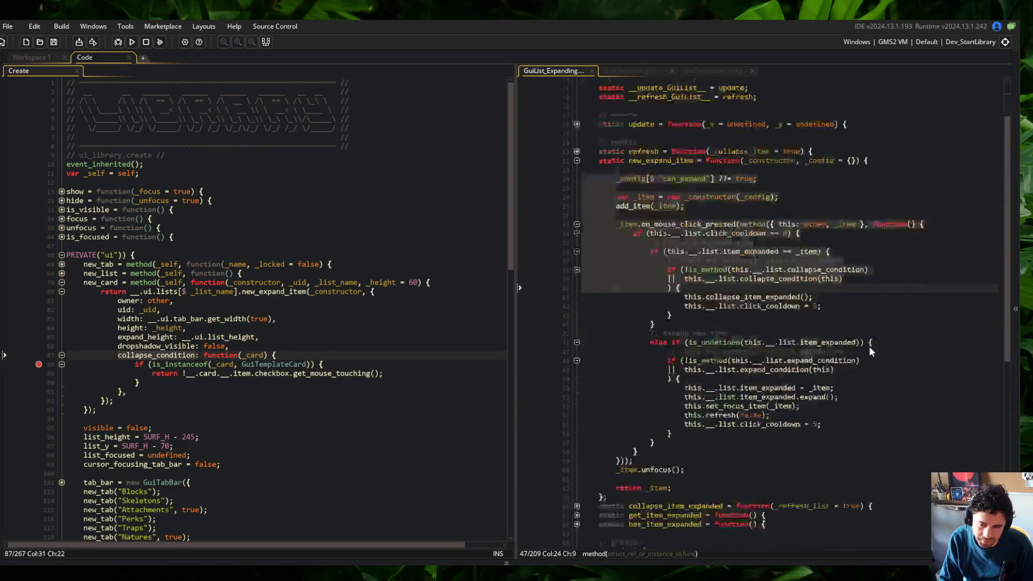
mouse_move(118, 337)
mouse_down()
mouse_move(125, 392)
mouse_move(95, 410)
mouse_up()
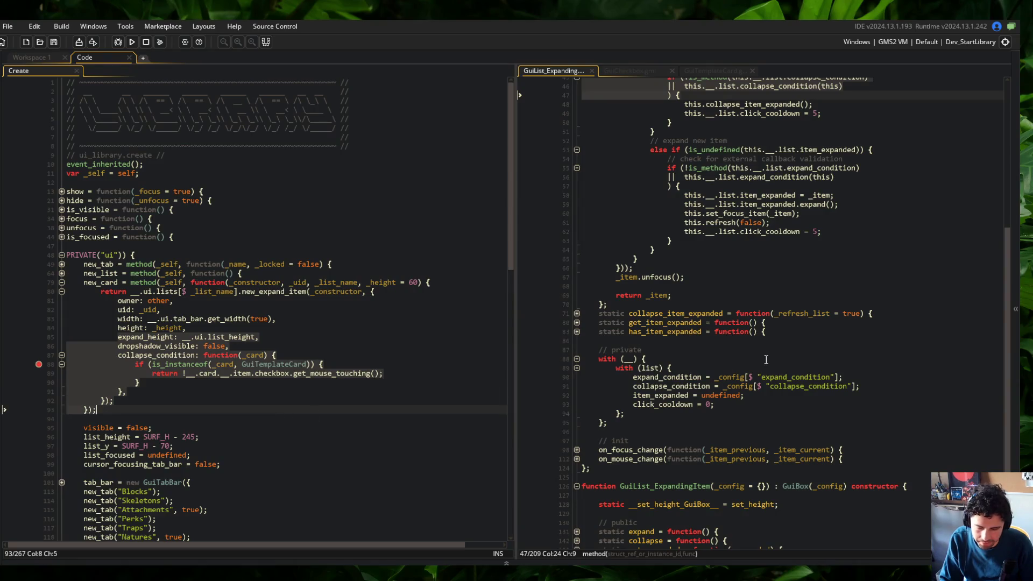
scroll(766, 360, down, 4)
scroll(766, 360, up, 6)
click(299, 337)
scroll(101, 387, down, 5)
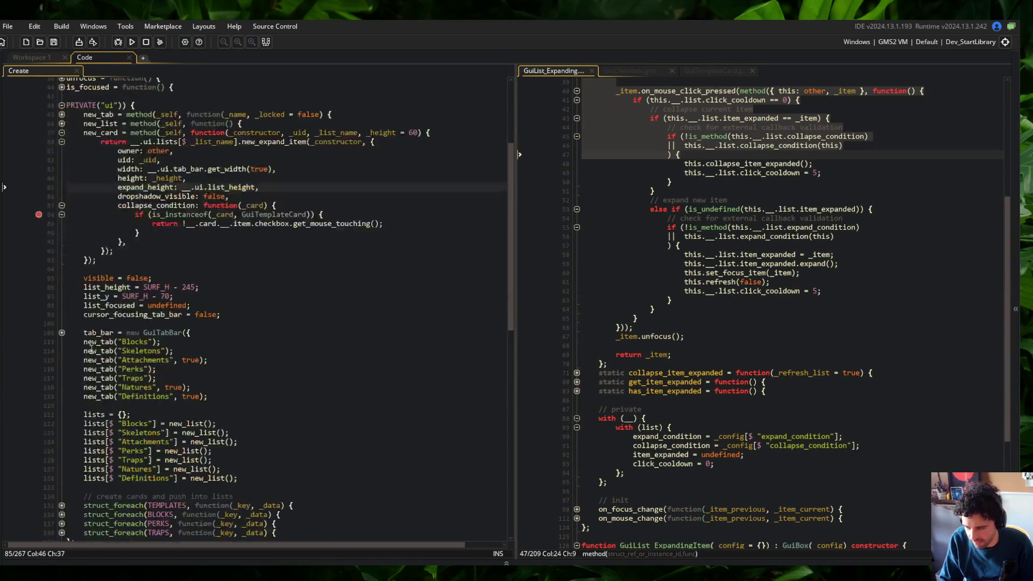
click(62, 123)
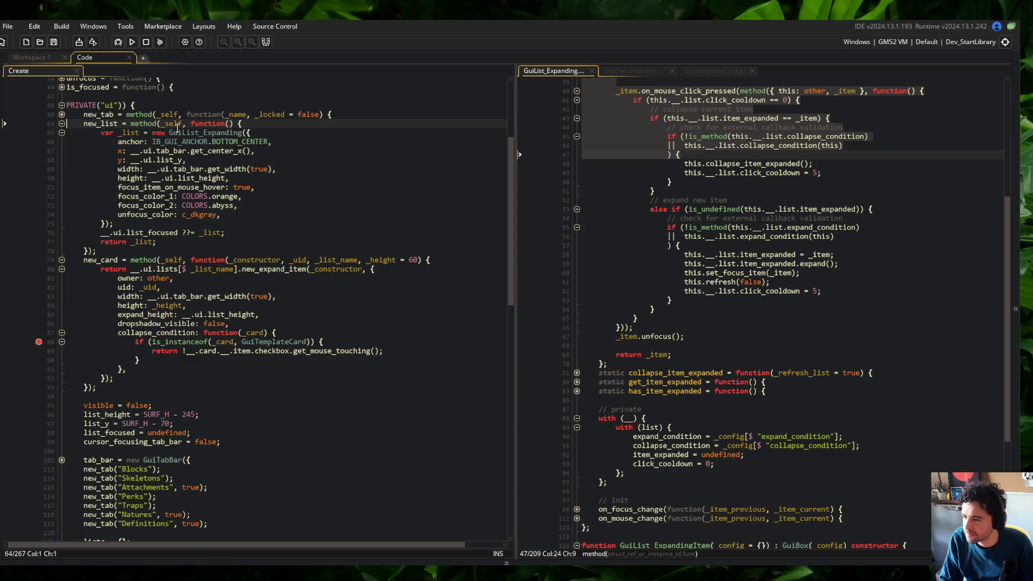
click(242, 132)
scroll(398, 278, up, 5)
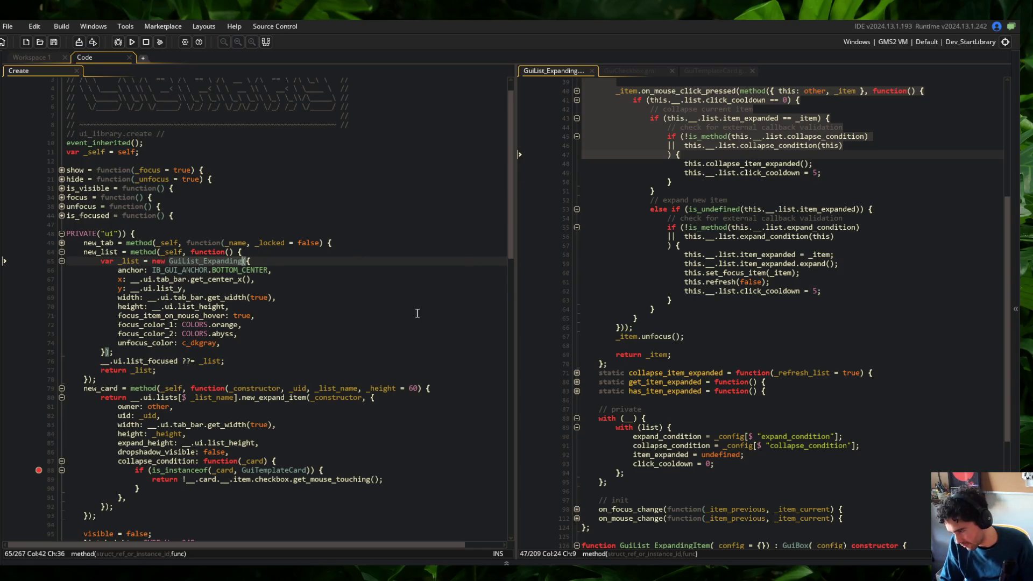
scroll(409, 308, down, 10)
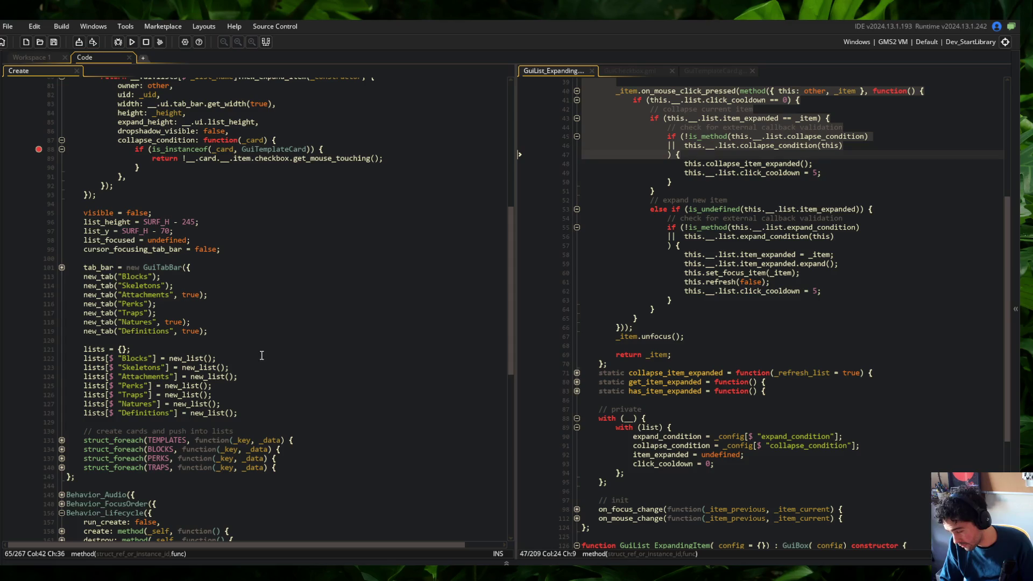
scroll(360, 268, up, 5)
scroll(707, 243, up, 6)
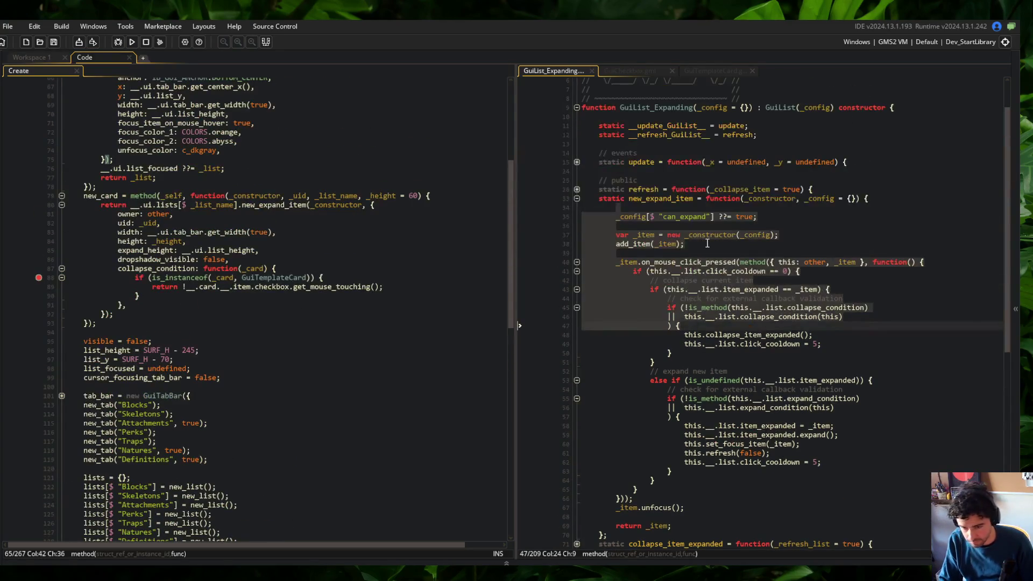
scroll(707, 243, up, 2)
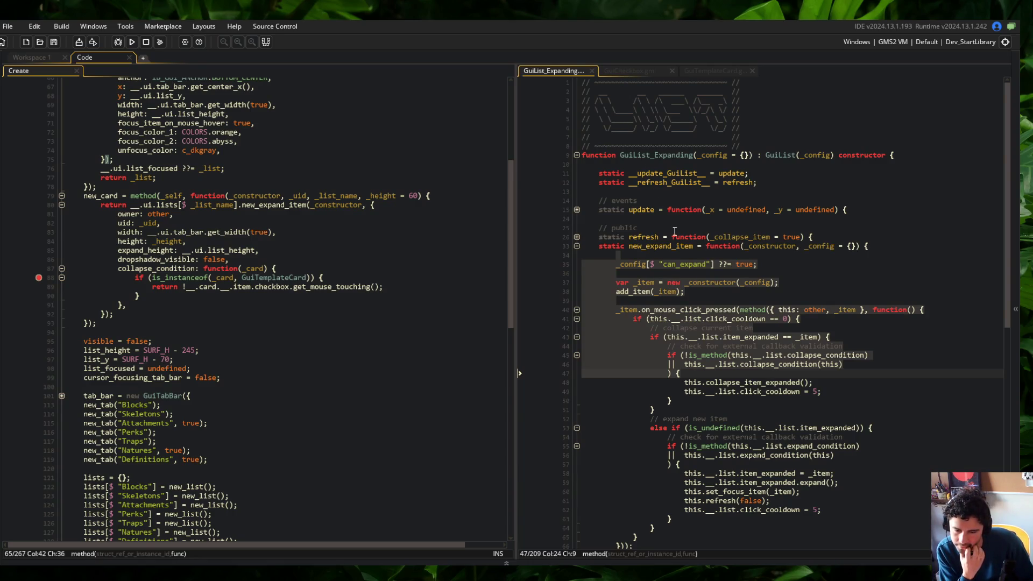
scroll(683, 233, down, 5)
scroll(683, 233, down, 8)
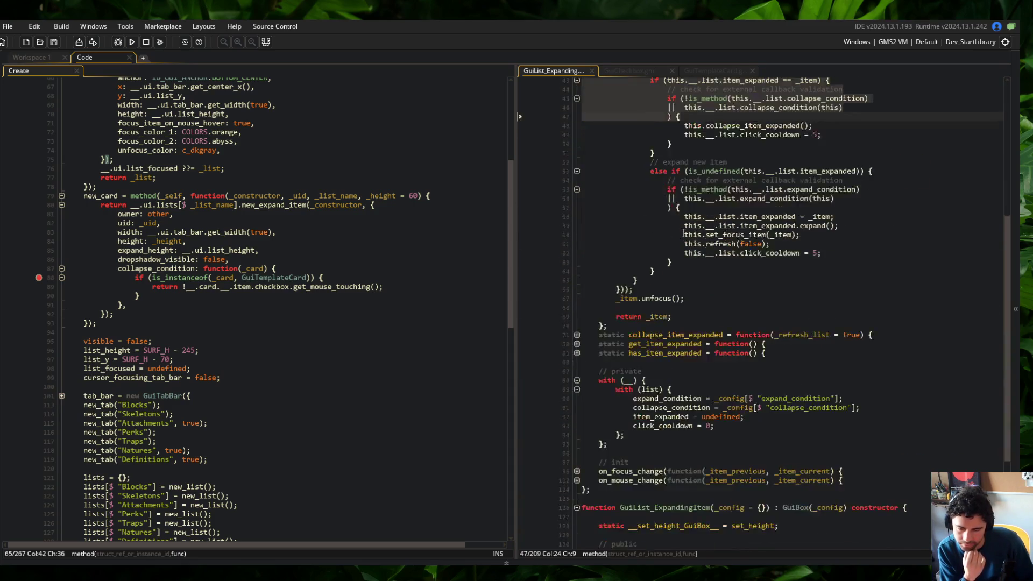
scroll(674, 441, down, 2)
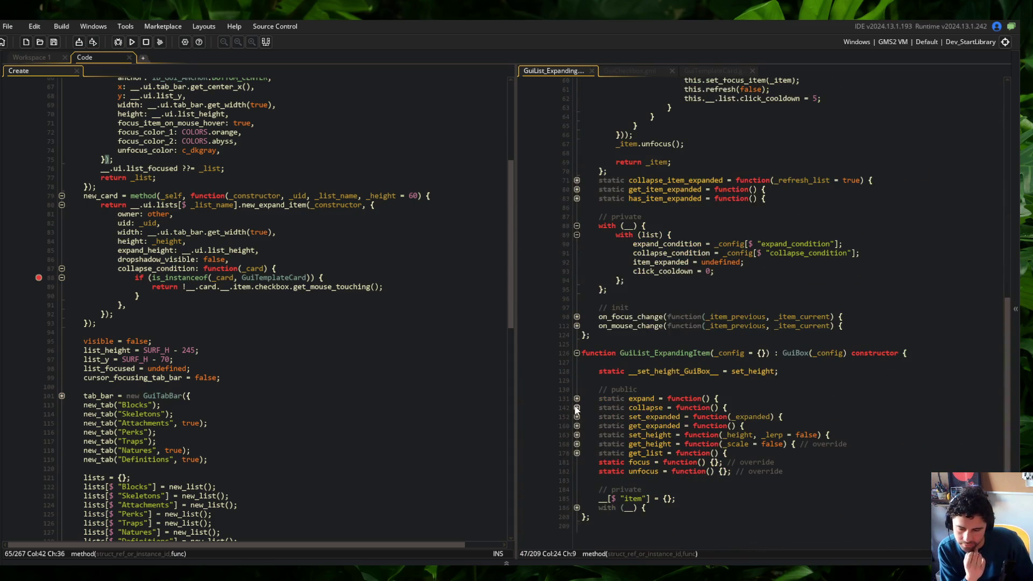
click(577, 408)
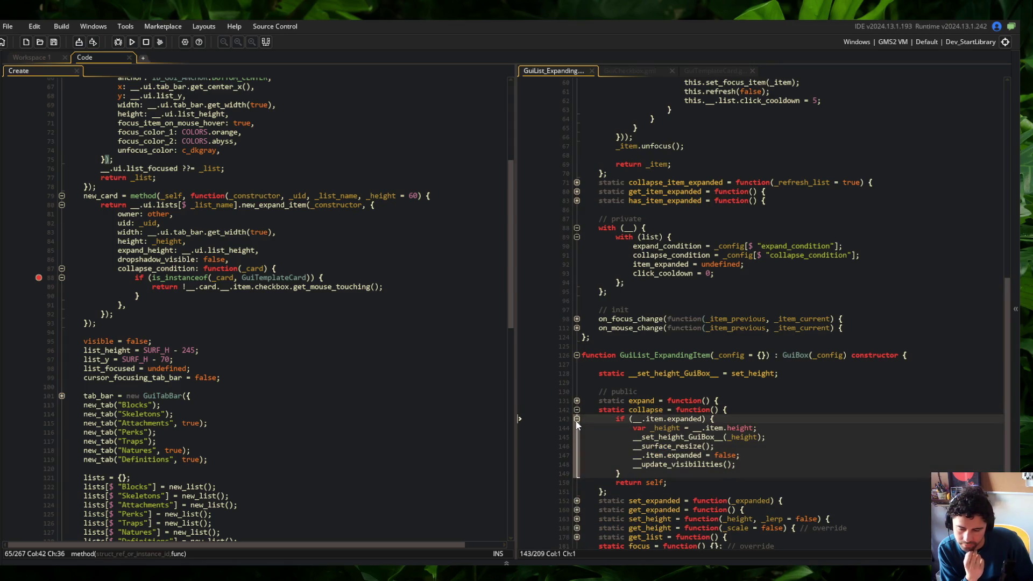
click(578, 401)
scroll(641, 363, down, 5)
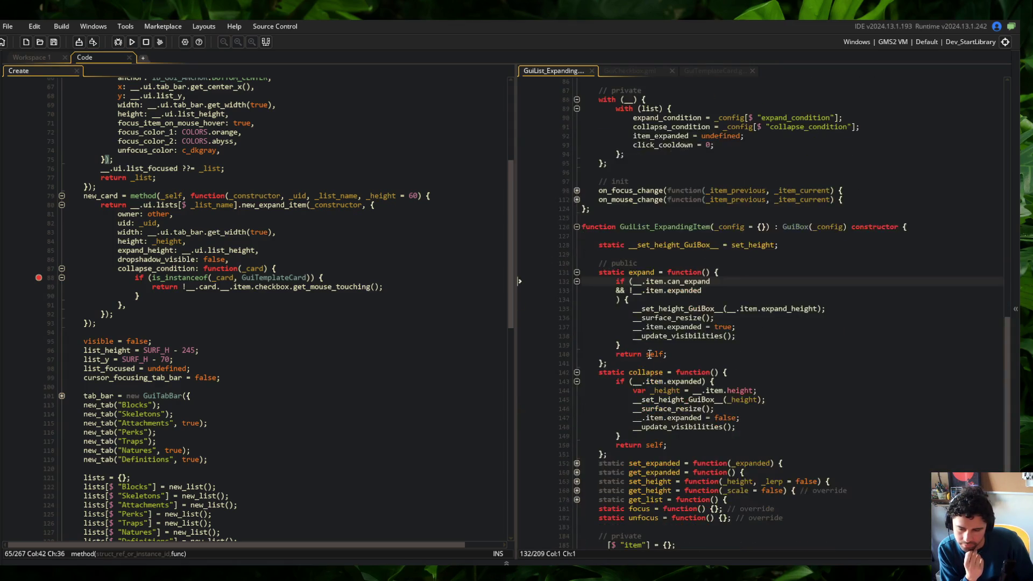
scroll(631, 324, up, 2)
drag(516, 147, 448, 152)
scroll(659, 219, up, 10)
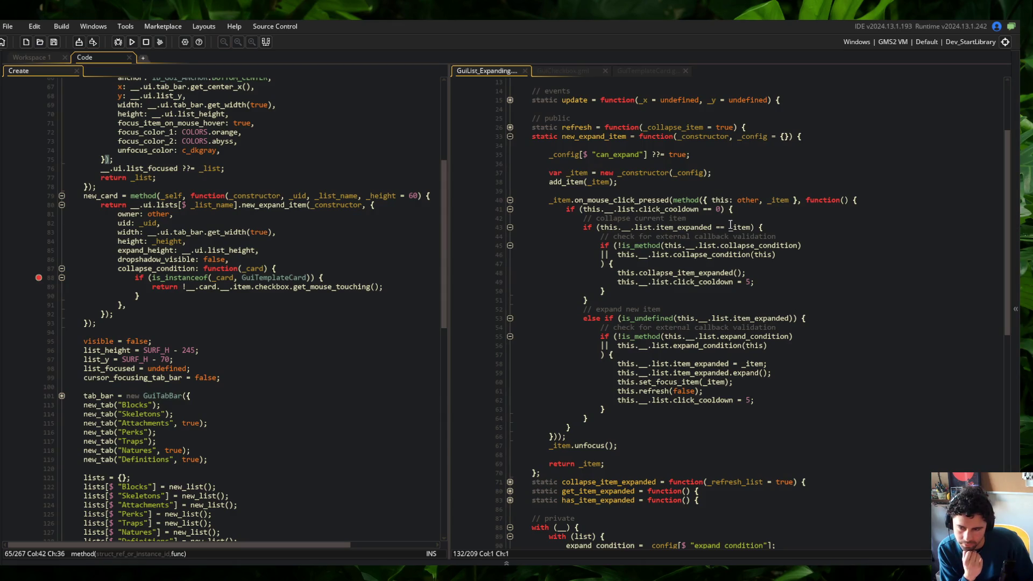
scroll(730, 223, up, 3)
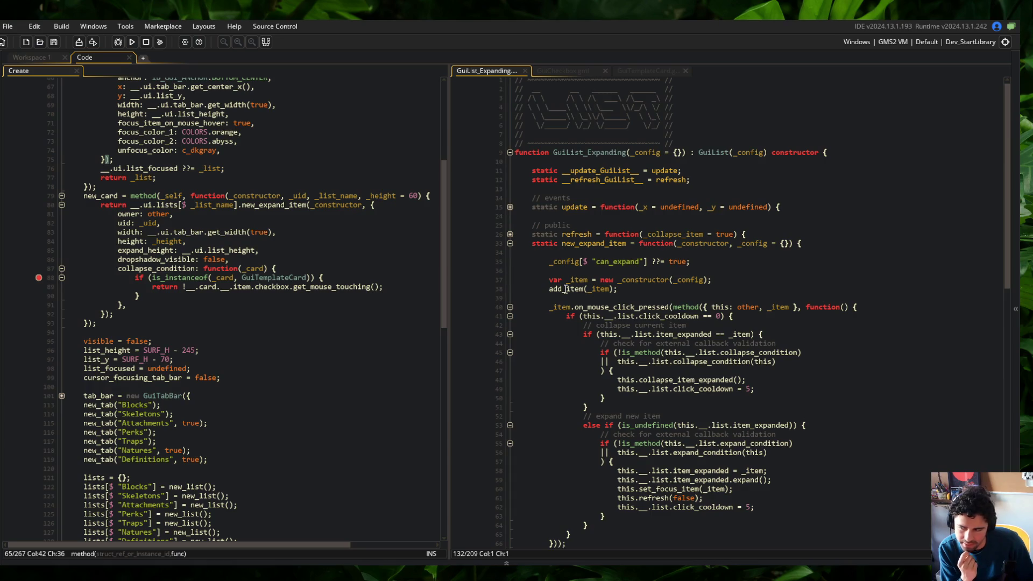
scroll(384, 312, up, 4)
click(253, 365)
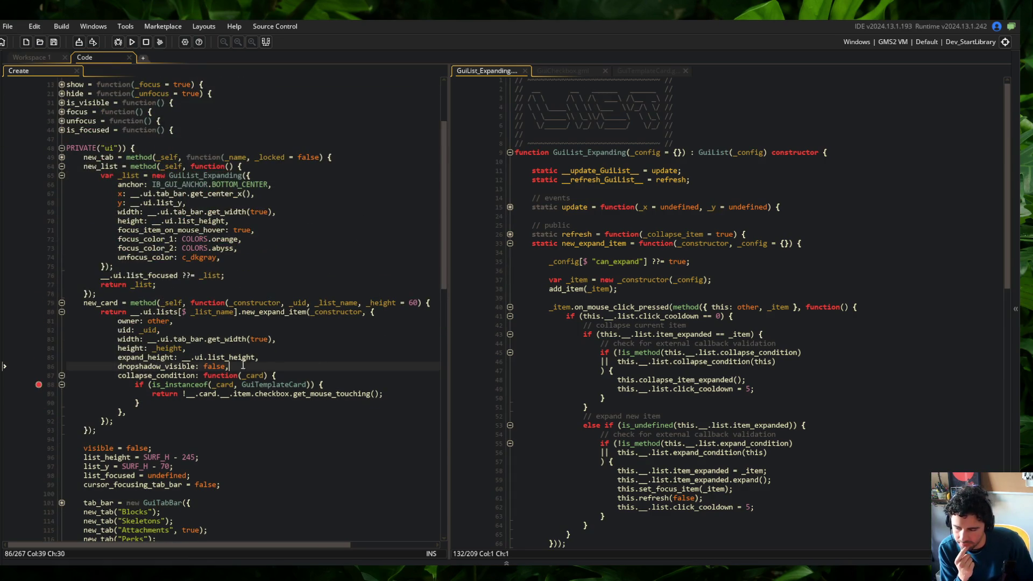
mouse_move(98, 312)
mouse_down()
mouse_move(161, 342)
mouse_move(258, 426)
mouse_up()
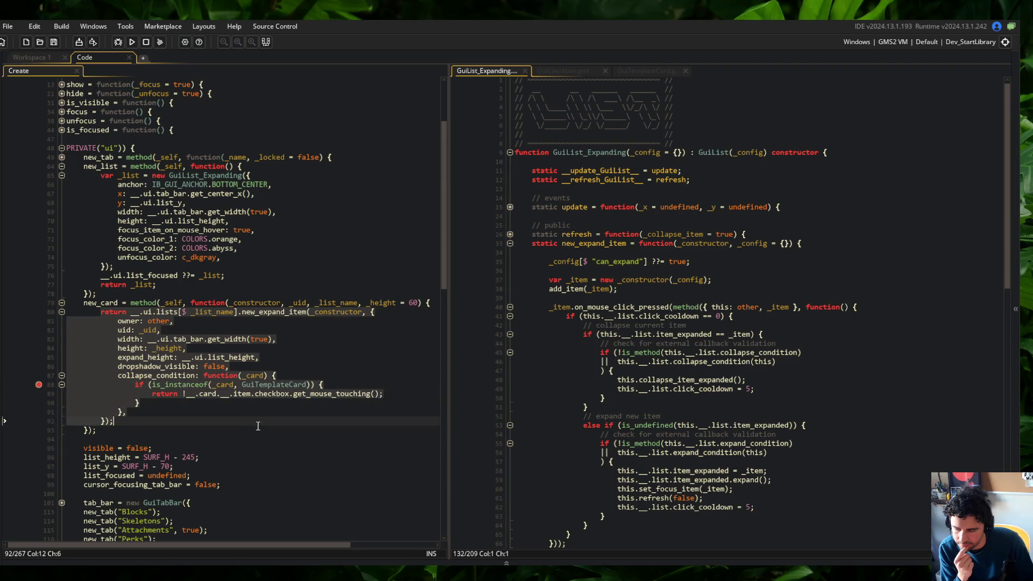
click(287, 350)
click(620, 252)
scroll(620, 252, down, 2)
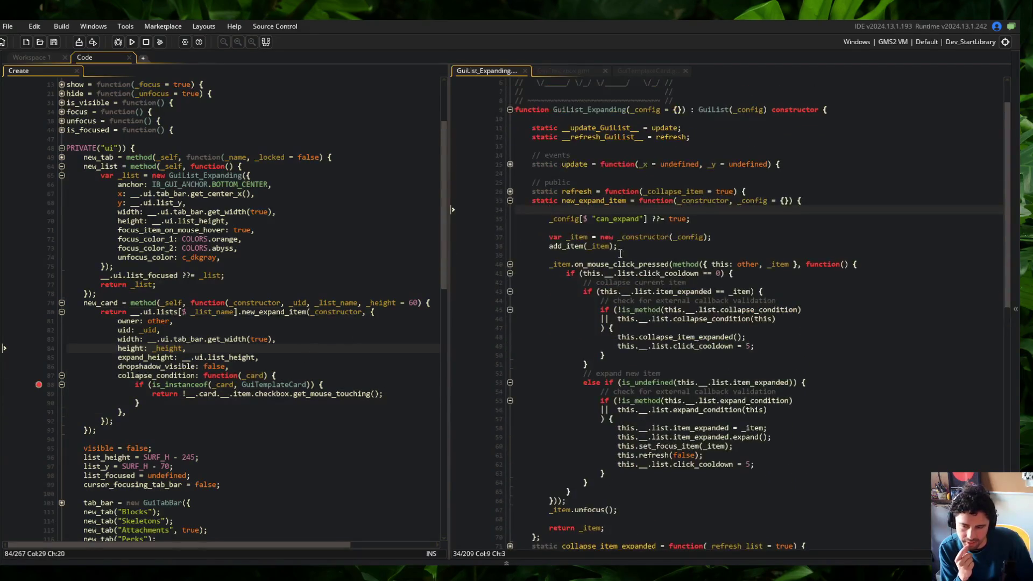
scroll(745, 251, down, 10)
click(844, 243)
Step: Delete the list-level expand and collapse condition lines
key(Down)
key(Down)
key(End)
key(shift+Down)
key(shift+Down)
key(Delete)
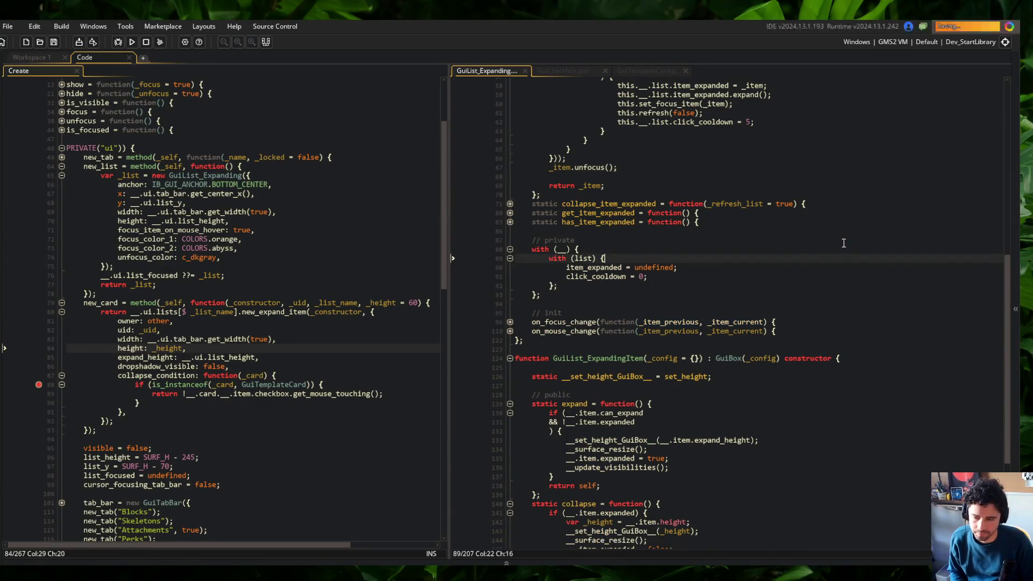
scroll(672, 340, down, 3)
scroll(672, 340, down, 2)
Step: Paste expand_condition and collapse_condition entries into the expanding item's config block
click(615, 508)
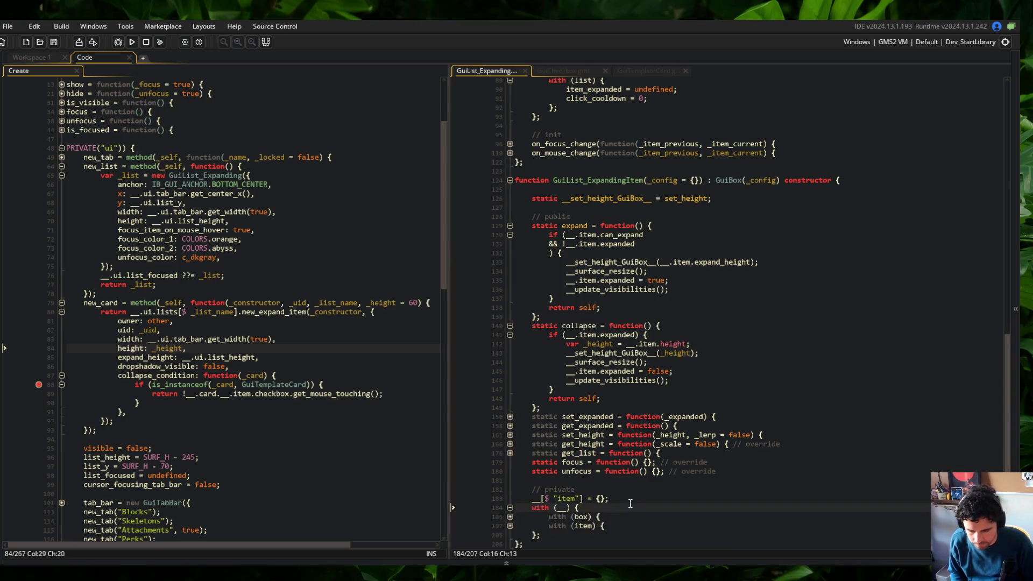
scroll(615, 507, down, 1)
key(Down)
key(Down)
key(Down)
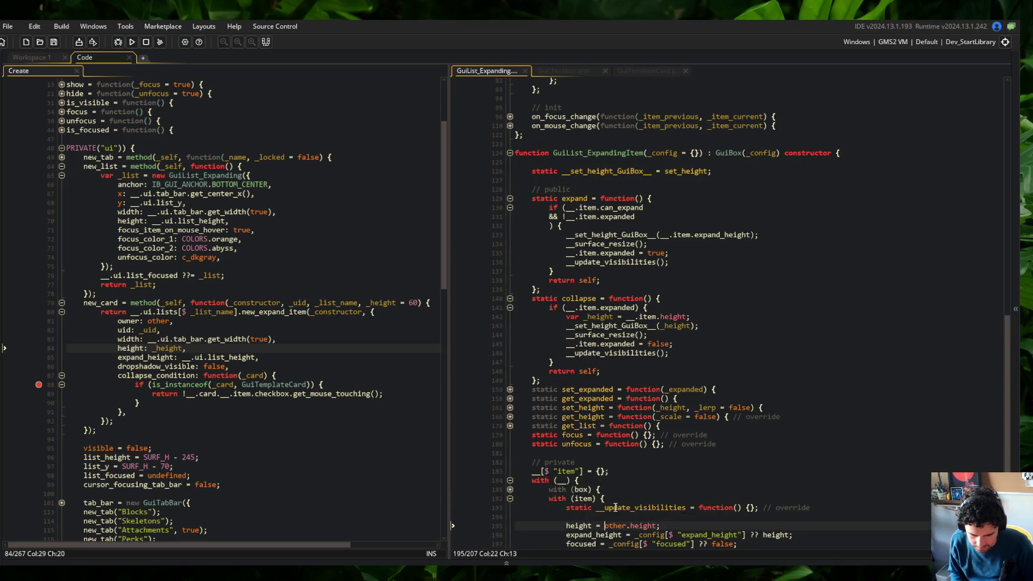
scroll(615, 517, down, 4)
key(Down)
key(Down)
key(Down)
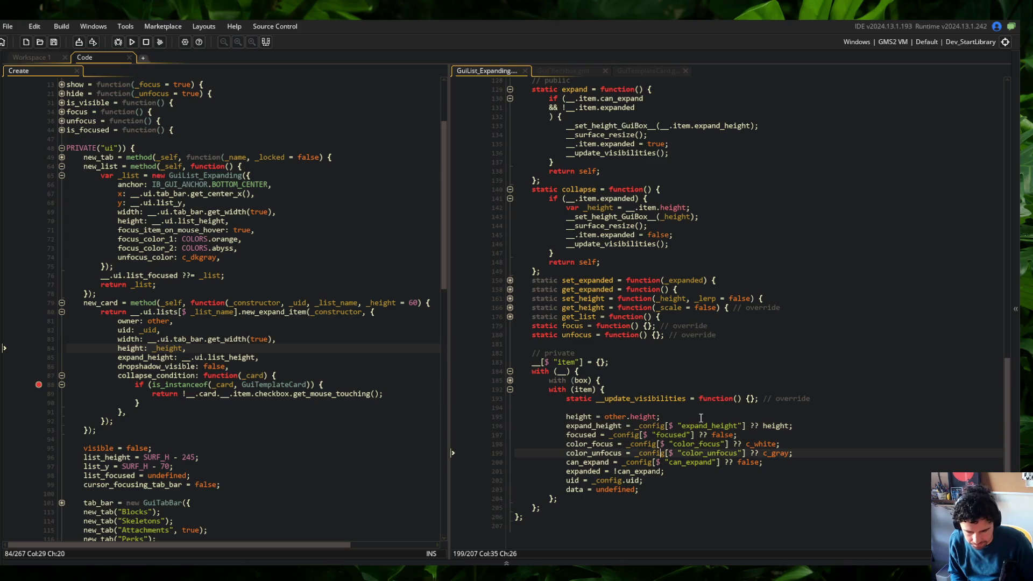
key(End)
key(Return)
text(expand_condition = _config[$ "expand_condition"]; 			collapse_condition = _config[$ "collapse_condition"];)
click(701, 399)
Step: Remove the collapse validation from the list's click handler and dedent its statements
scroll(701, 399, up, 20)
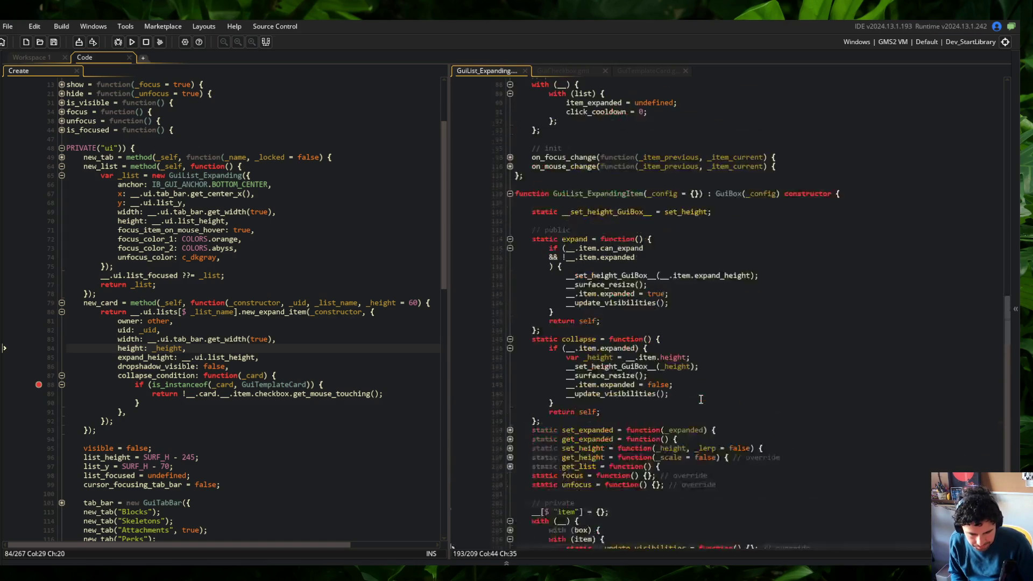
scroll(701, 400, up, 3)
click(828, 289)
key(Home)
key(Down)
key(Down)
key(Down)
key(shift+Up)
key(shift+Up)
key(shift+Up)
key(BackSpace)
key(BackSpace)
key(shift+Tab)
key(Down)
key(shift+Tab)
key(Down)
Step: Remove the expand validation from the click handler, drop the extra brace, and save
key(BackSpace)
key(BackSpace)
key(BackSpace)
key(Down)
key(Down)
key(Down)
key(shift+Down)
key(shift+Down)
key(shift+Down)
key(BackSpace)
key(Down)
key(Down)
key(Down)
key(shift+Down)
key(BackSpace)
key(shift+Up)
key(shift+Up)
key(shift+Up)
key(shift+Tab)
key(ctrl+s)
Step: Add the condition `&& (!is_method(__.item.expand_condition) || __.item.expand_condition(s))` to expand() and save
click(760, 250)
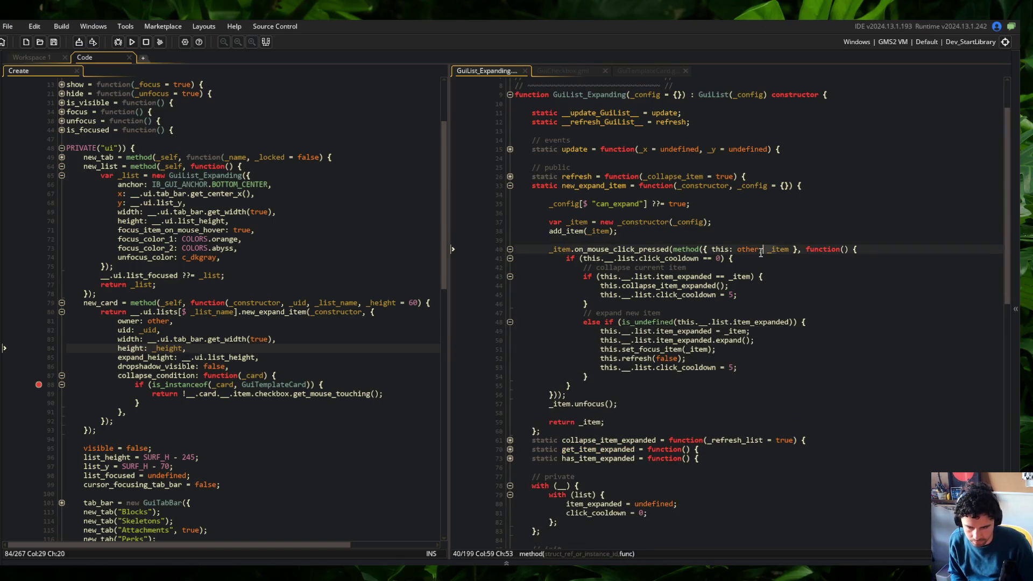
click(505, 186)
scroll(509, 183, down, 15)
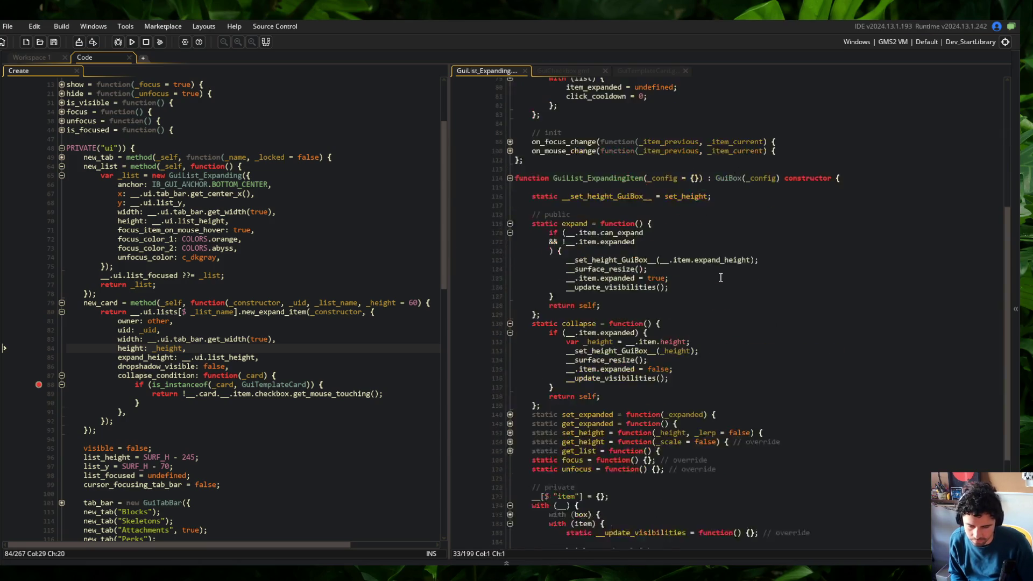
scroll(508, 183, up, 12)
click(685, 199)
key(Return)
text(&& )
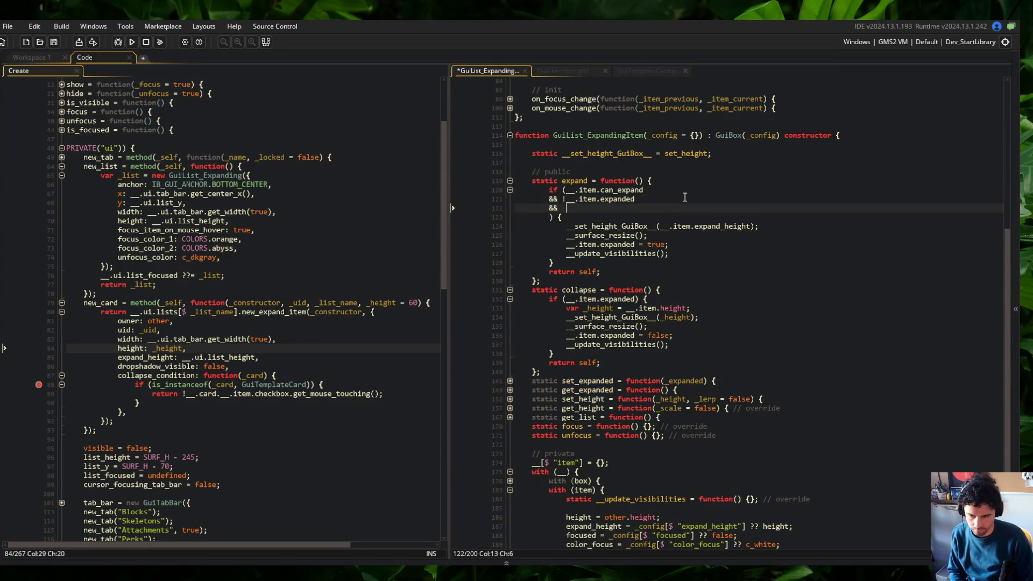
text((!is_meth)
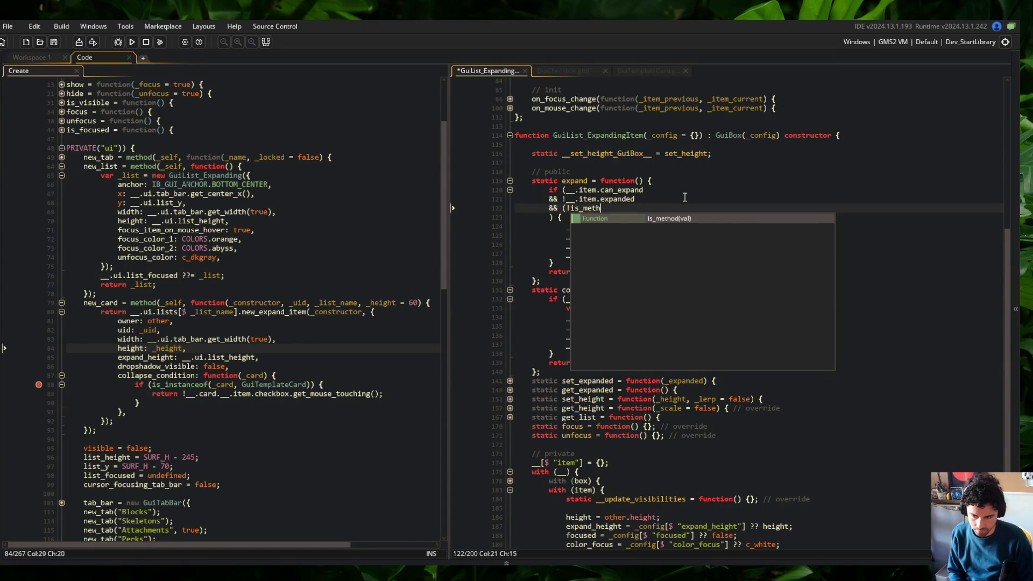
text(od(__.item.expand_c)
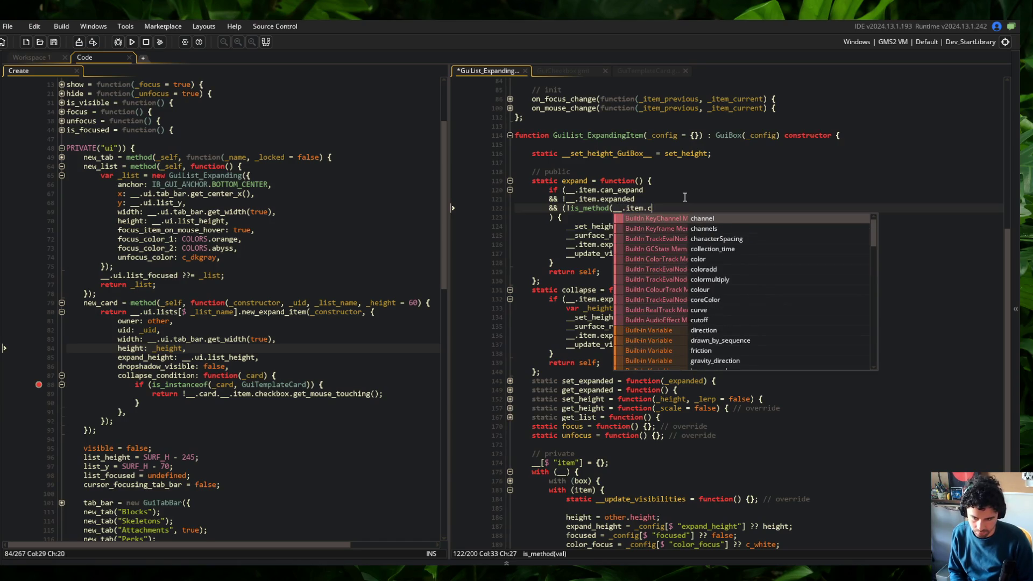
key(Return)
text())
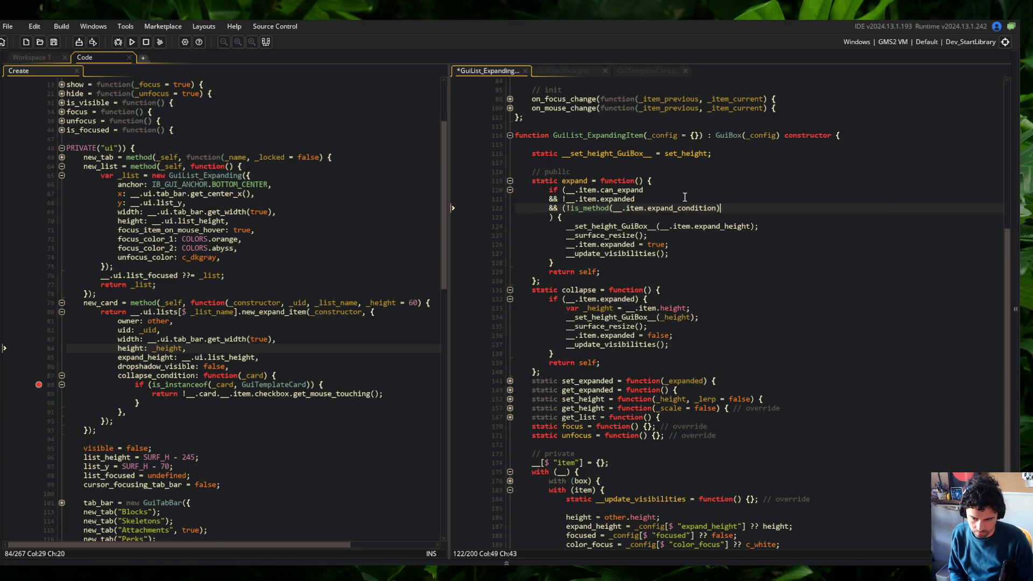
text( || __.item.e)
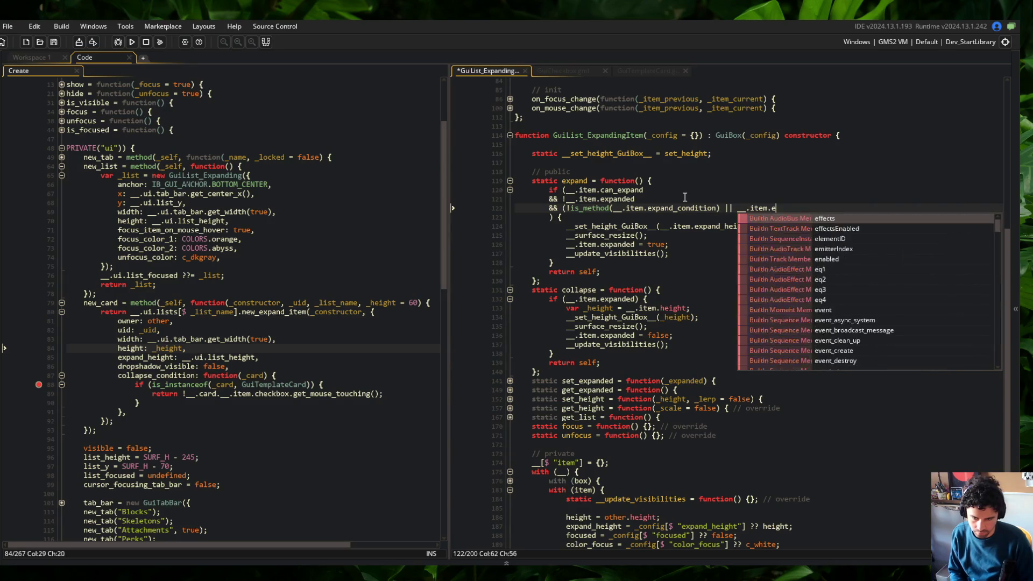
text(xpand_condition(s)
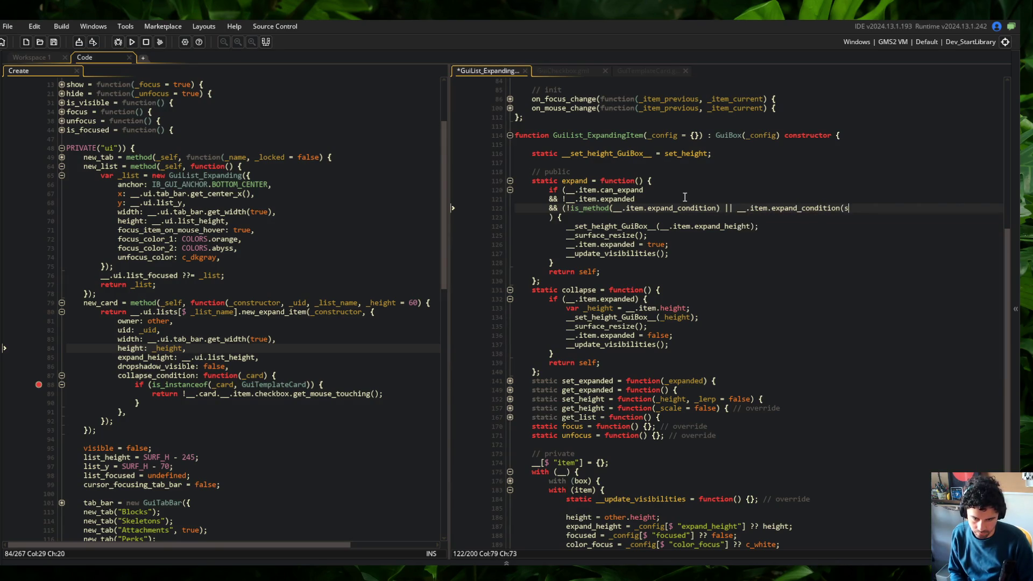
key(ctrl+s)
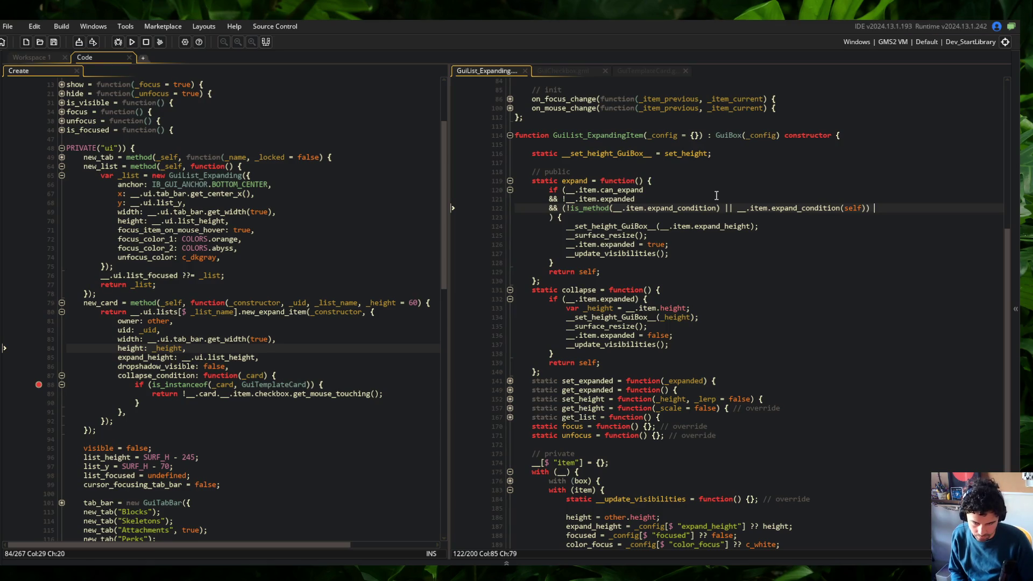
Step: Copy the expand condition into a new condition line in collapse() and save
scroll(807, 177, down, 4)
click(873, 155)
scroll(926, 111, up, 2)
key(Up)
key(Up)
key(Up)
key(Home)
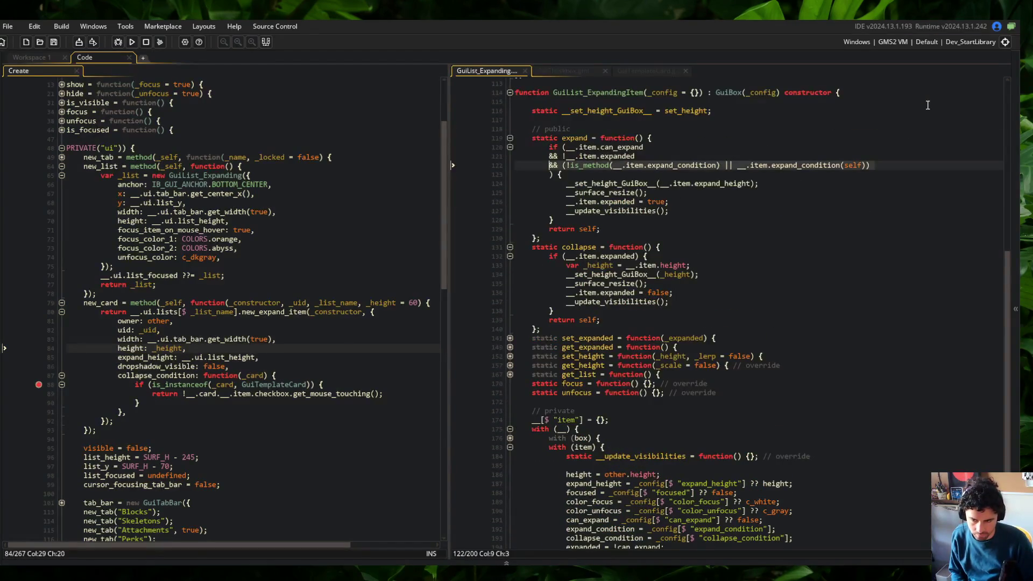
click(693, 264)
key(Up)
key(Left)
key(Left)
key(Left)
key(Return)
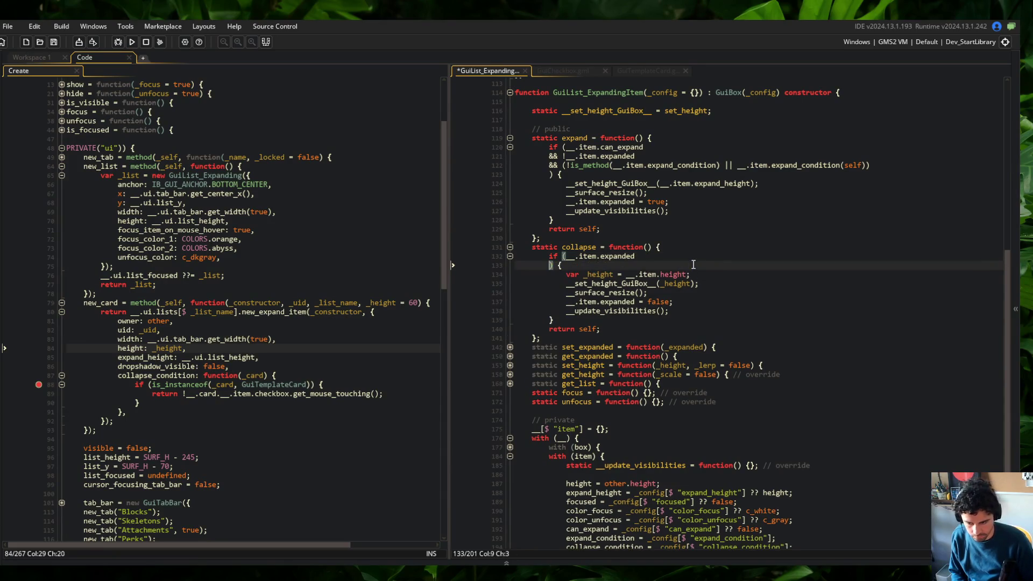
text(&&)
text(&& (!is_method(__.item.expand_condition) || __.item.expand_condition(self)))
key(BackSpace)
key(BackSpace)
key(BackSpace)
key(ctrl+s)
Step: Change both expand_condition references in collapse() to collapse_condition and save
key(Return)
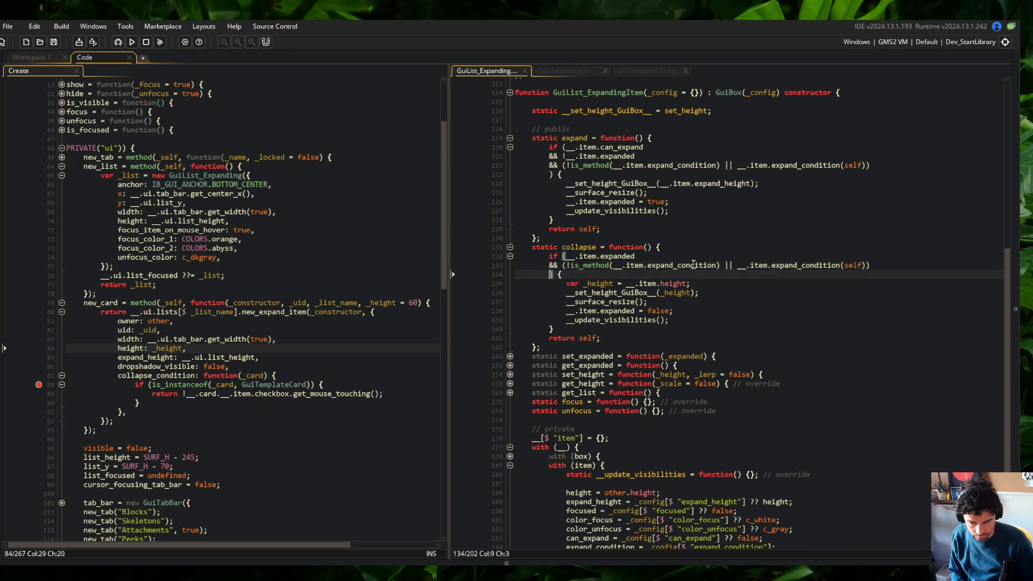
key(Up)
key(Delete)
key(Delete)
key(Delete)
text(collapse)
key(ctrl+s)
key(End)
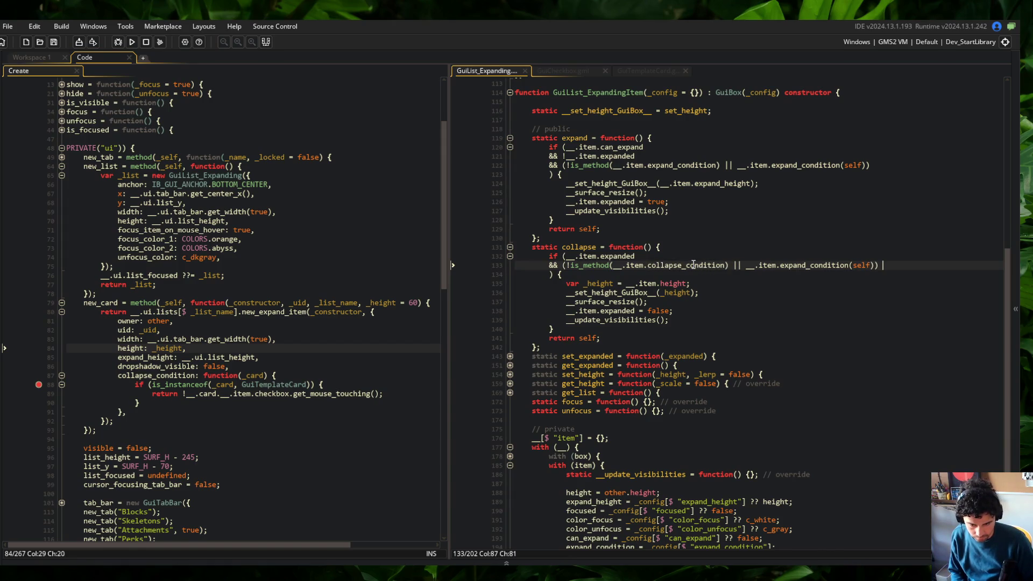
double_click(791, 265)
text(collapse_condition)
key(ctrl+s)
Step: Run the game to test the condition changes
click(550, 220)
click(705, 189)
click(132, 42)
click(680, 260)
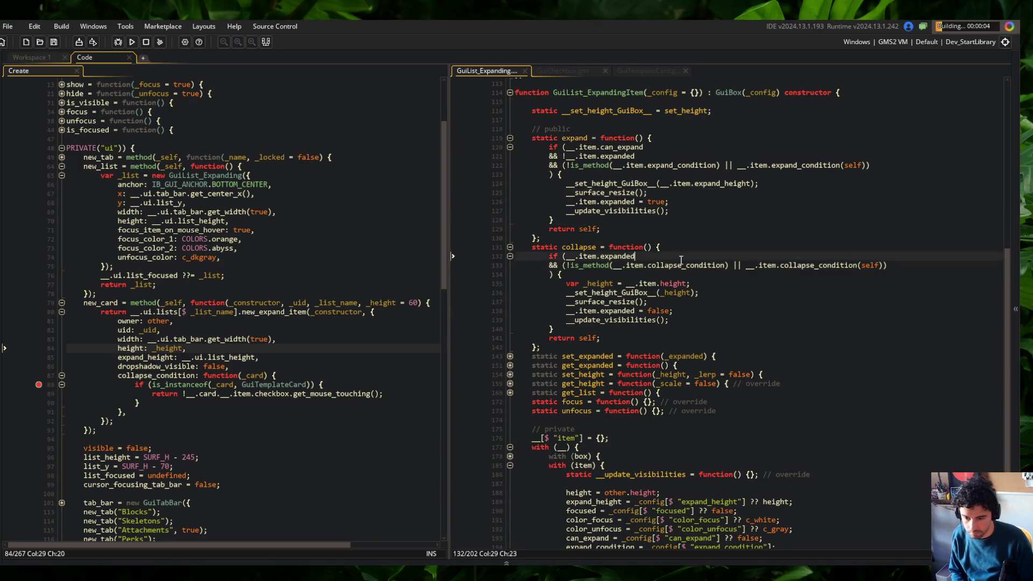
Step: Open Skeletons in the game, click a card's checkbox, and abort the resulting code error
scroll(681, 261, down, 3)
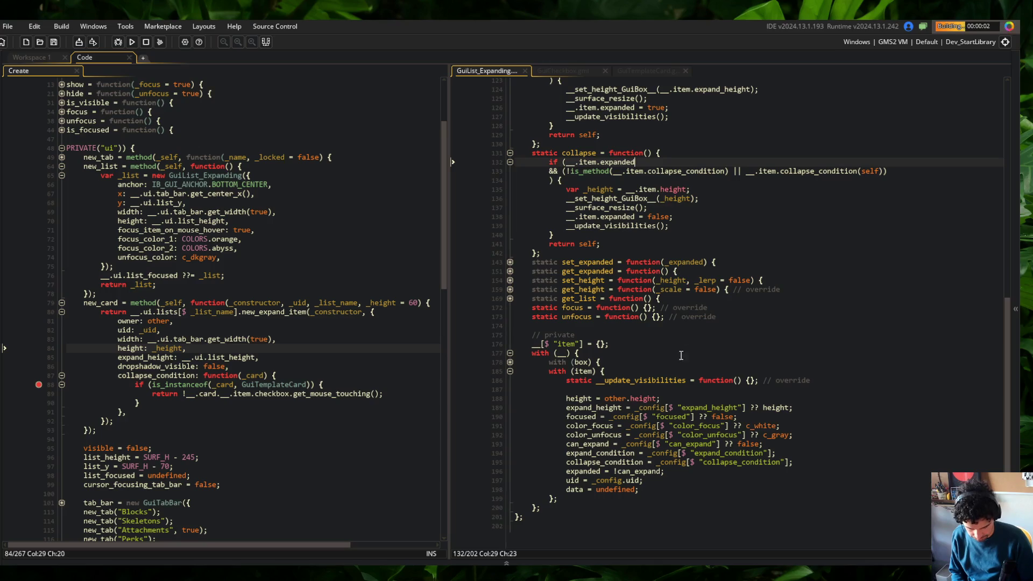
scroll(620, 303, up, 5)
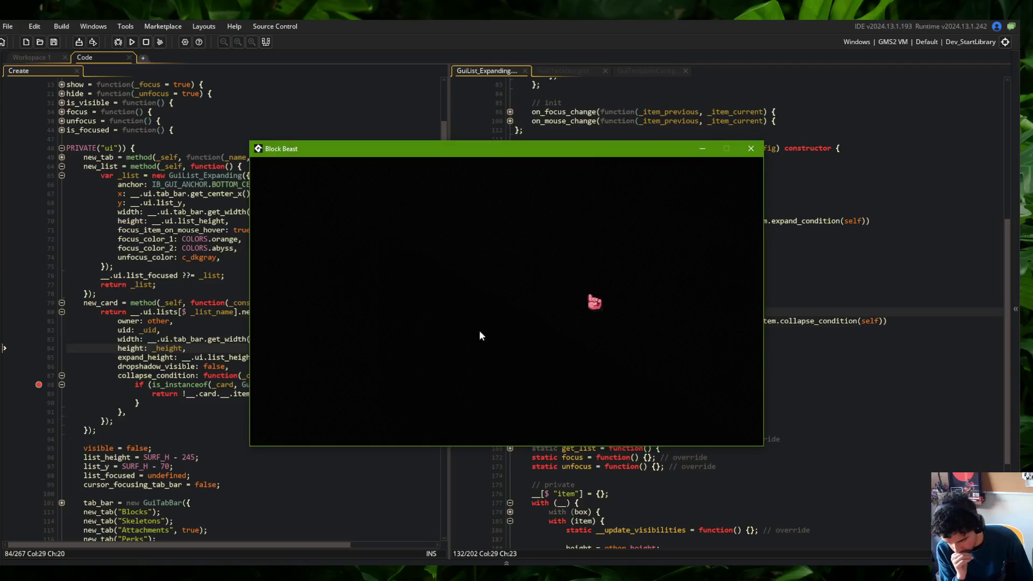
click(402, 240)
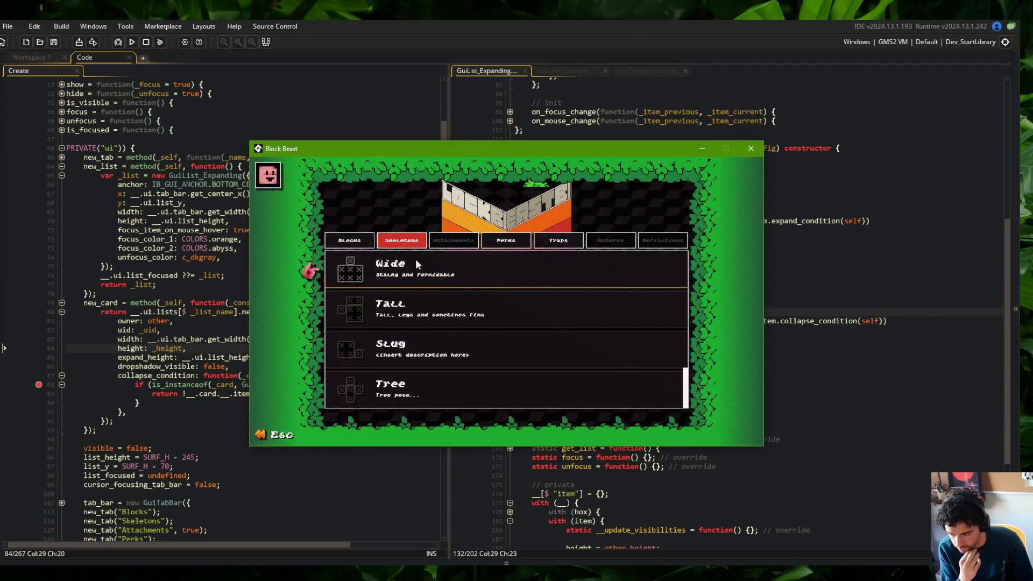
click(333, 308)
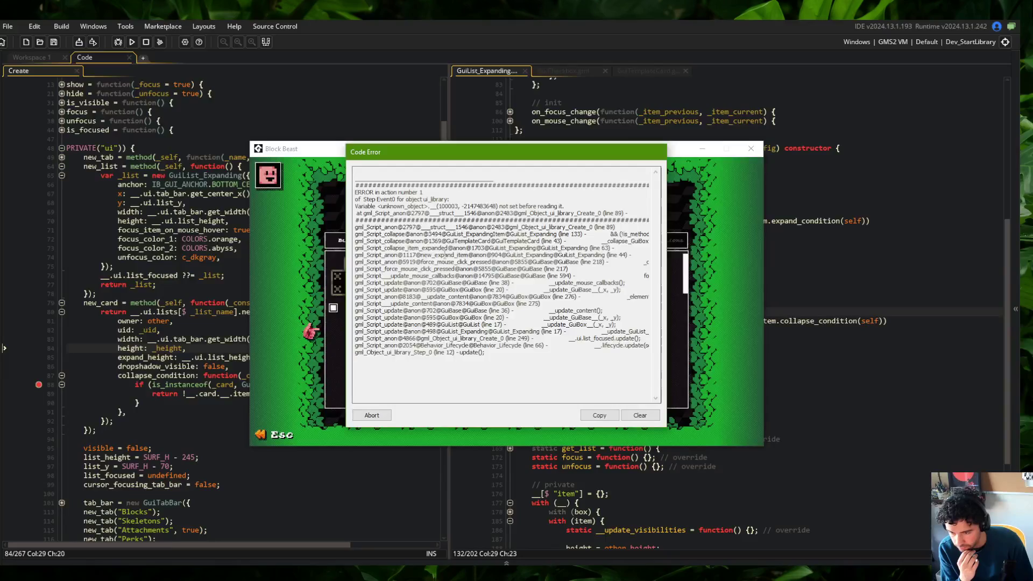
click(371, 415)
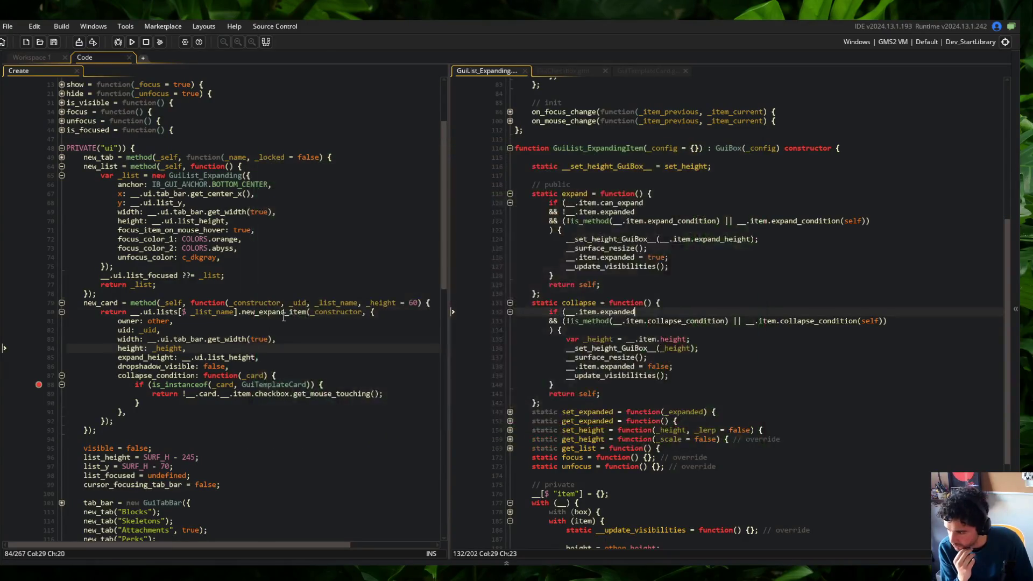
Step: Remove the line 88 breakpoint, correct '.card' to '_card' on line 89, and rebuild
click(37, 384)
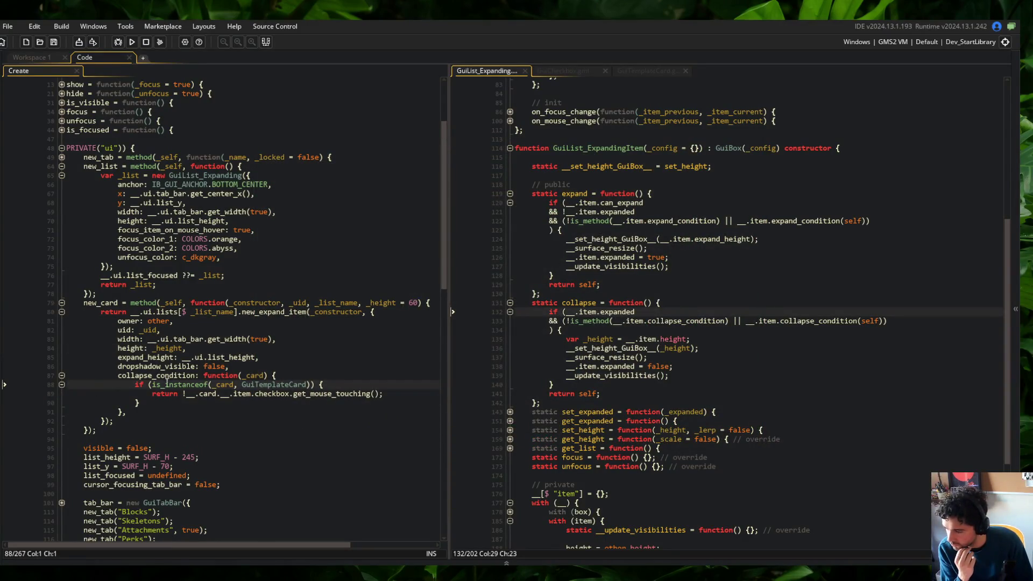
double_click(250, 376)
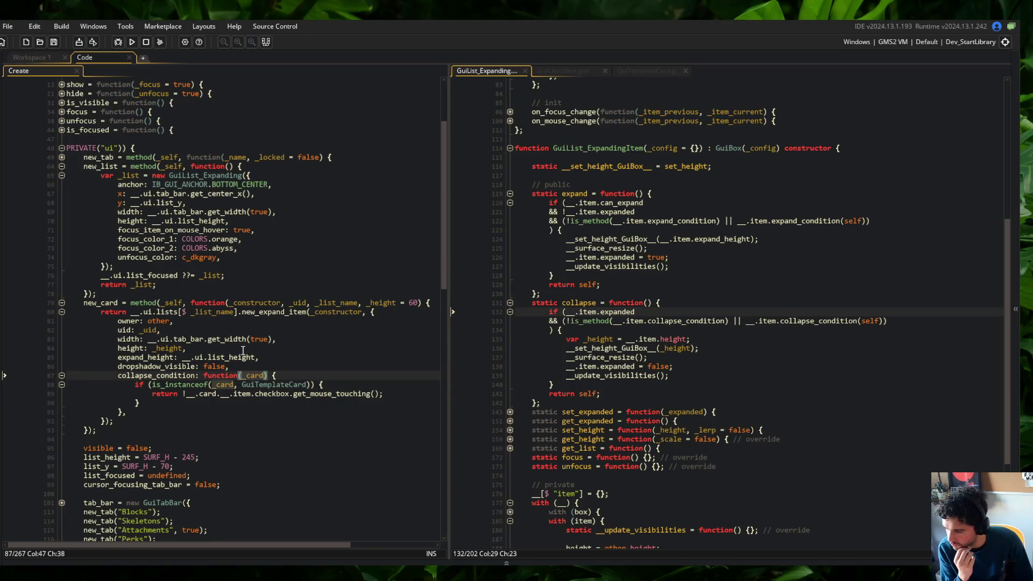
click(207, 395)
key(BackSpace)
key(BackSpace)
key(F5)
click(304, 339)
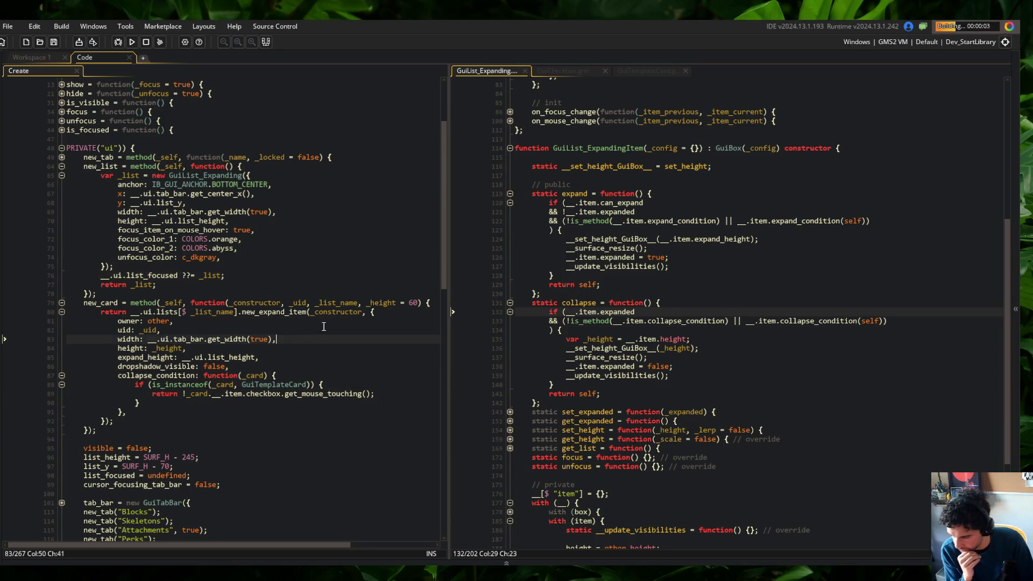
Step: Expand the Wide skeleton card and toggle its checkbox repeatedly without it collapsing
scroll(322, 327, down, 5)
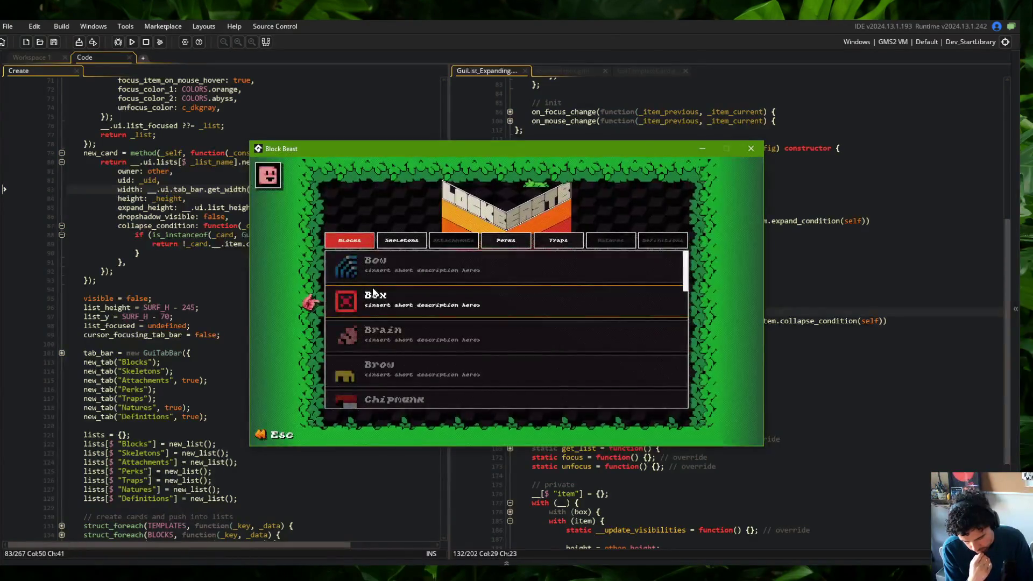
key(e)
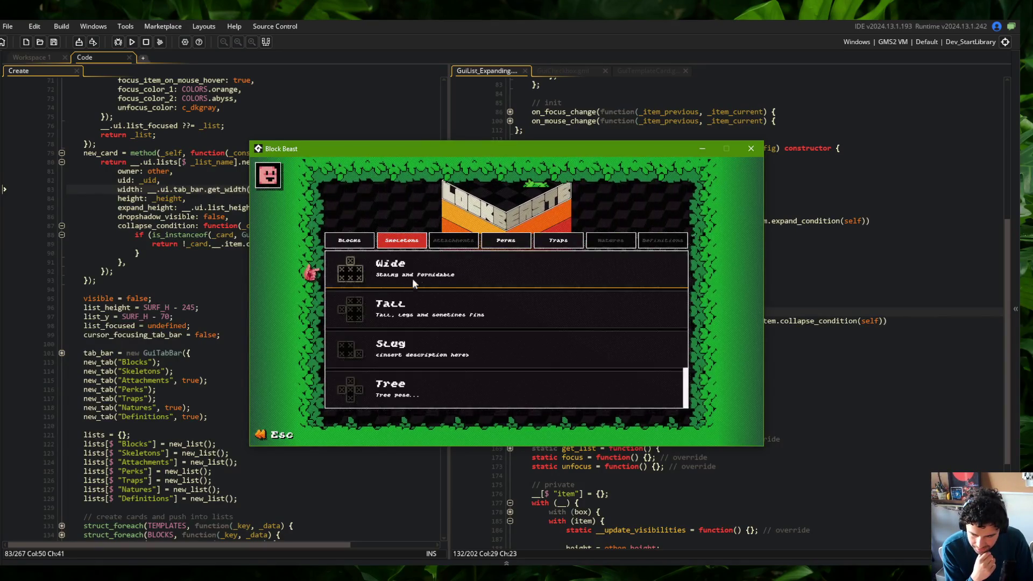
click(430, 286)
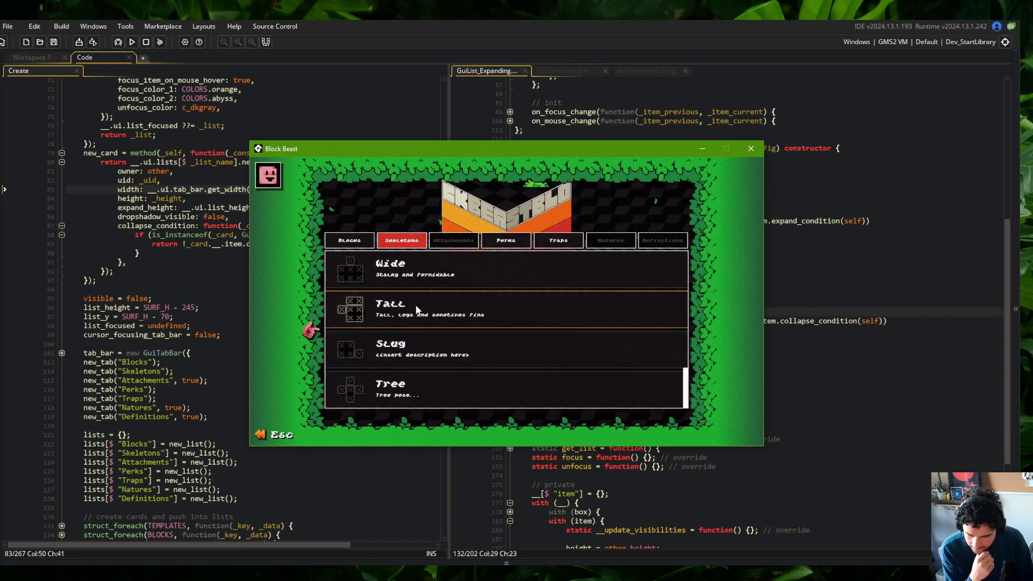
click(333, 309)
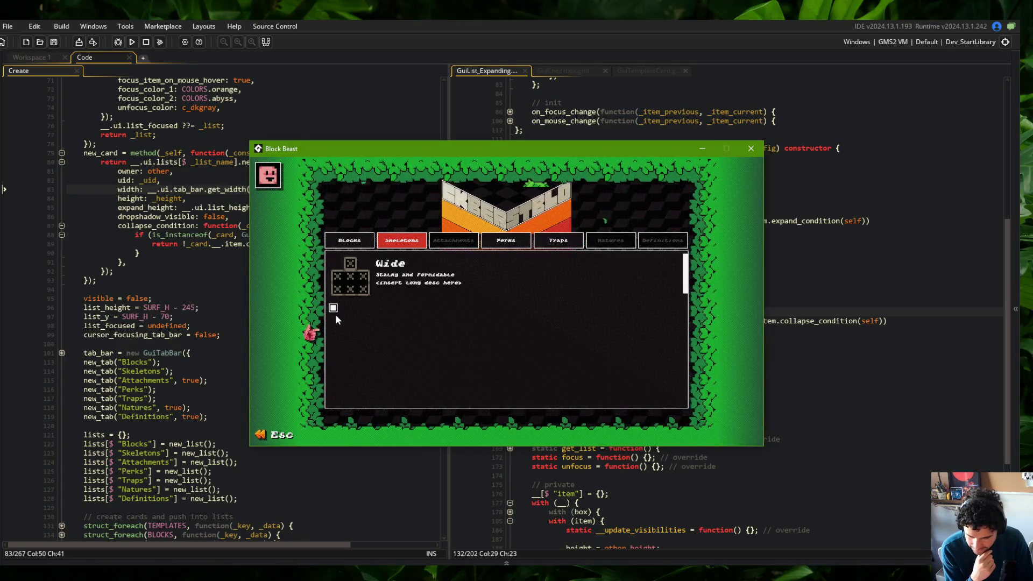
click(335, 311)
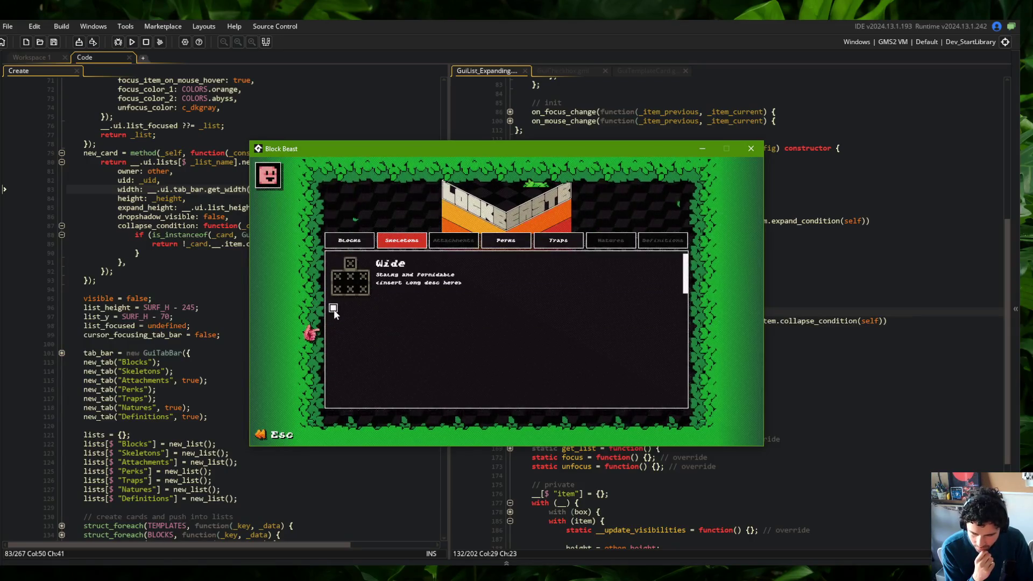
click(334, 310)
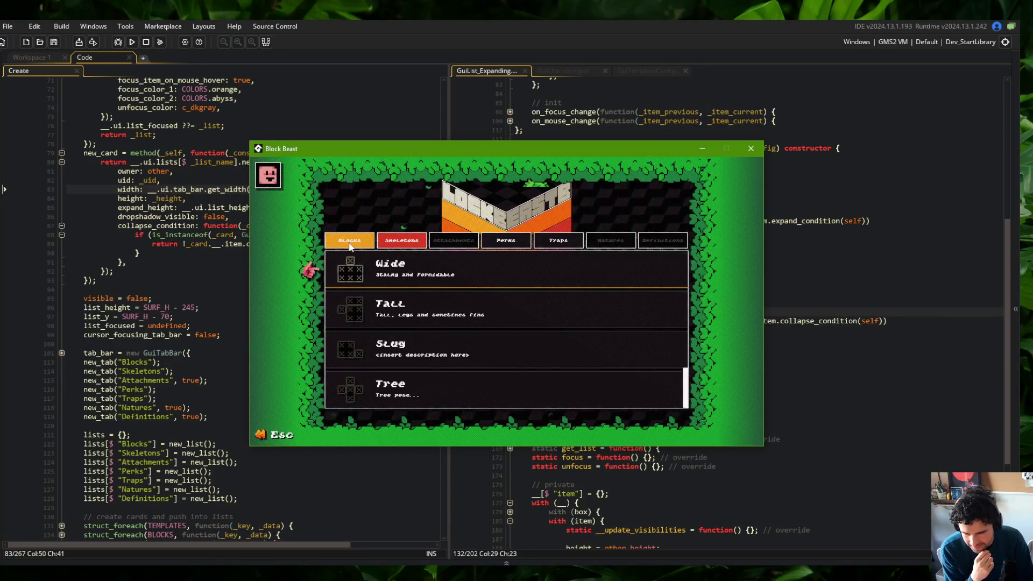
Step: Switch to Blocks and expand the Chipper and Shotgun cards
key(Left)
scroll(434, 365, down, 3)
click(425, 301)
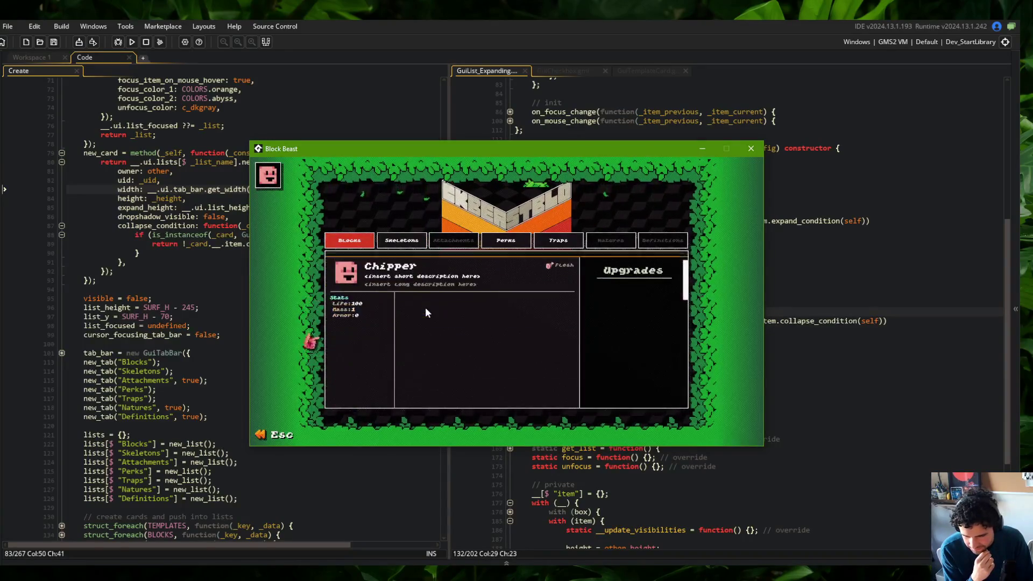
scroll(428, 262, down, 5)
scroll(417, 313, down, 6)
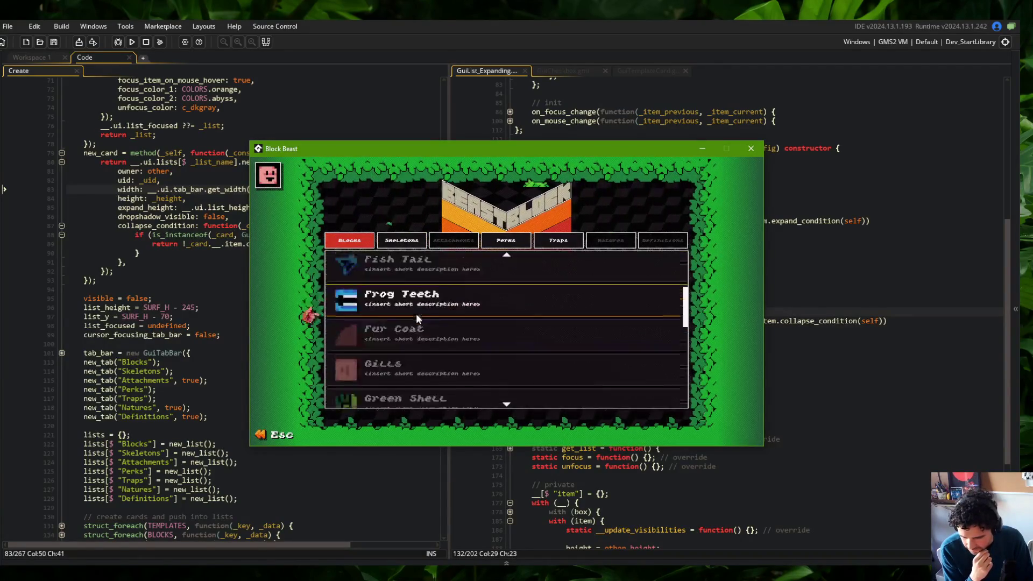
click(415, 314)
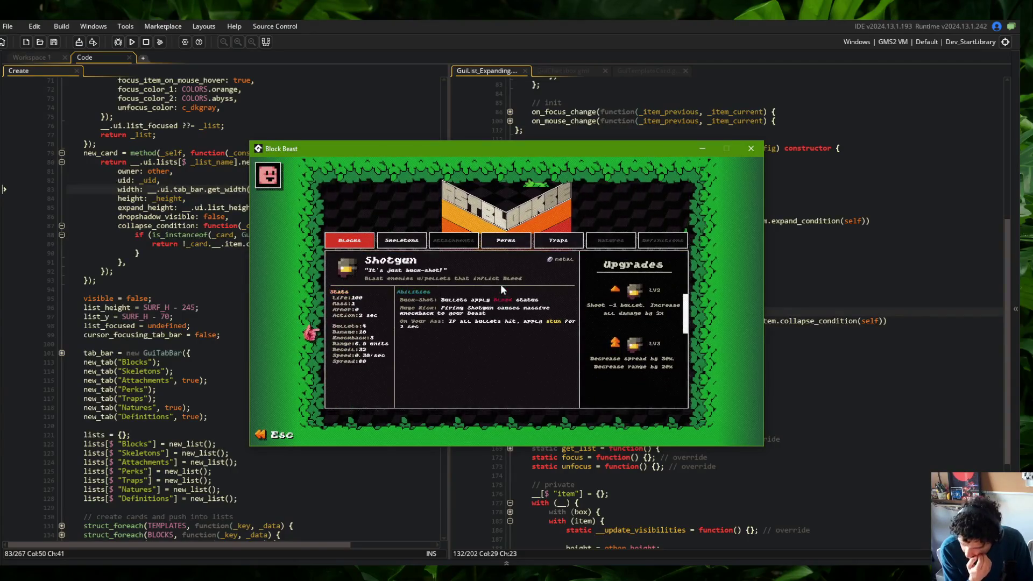
Step: Close the game window and bring the command prompt to the front
click(751, 148)
key(Down)
key(Down)
key(alt+Tab)
click(557, 270)
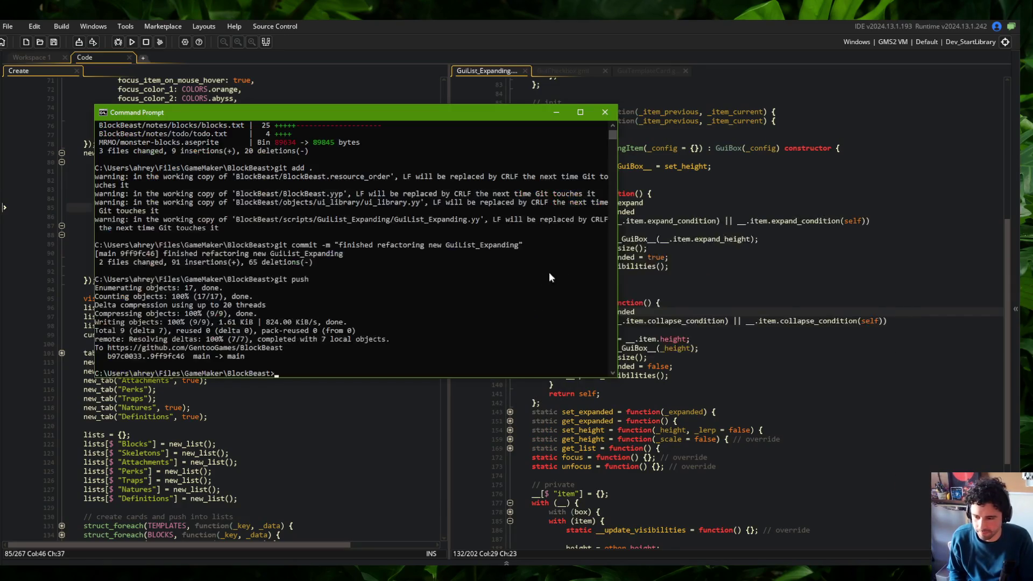
Step: Stage all changes and commit them as "clicking on template card checkbox doesnt collapse the card"
text(git add .)
key(Return)
text(git commit -m "clickj)
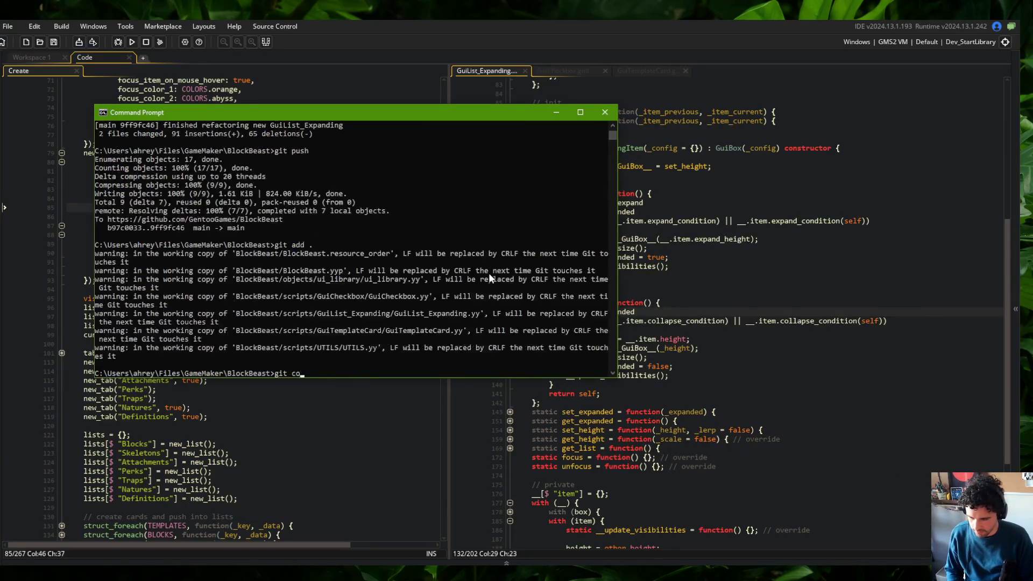
key(BackSpace)
text(in)
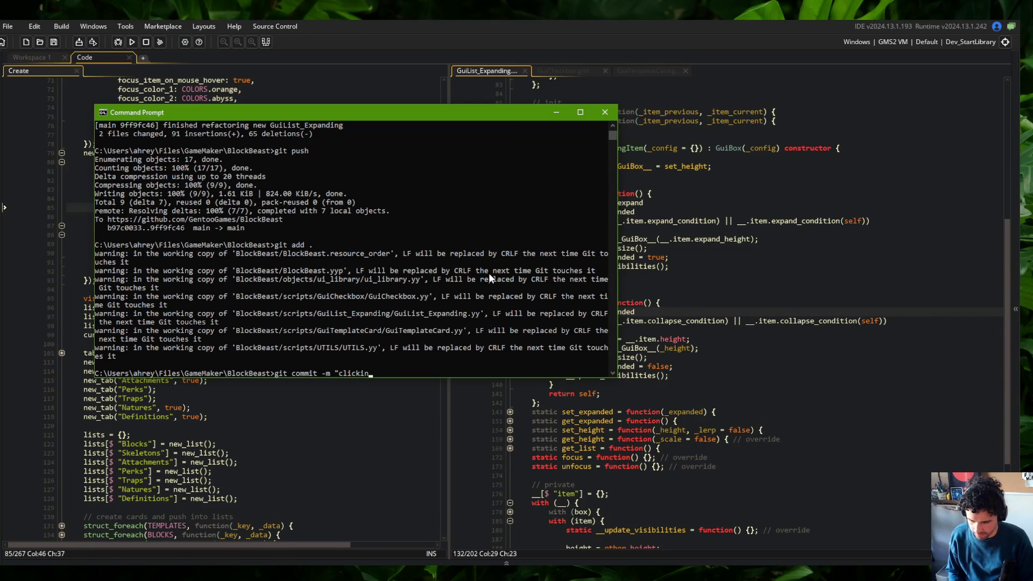
text(g on template card checkbox )
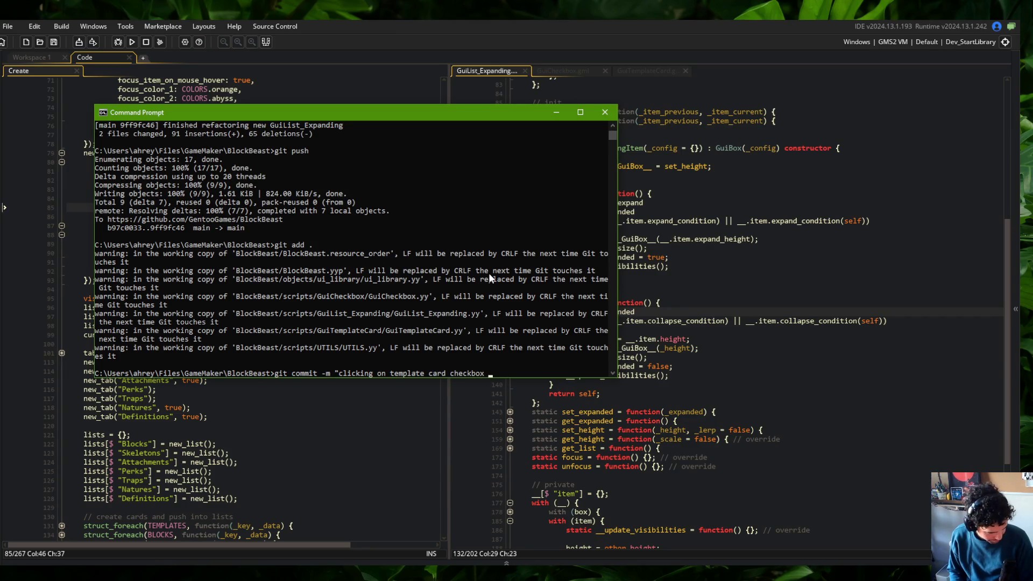
text(doesnt co)
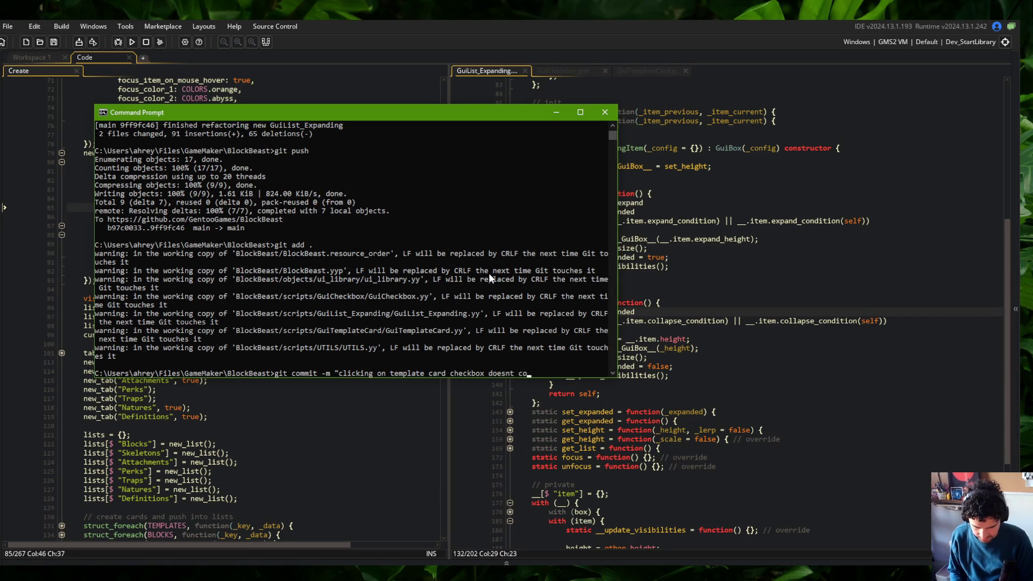
text(llapse the card")
key(Return)
Step: Push the new commit to the remote with git push
text(git push)
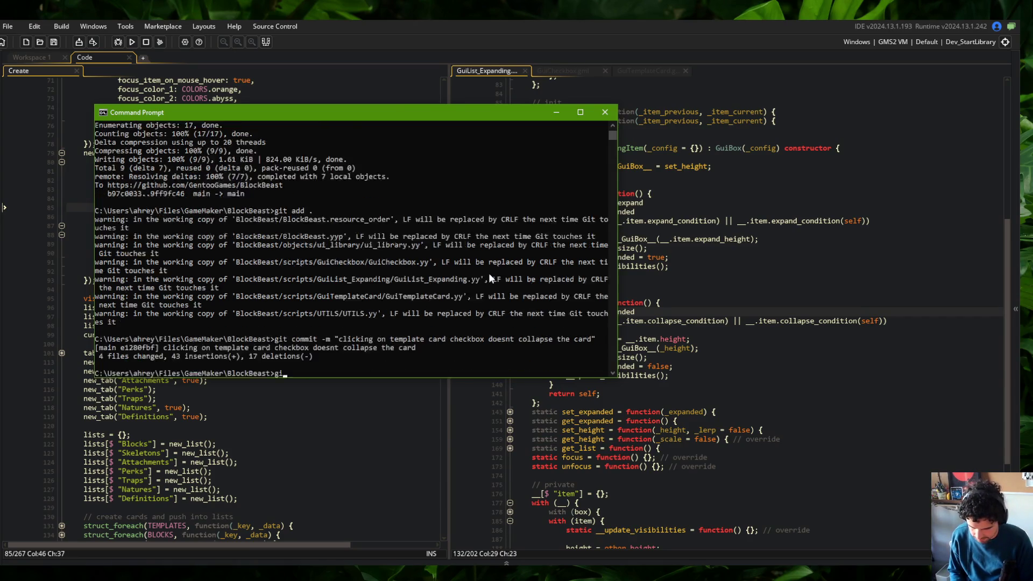
key(Return)
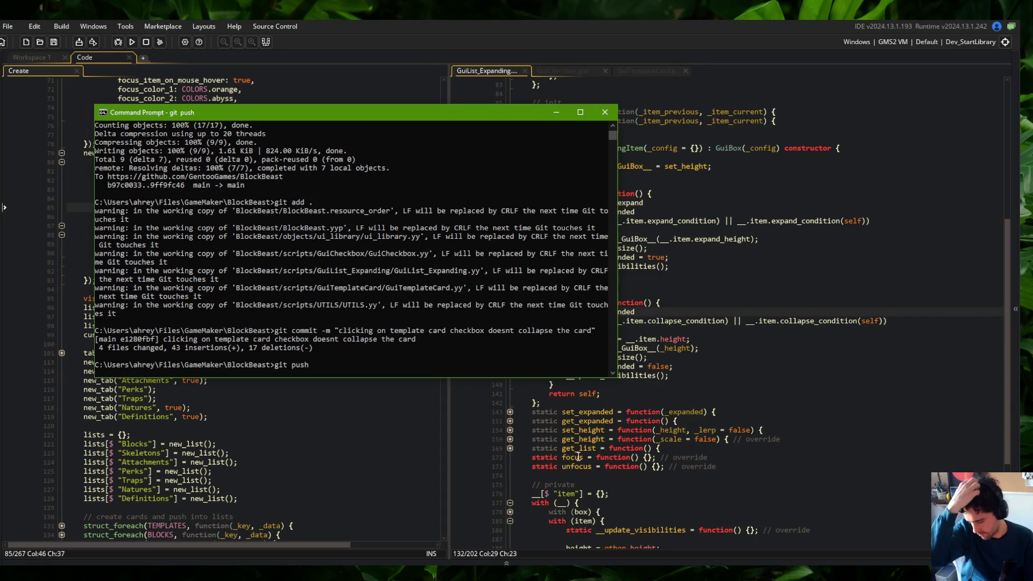
click(391, 562)
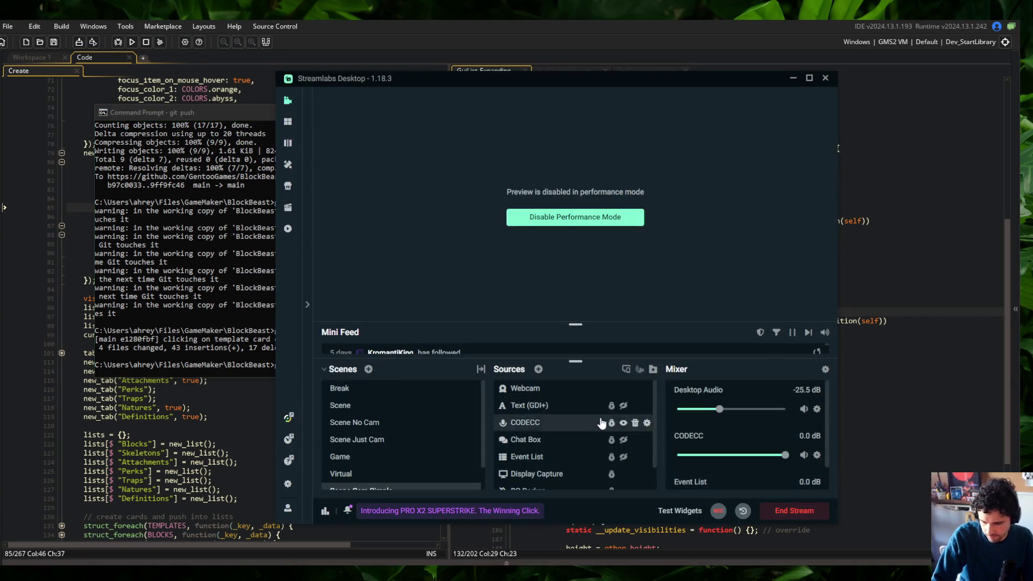
Step: Make the Text (GDI+) brb source visible in Streamlabs and return to GameMaker
click(623, 406)
click(949, 385)
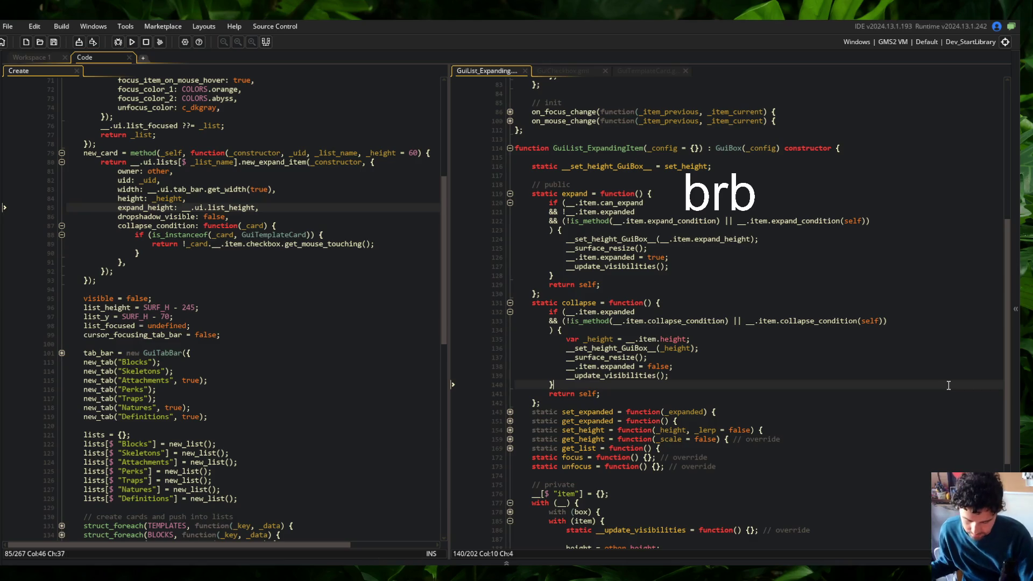
scroll(948, 385, down, 2)
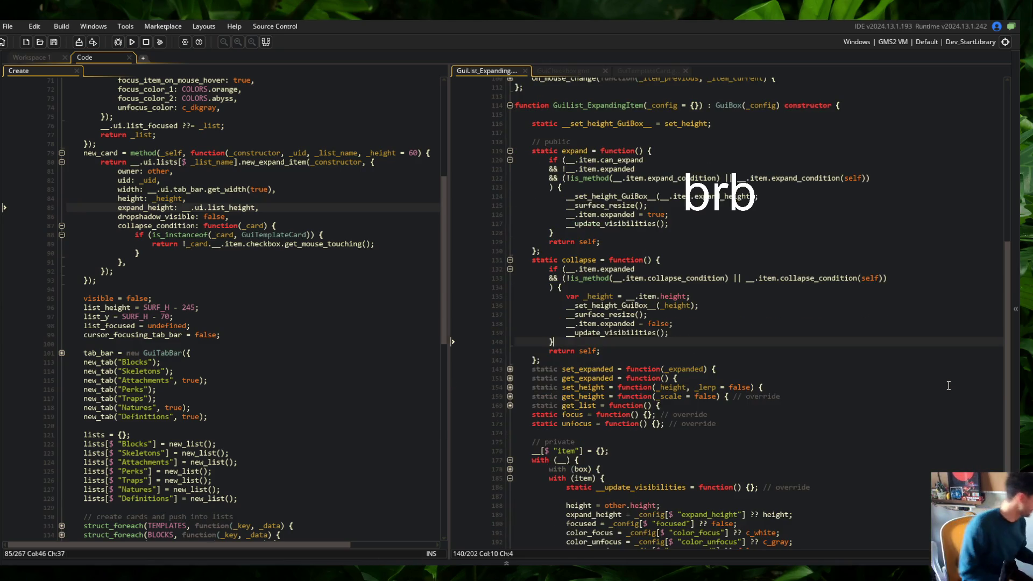
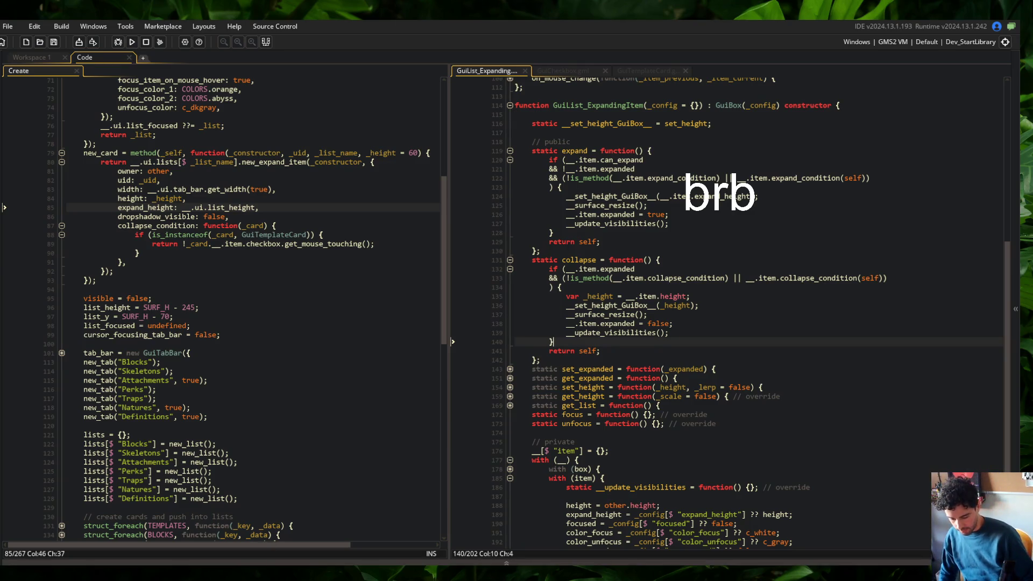
Step: Fold all code blocks, then unfold the GuiList_Expanding constructor to review it
key(alt+Tab)
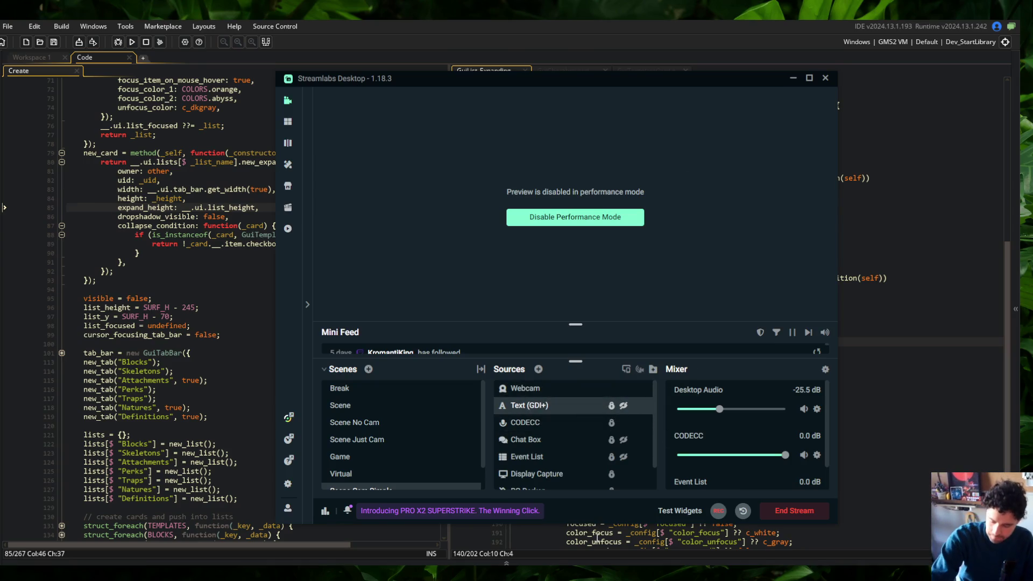
click(892, 387)
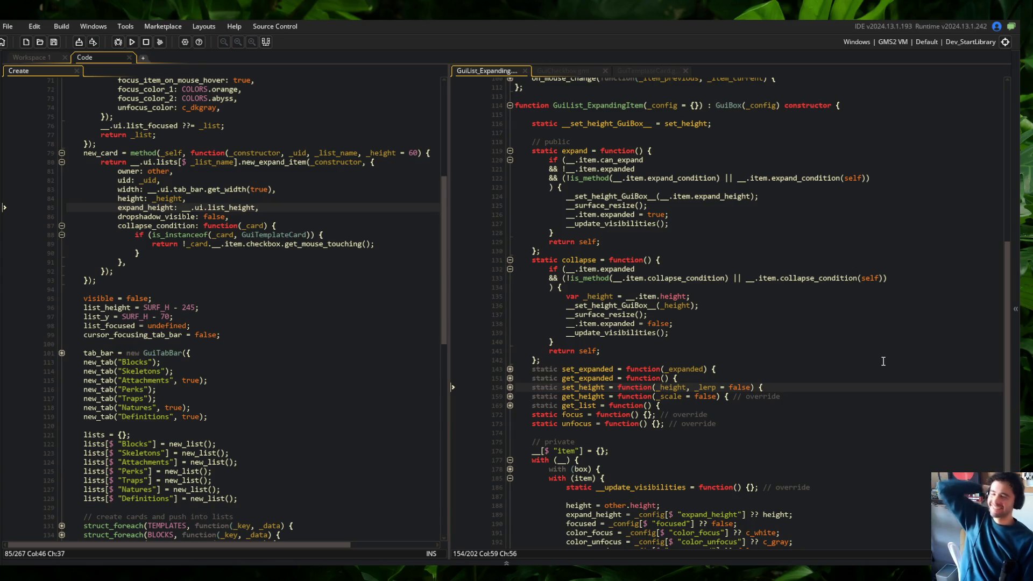
click(735, 325)
click(725, 283)
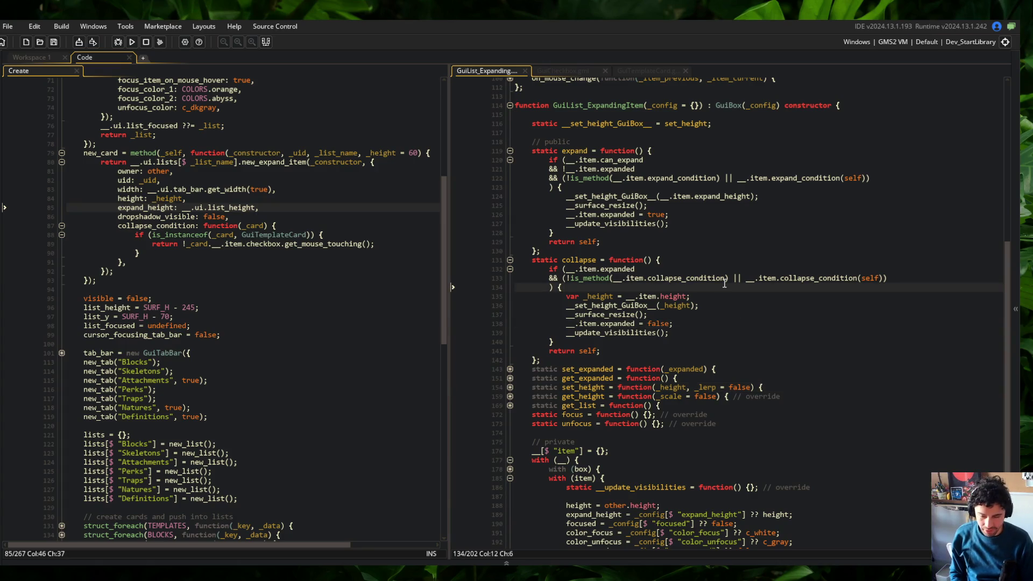
key(ctrl+m)
key(Up)
key(Up)
key(ctrl+m)
key(ctrl+End)
scroll(724, 283, down, 1)
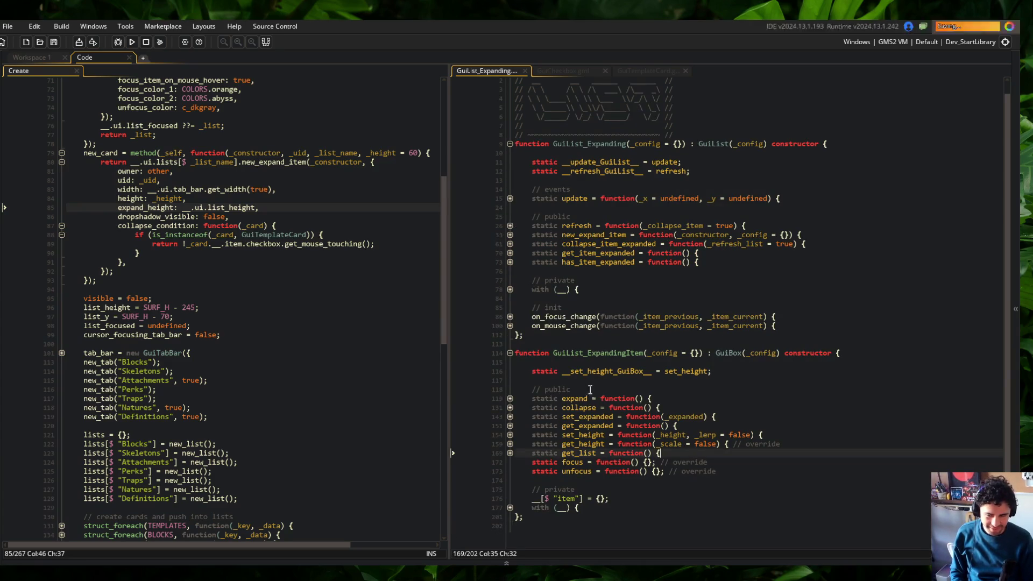
click(509, 290)
click(510, 290)
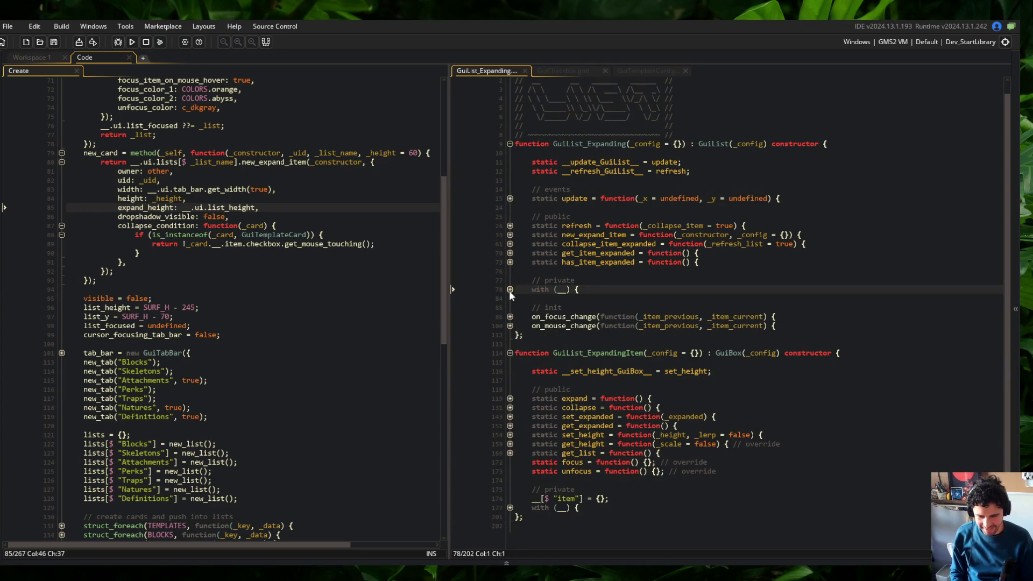
click(649, 315)
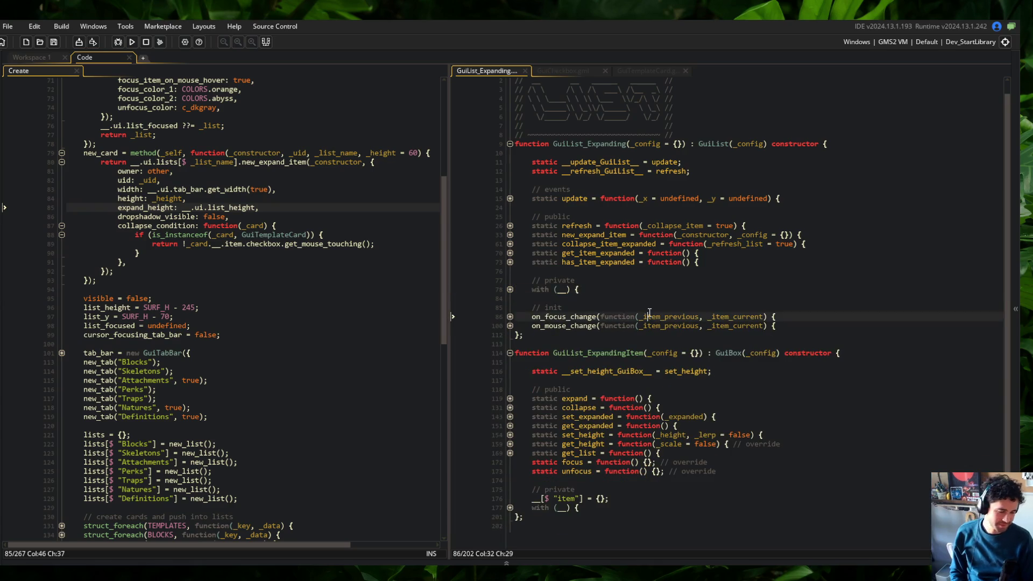
Step: Skip to the next song in the music player, then return to the GuiList_Expanding code
key(alt+Tab)
key(alt+Tab)
key(alt+Tab)
key(ctrl+Right)
key(ctrl+Right)
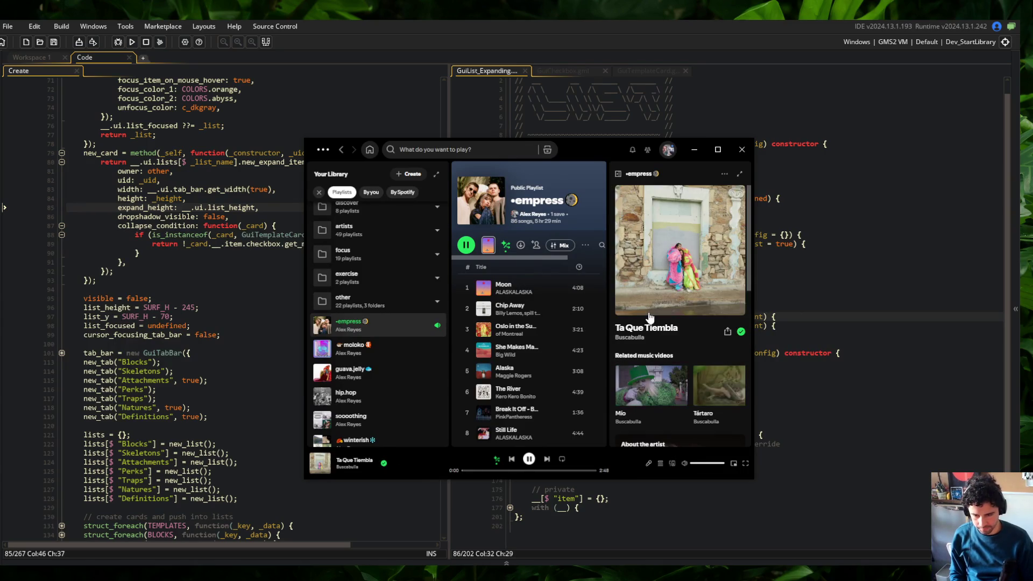
key(alt+Tab)
click(742, 255)
scroll(742, 254, up, 1)
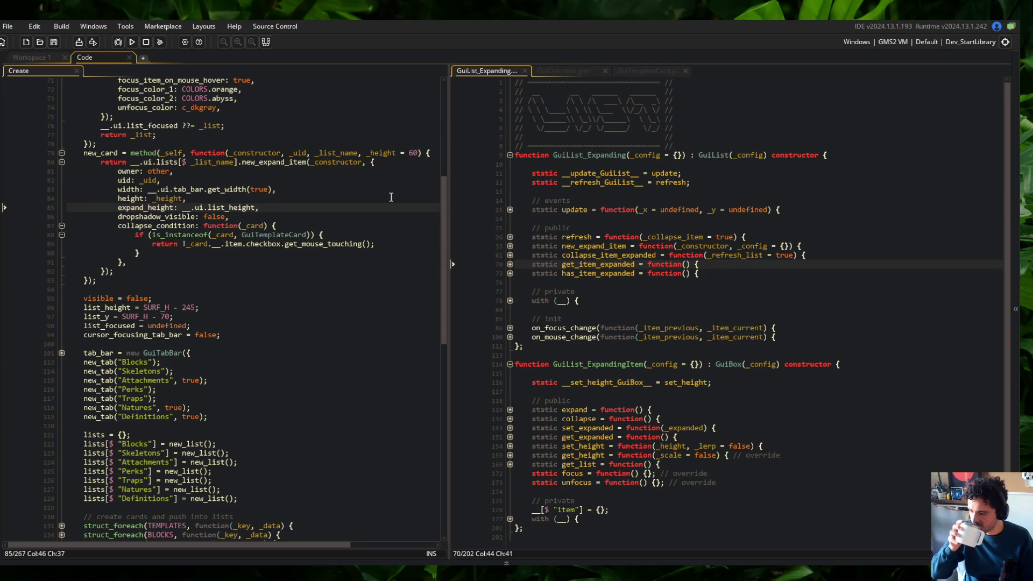
scroll(355, 204, up, 2)
Step: Review the GuiCheckbox script, then go back to GuiList_Expanding
click(627, 219)
click(560, 71)
click(695, 216)
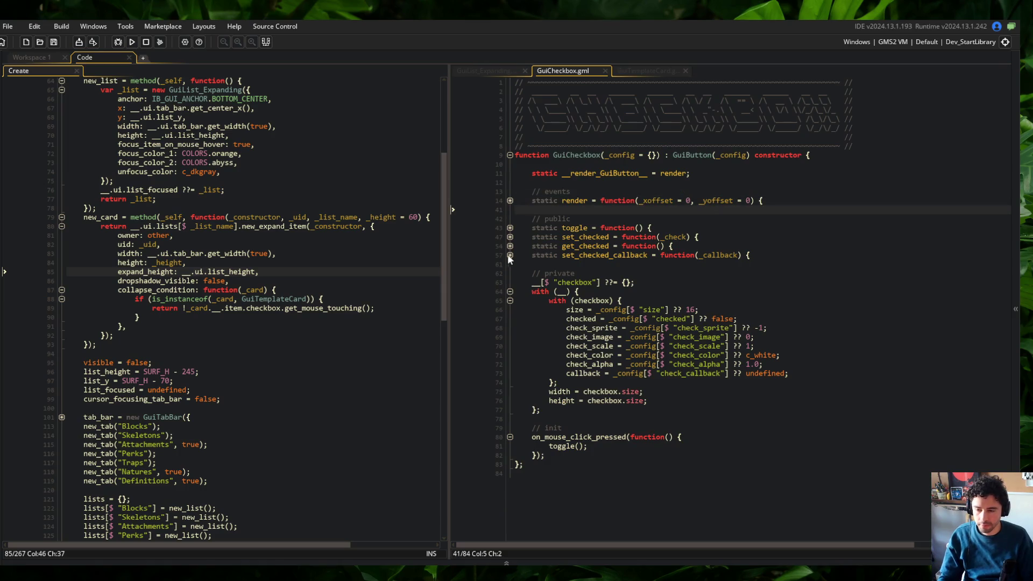
scroll(336, 226, up, 2)
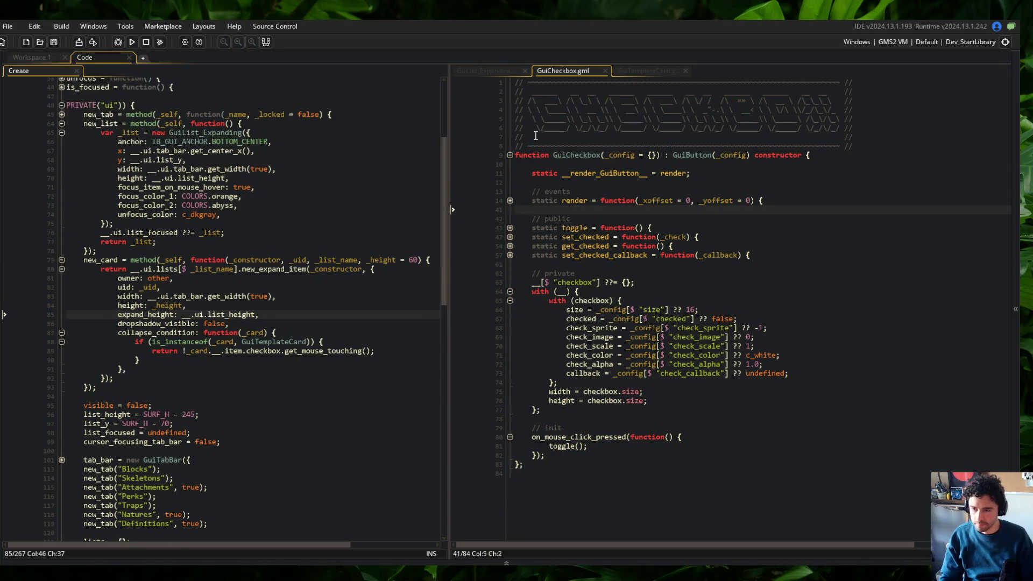
click(498, 72)
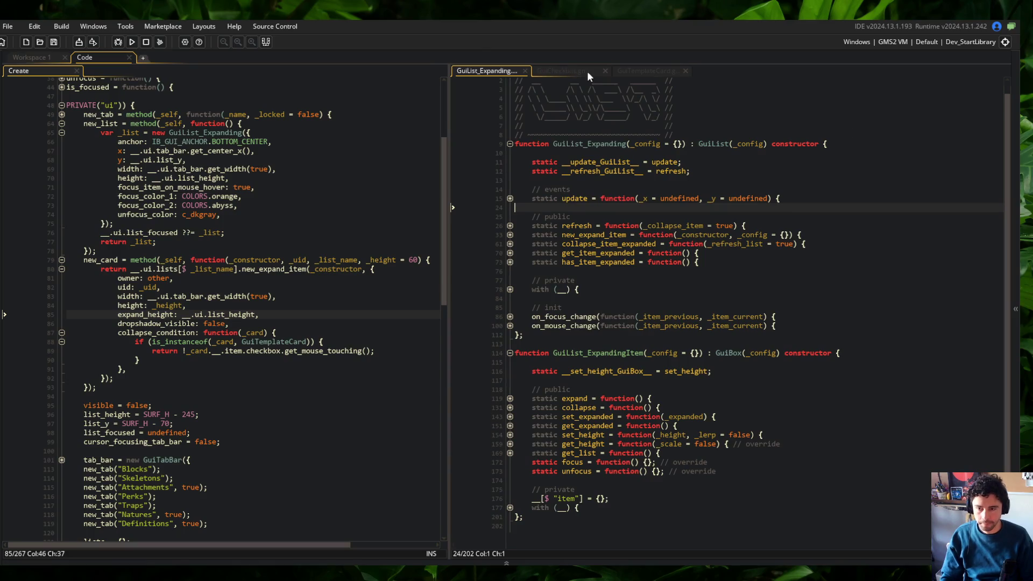
Step: Expand the checkbox definition in GuiTemplateCard and select its checked: true line
click(631, 75)
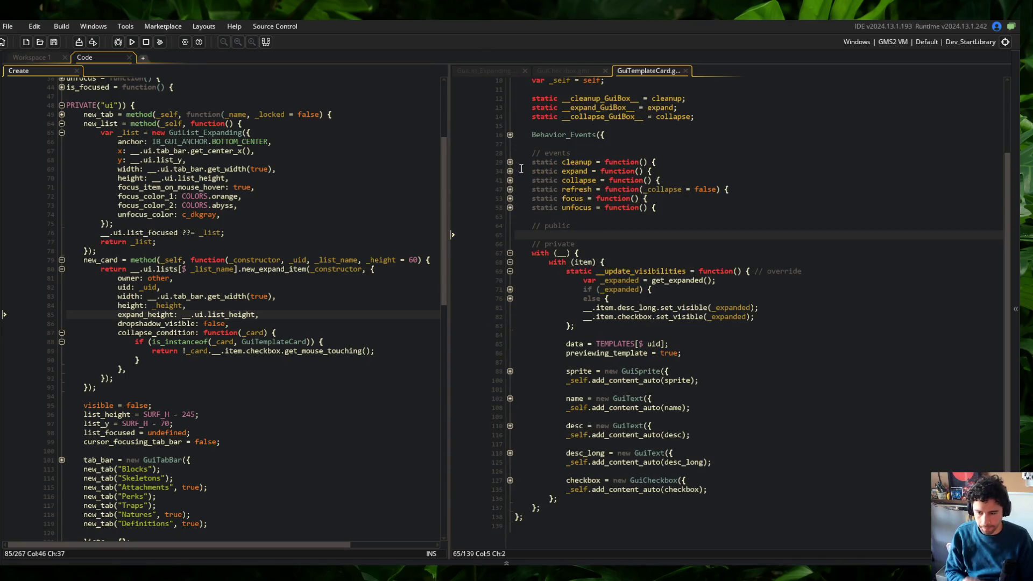
click(510, 480)
scroll(645, 377, down, 1)
click(563, 71)
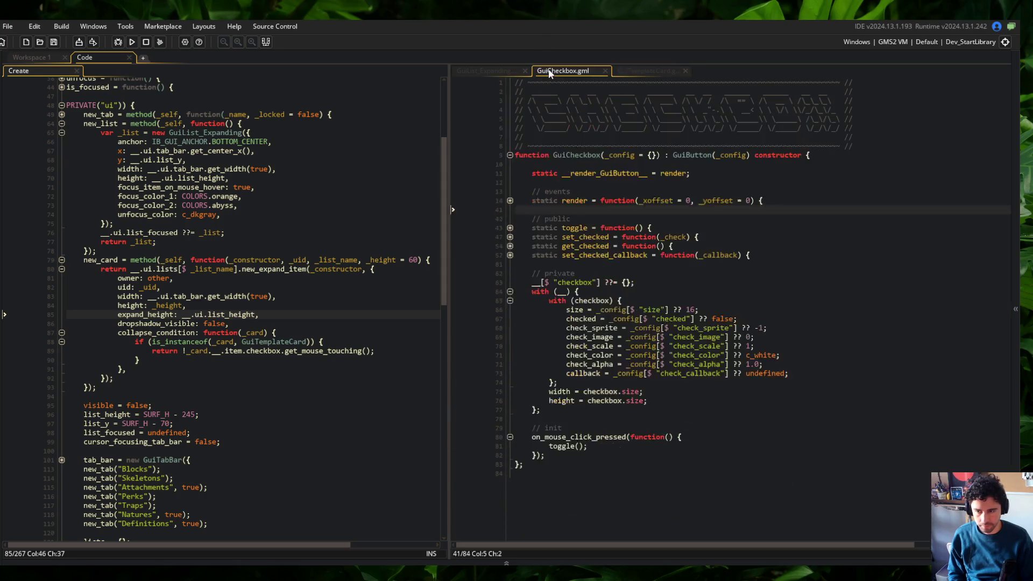
click(634, 70)
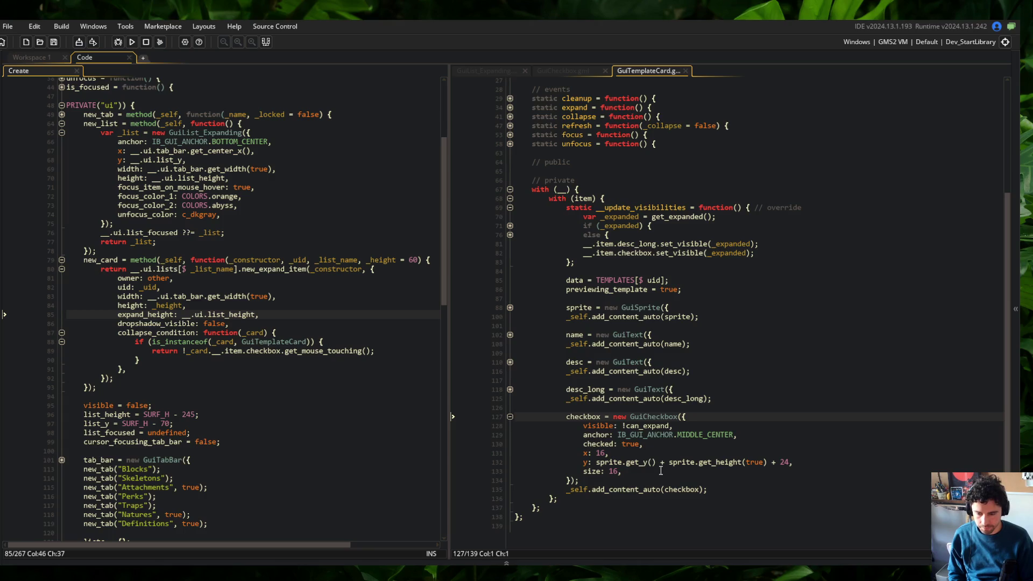
click(770, 443)
Step: Move checked: true below size: 16 in the checkbox config and save
key(shift+Home)
key(BackSpace)
key(Down)
key(Down)
key(Down)
key(End)
key(Return)
text(checked: true,)
key(Up)
key(Up)
key(Up)
key(End)
key(Delete)
key(ctrl+s)
Step: Add a 'check_callback: function() {};' entry to the checkbox config and save
scroll(771, 416, down, 1)
click(702, 476)
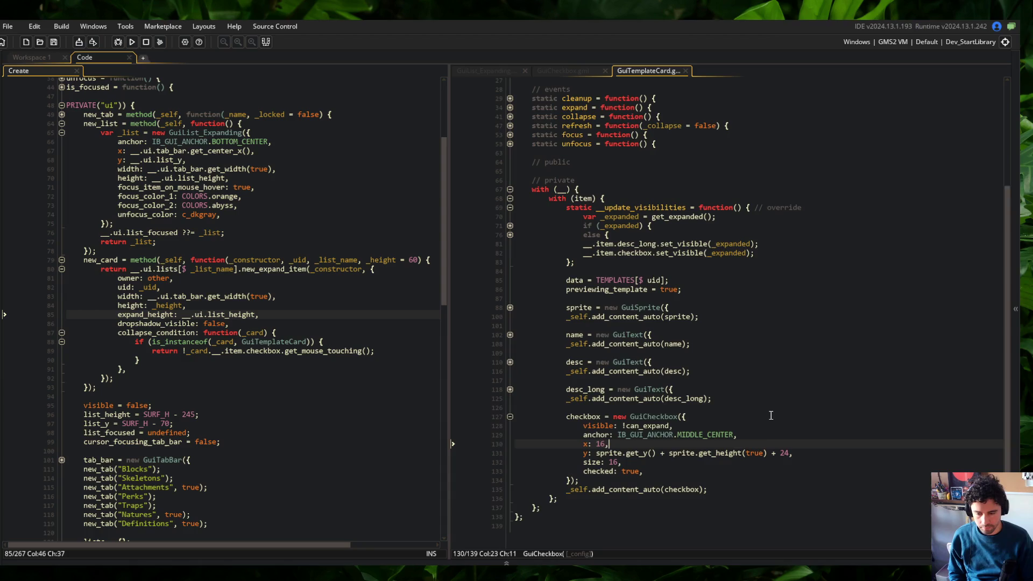
key(Up)
key(End)
key(Return)
text(check)
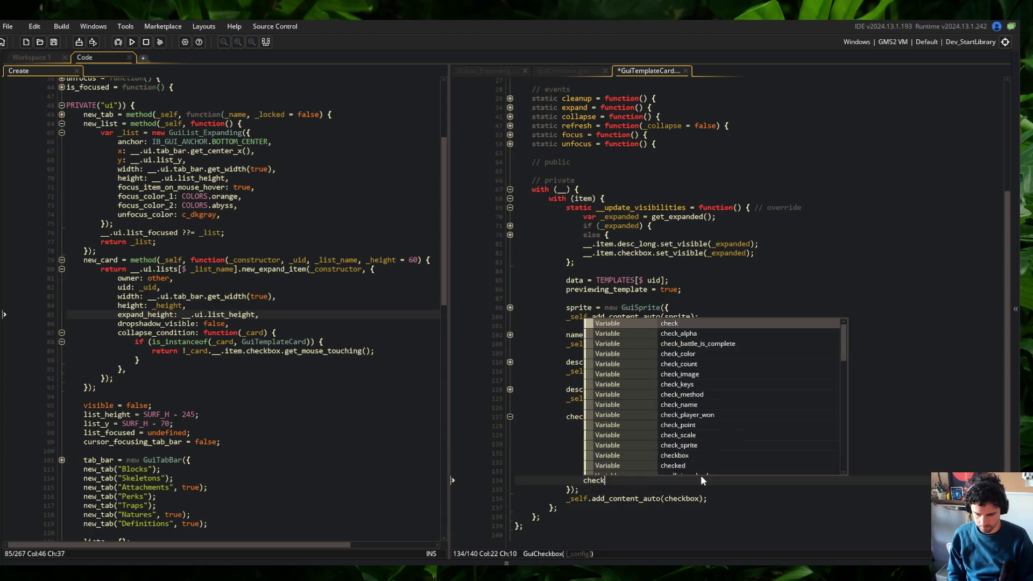
text(_callback: fu)
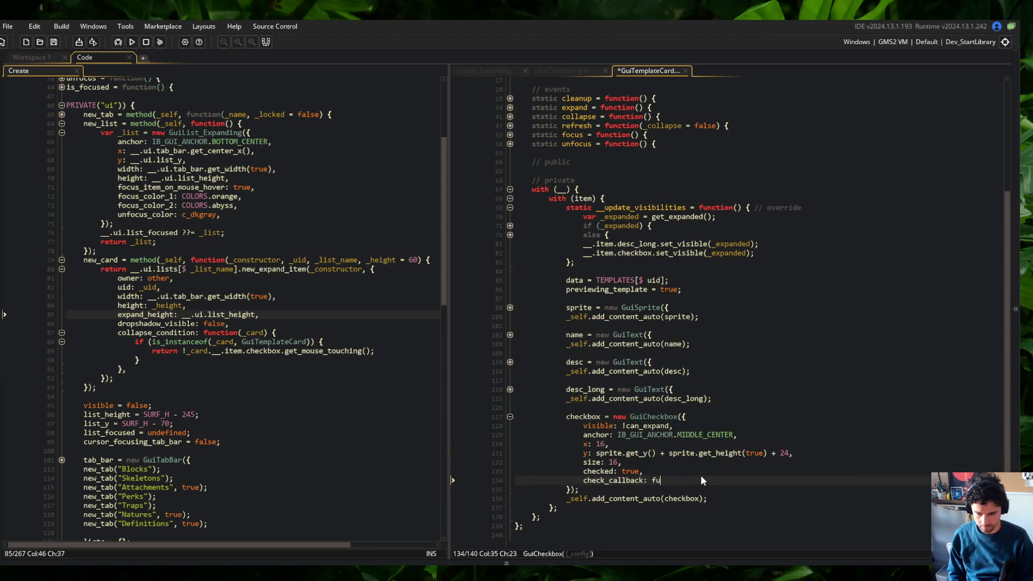
text(nction() {};)
key(ctrl+s)
Step: Check how GuiCheckbox's set_checked calls the callback
key(ctrl+Tab)
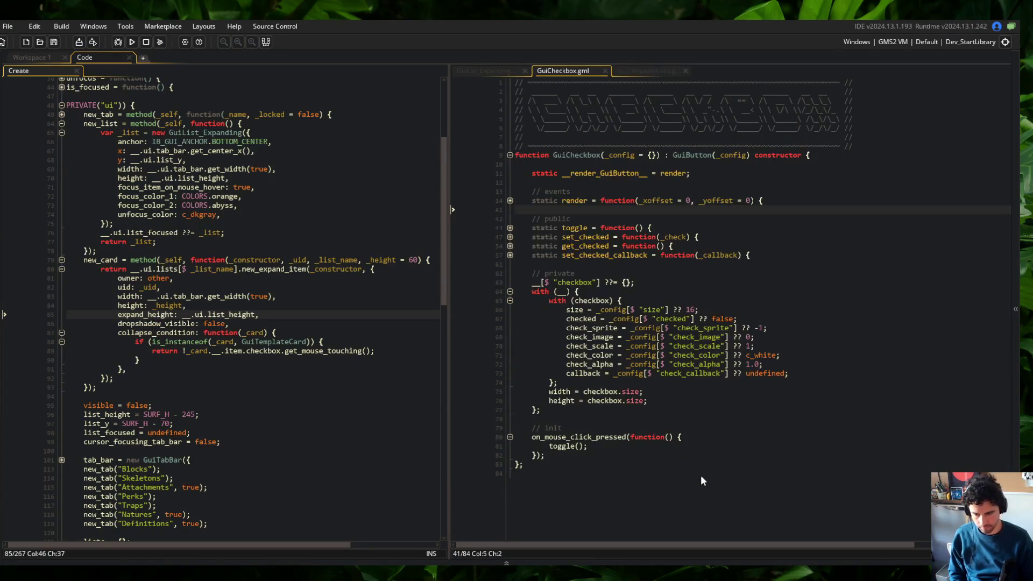
click(653, 401)
click(510, 238)
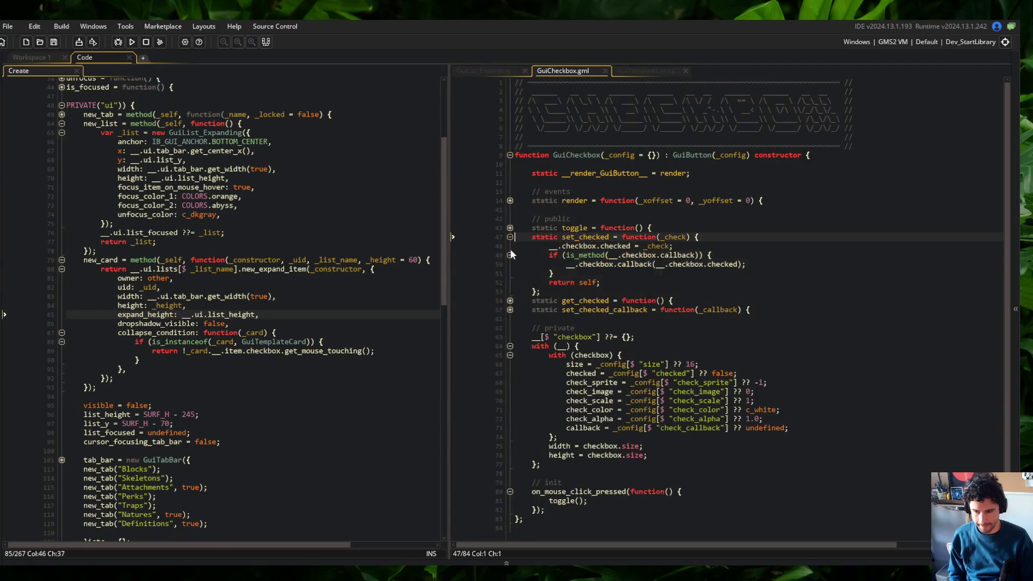
click(655, 264)
key(ctrl+Tab)
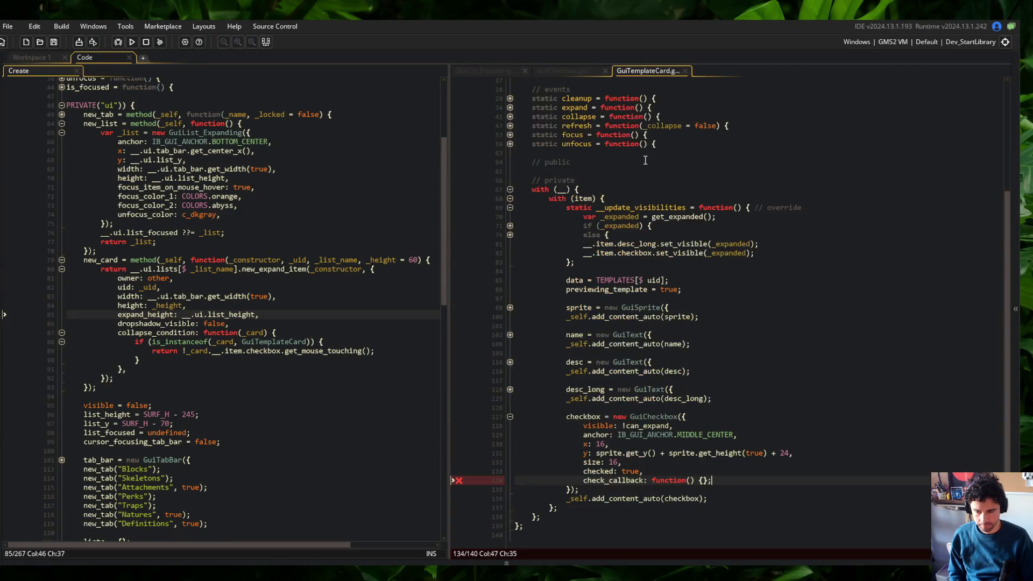
Step: Give check_callback a _checked parameter and end the entry with a comma
text(_checked)
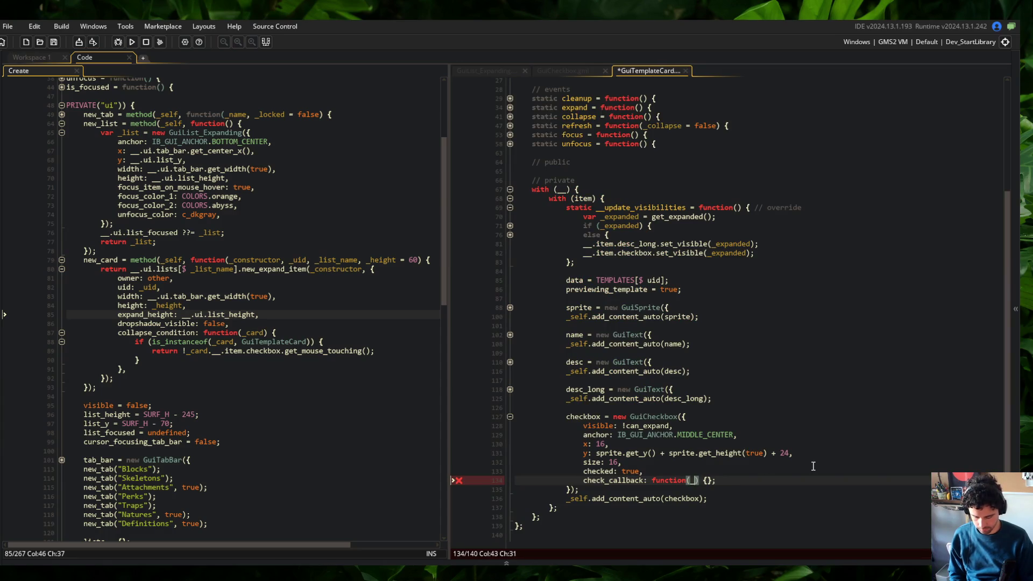
key(End)
key(BackSpace)
text(,)
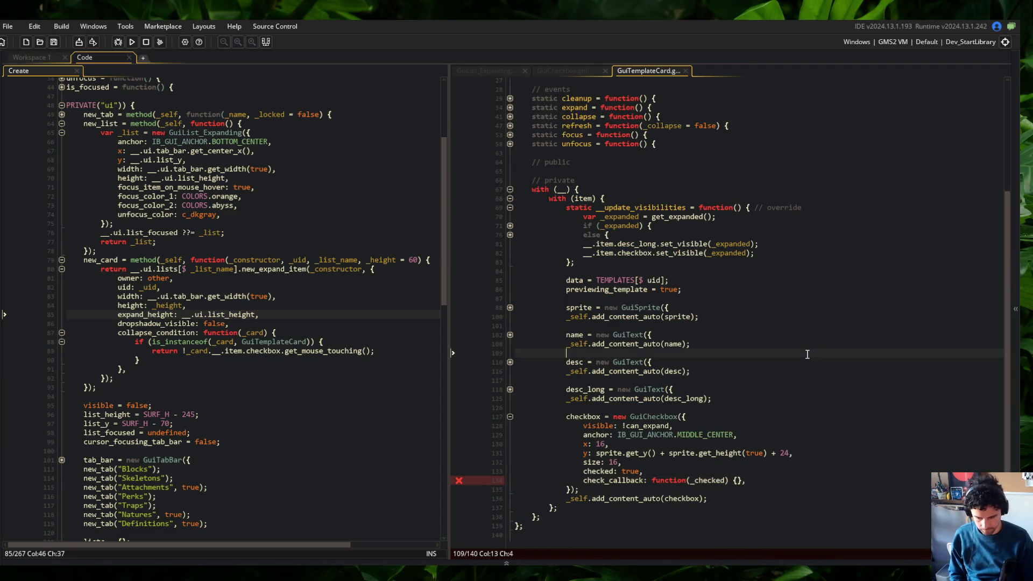
scroll(812, 470, down, 1)
click(760, 449)
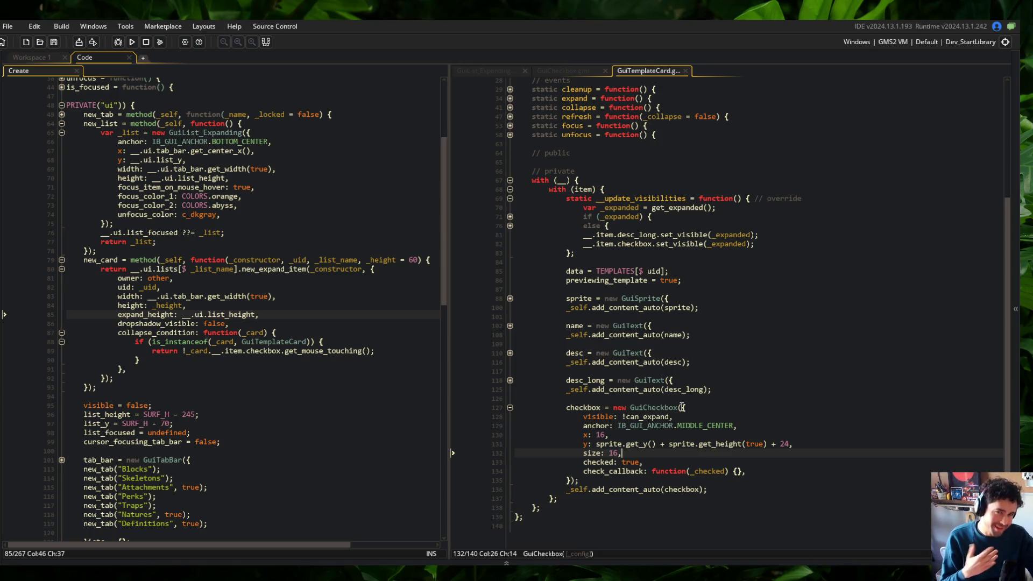
Step: Review GuiTemplateCard's name and desc content lines and visibility update code, then the library list code
click(640, 371)
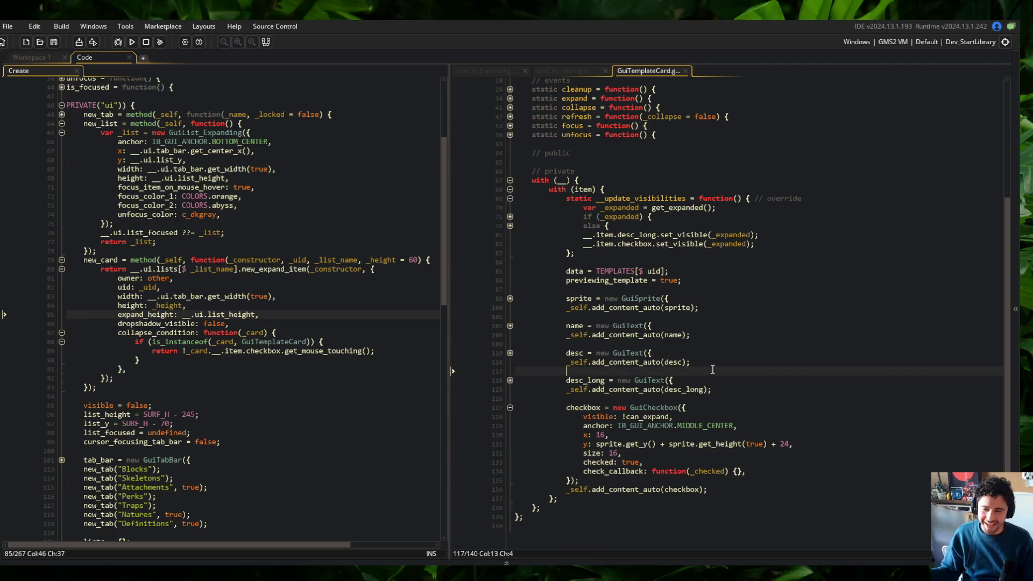
click(785, 337)
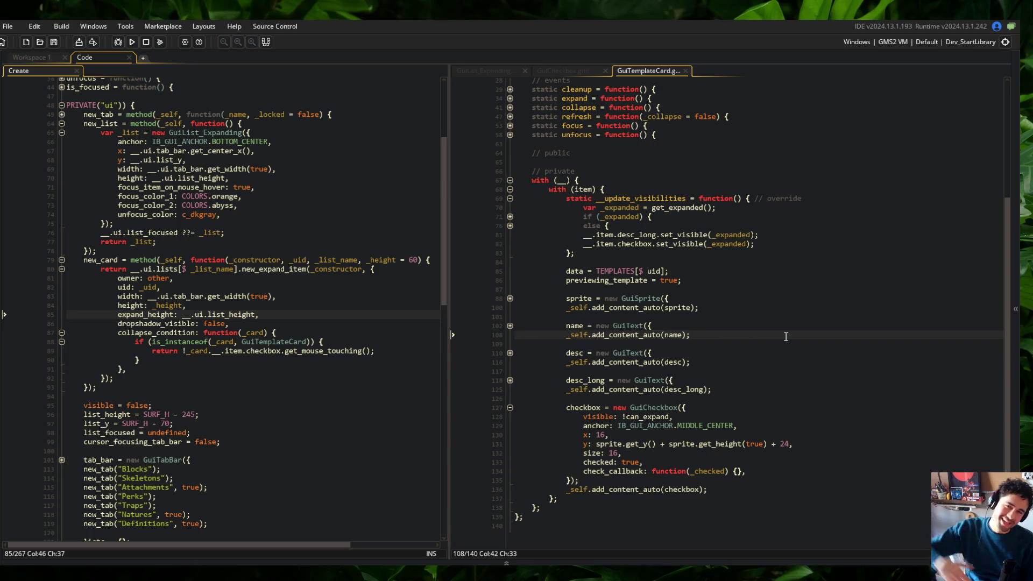
click(786, 424)
click(747, 352)
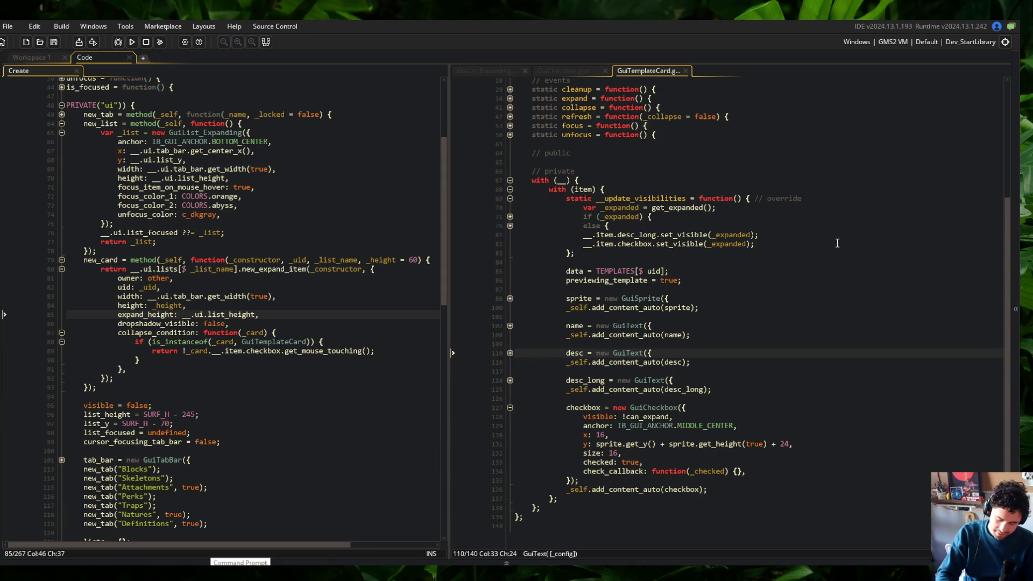
click(838, 208)
click(261, 187)
scroll(249, 231, up, 3)
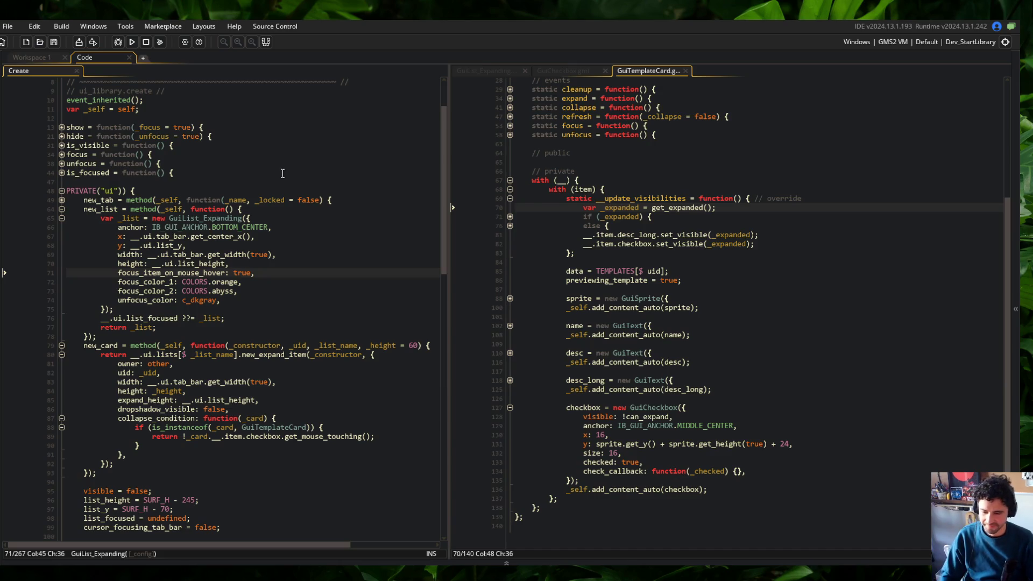
Step: Inspect the visibility code's else branch and the if (_expanded) check
click(514, 226)
click(510, 226)
click(510, 225)
click(583, 216)
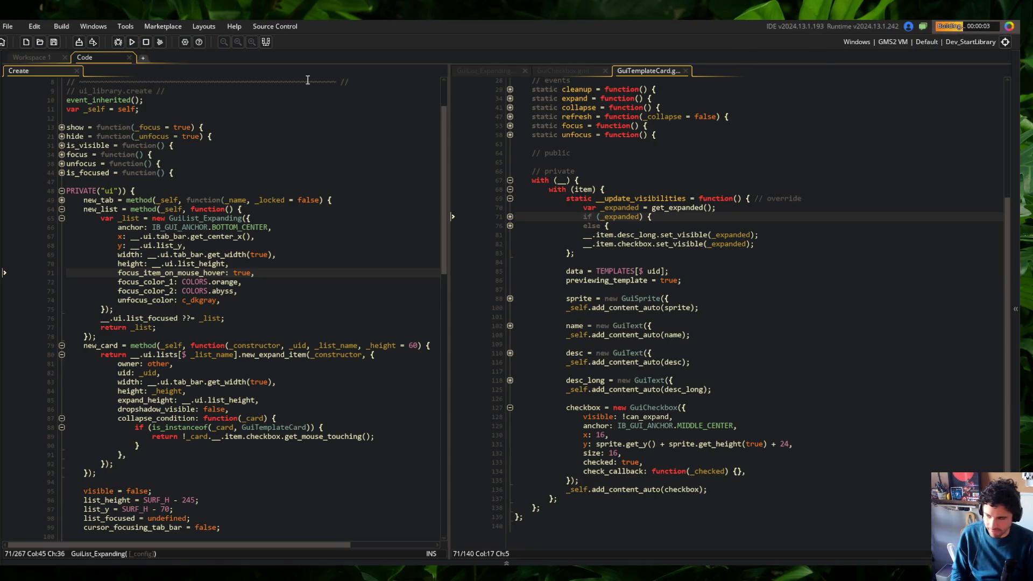
Step: Check the build target and config options, then run the game
click(979, 42)
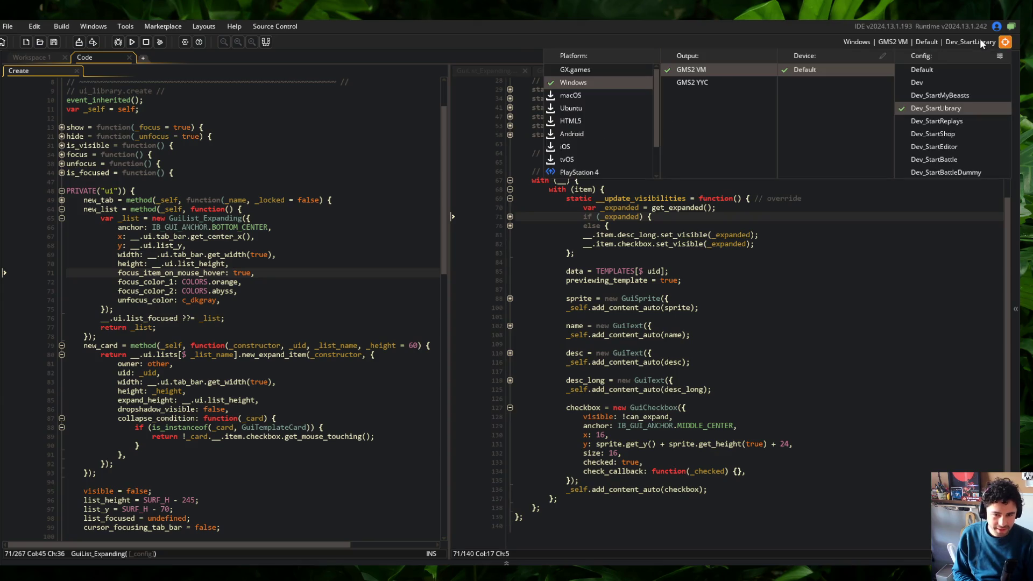
click(342, 145)
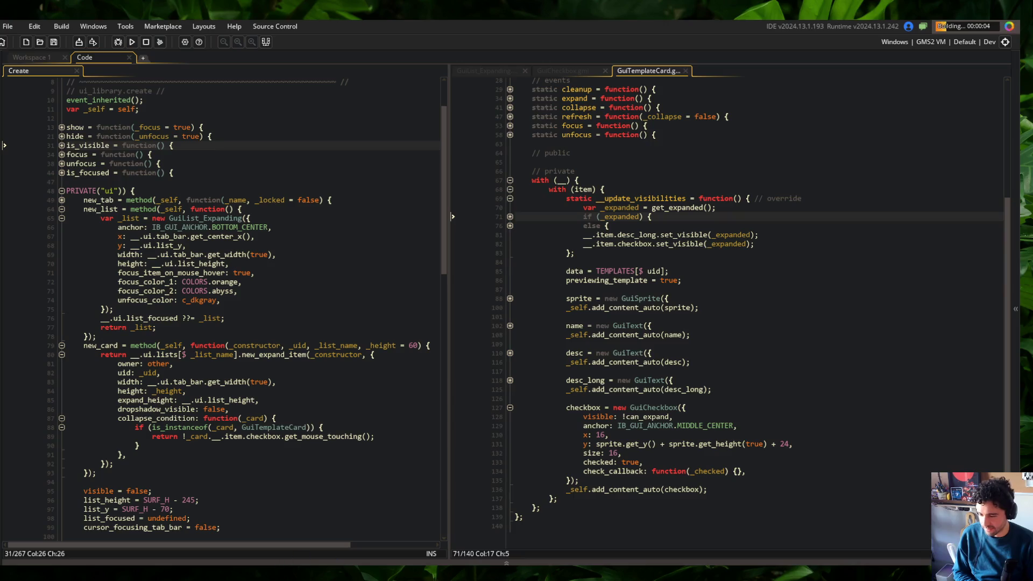
click(333, 562)
click(222, 375)
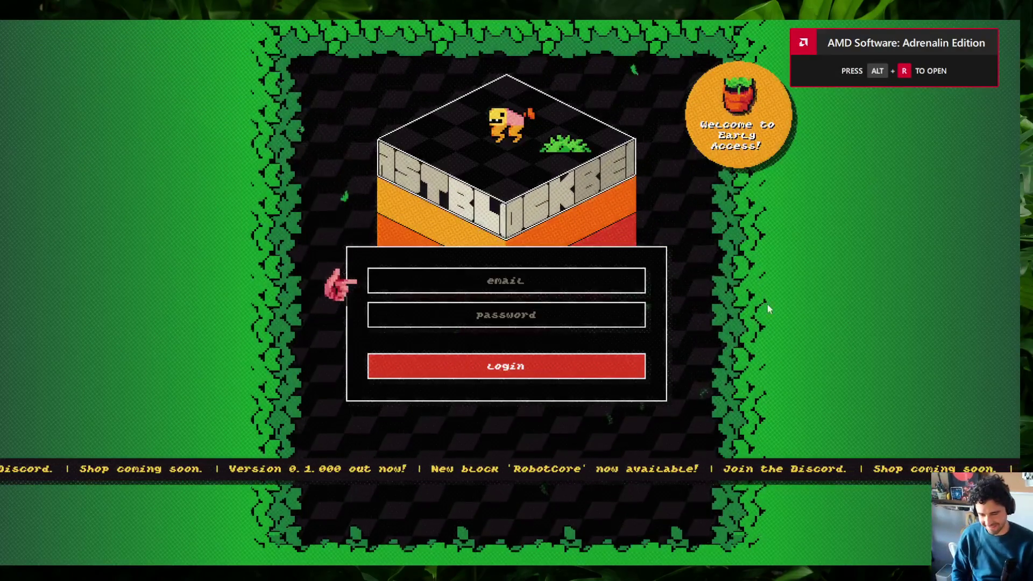
Step: Log in and bring the Beasts card to the centre of the menu carousel
click(540, 366)
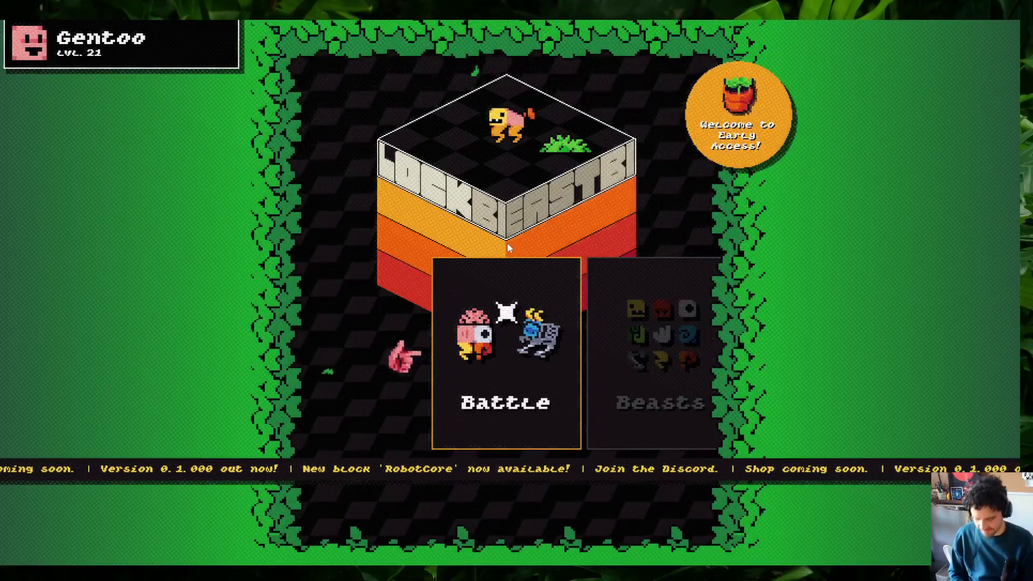
scroll(509, 321, down, 3)
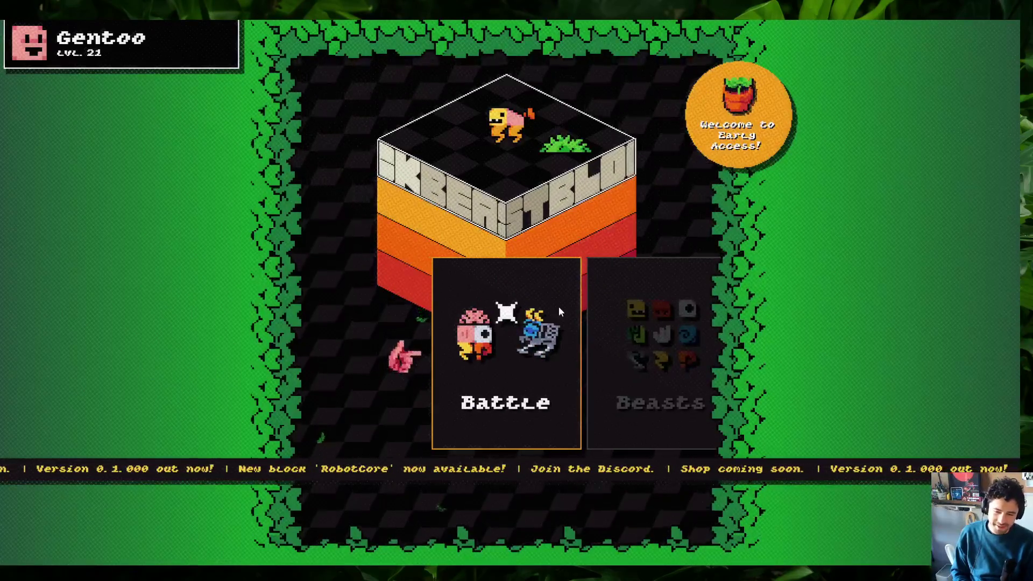
scroll(563, 305, up, 3)
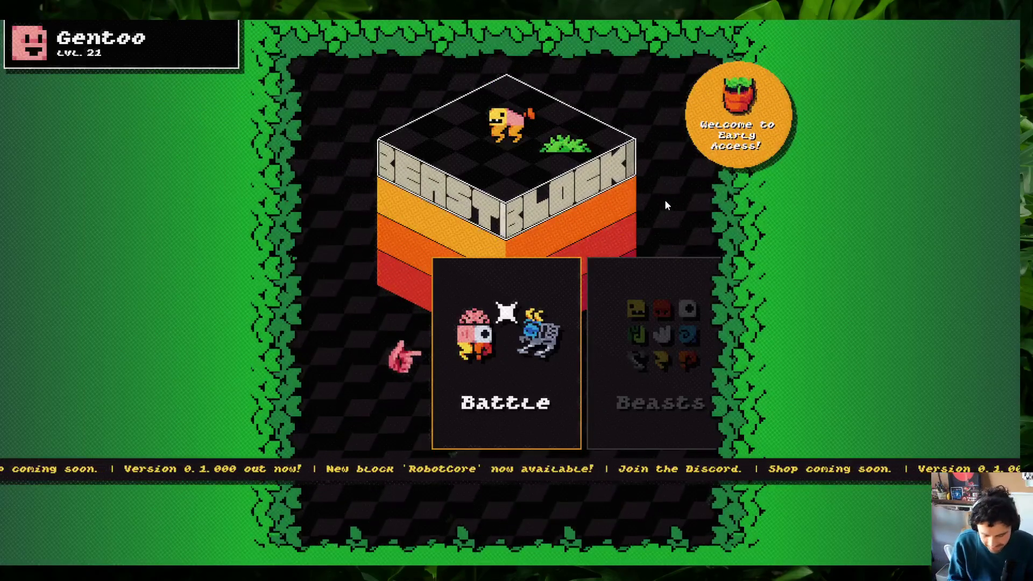
click(640, 264)
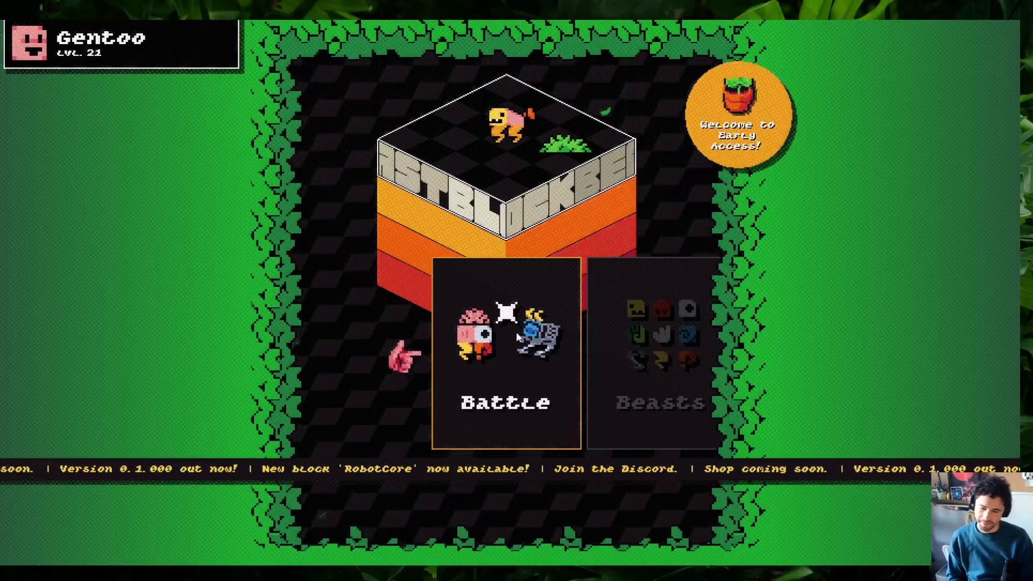
Step: Open My Beast 1 in the beast editor
click(515, 334)
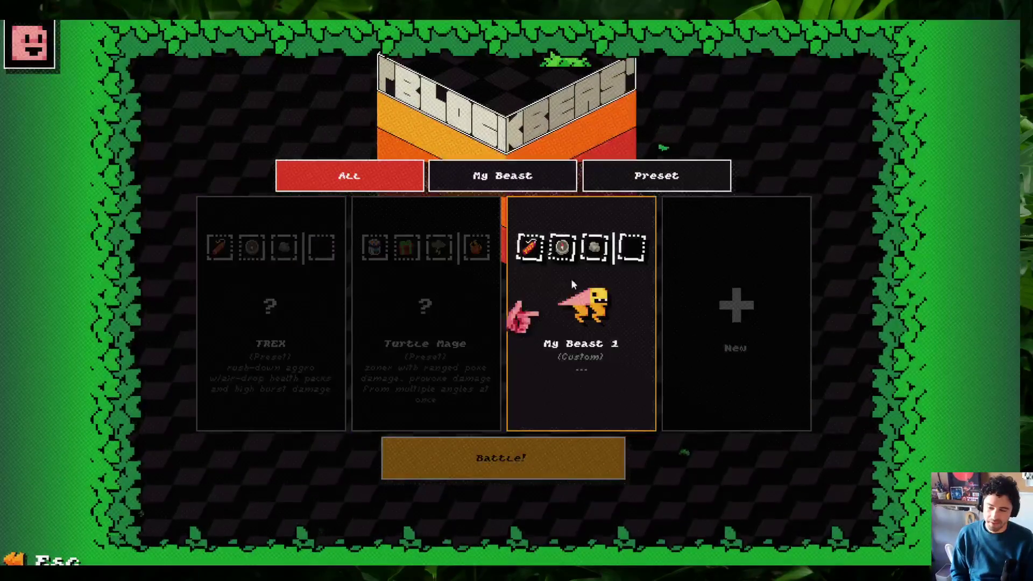
key(Escape)
click(462, 293)
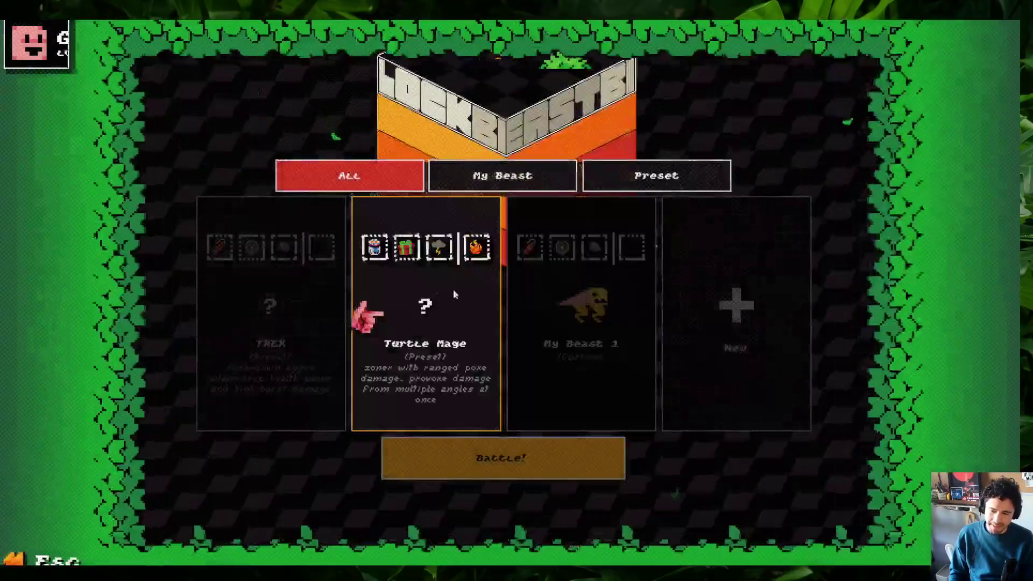
click(573, 323)
click(603, 363)
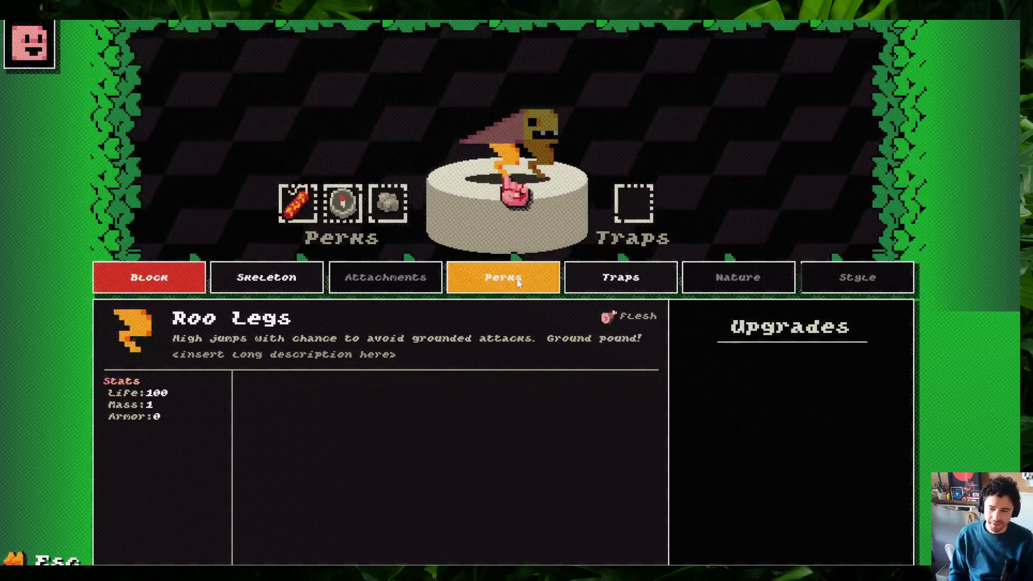
Step: Remove the Lob Rocks, Compass and TNT perks, then return to the block details
click(503, 277)
scroll(366, 444, down, 5)
click(308, 456)
scroll(296, 456, down, 3)
click(282, 455)
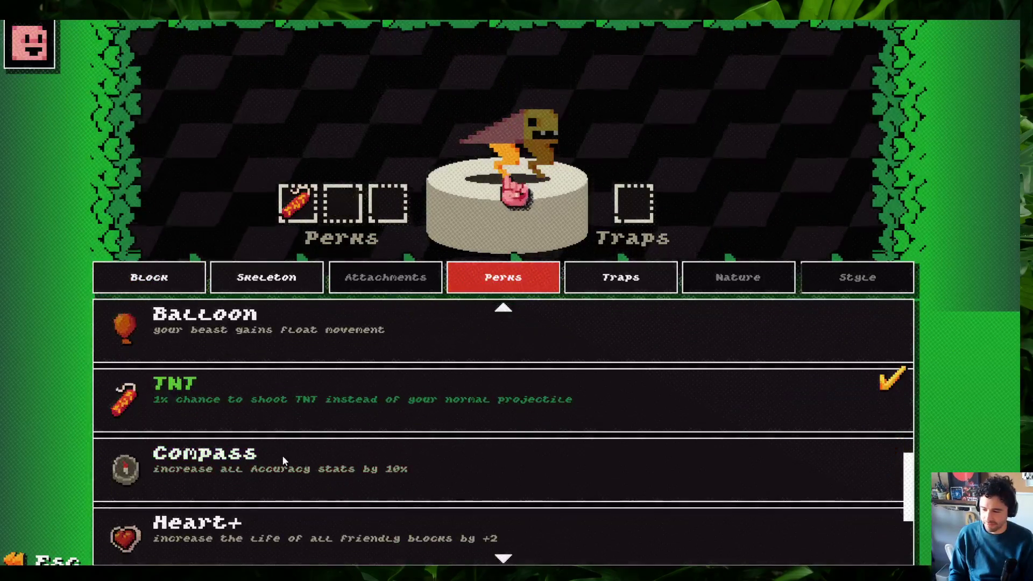
click(363, 398)
click(266, 277)
click(149, 277)
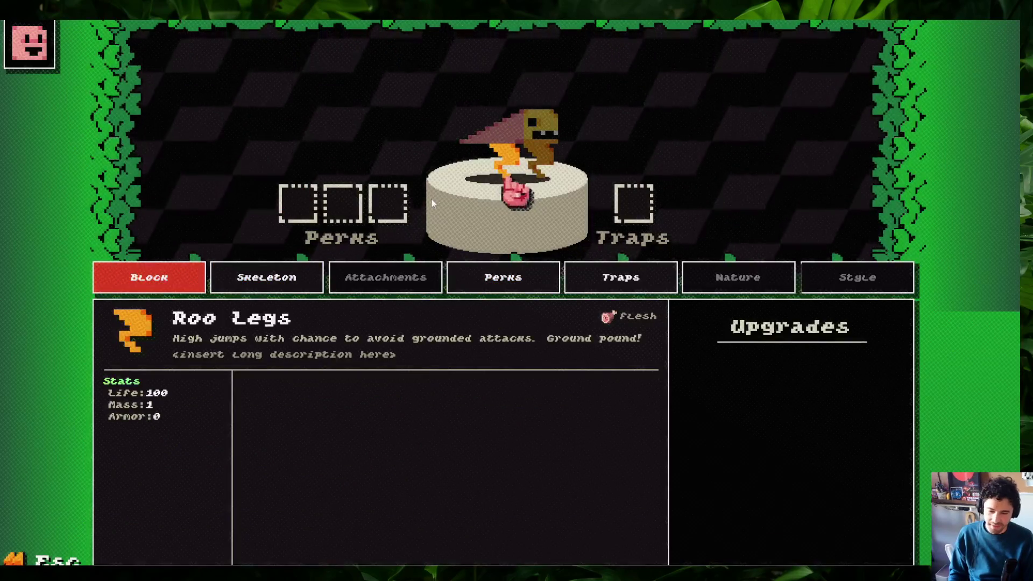
Step: Scroll the block carousel toward the Shotgun block
mouse_move(505, 129)
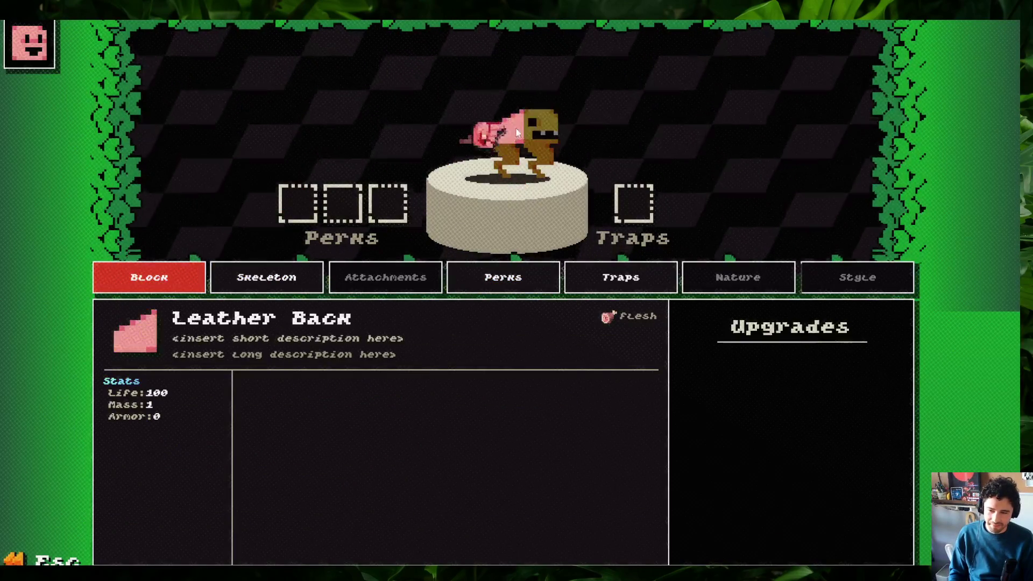
scroll(505, 129, down, 4)
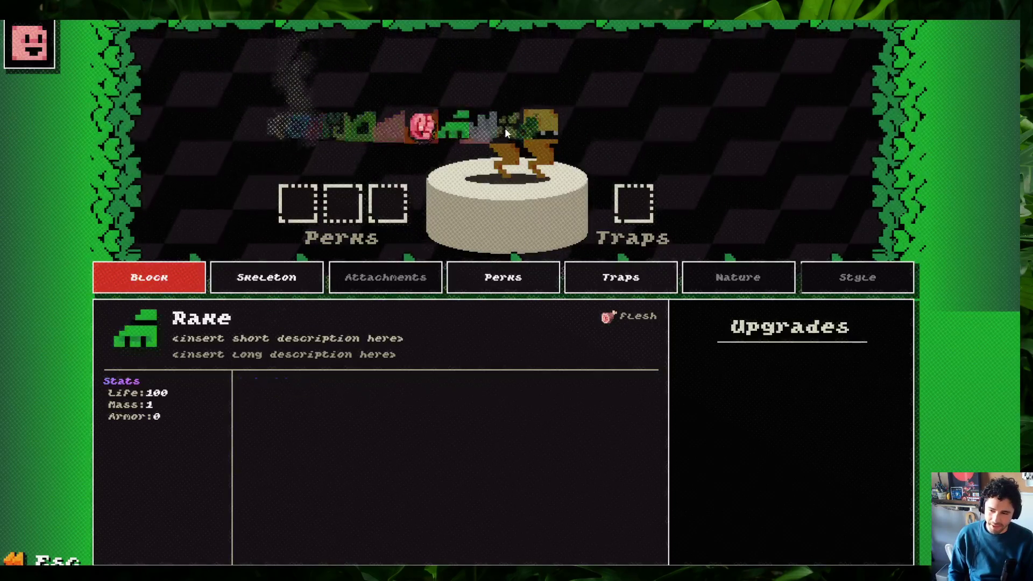
scroll(506, 131, down, 4)
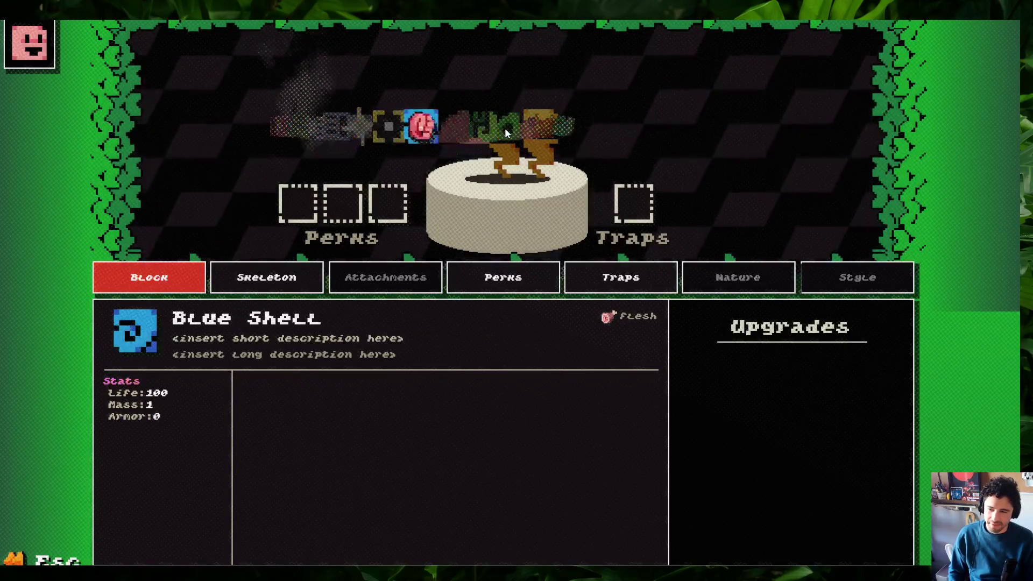
scroll(505, 128, down, 2)
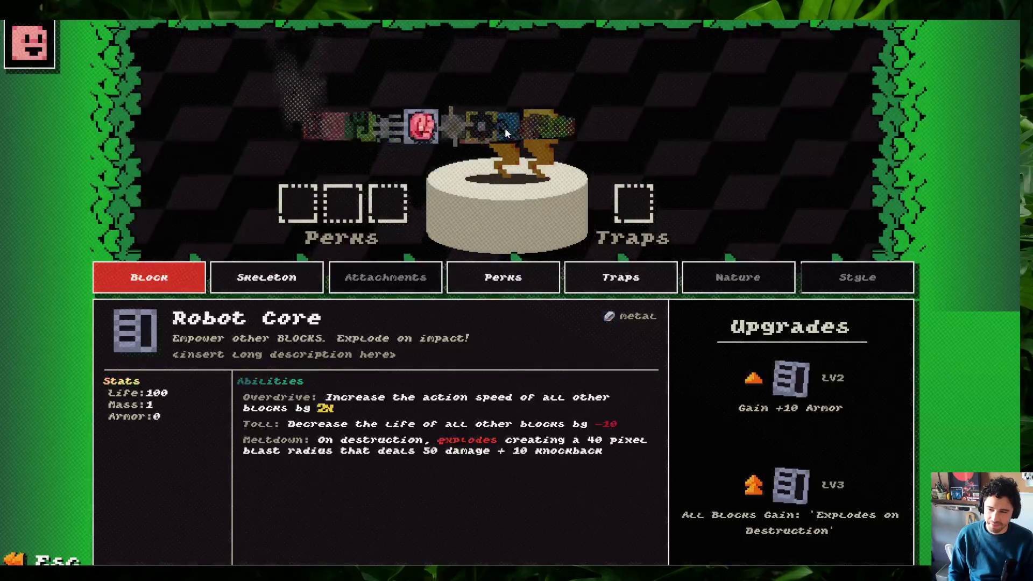
scroll(505, 127, down, 3)
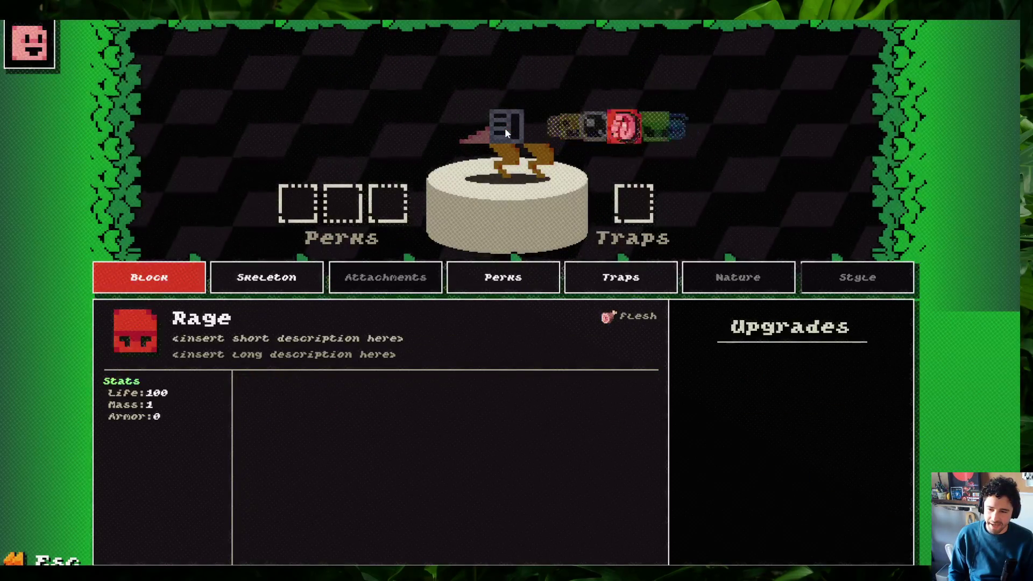
scroll(505, 128, down, 3)
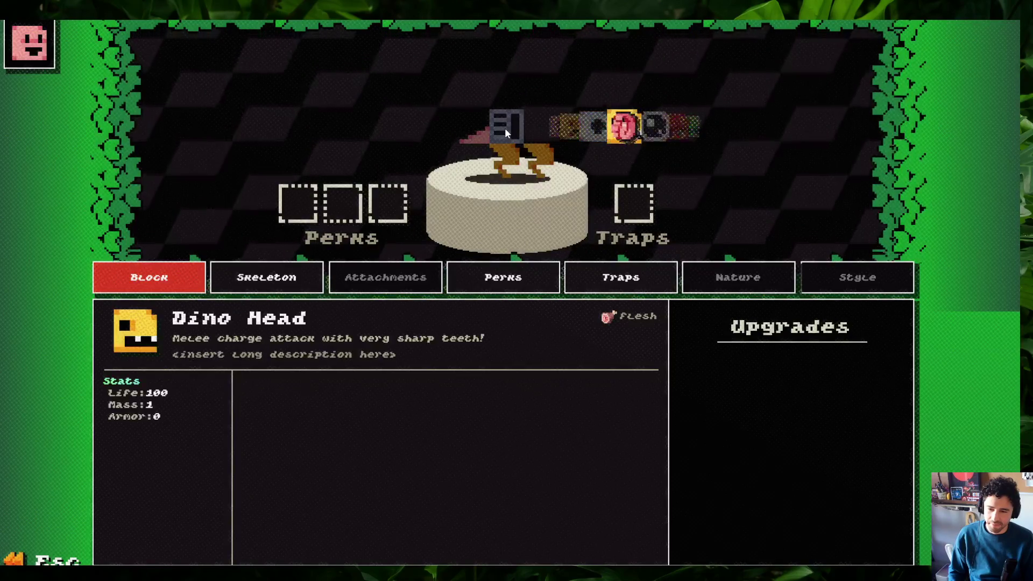
scroll(505, 127, down, 2)
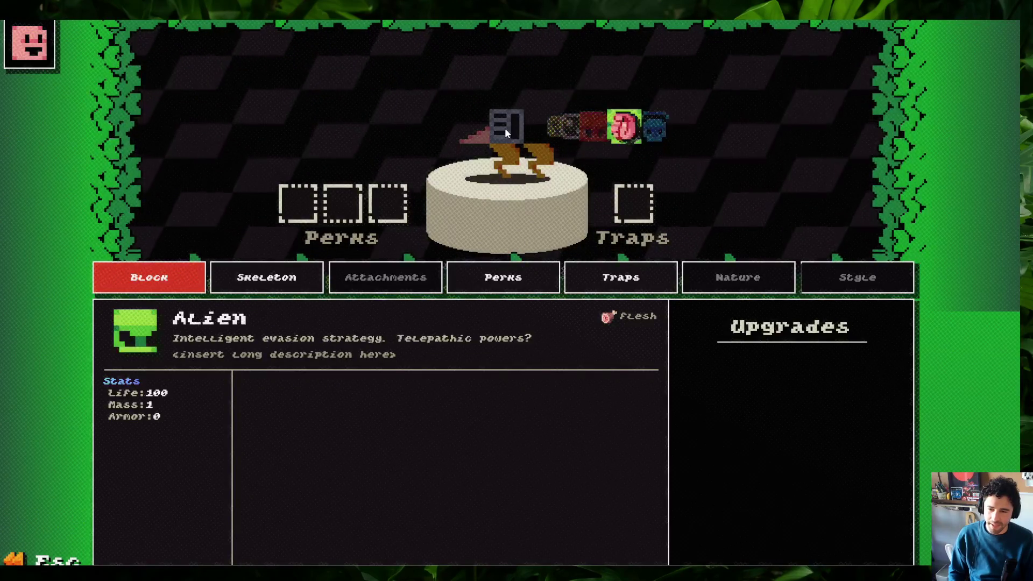
scroll(505, 127, down, 3)
scroll(504, 128, down, 1)
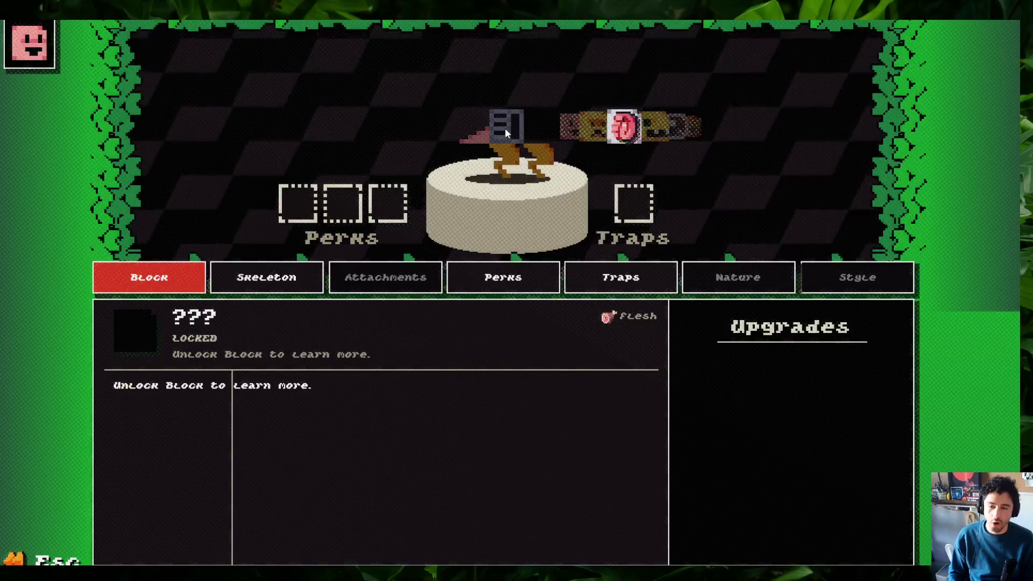
scroll(504, 127, down, 1)
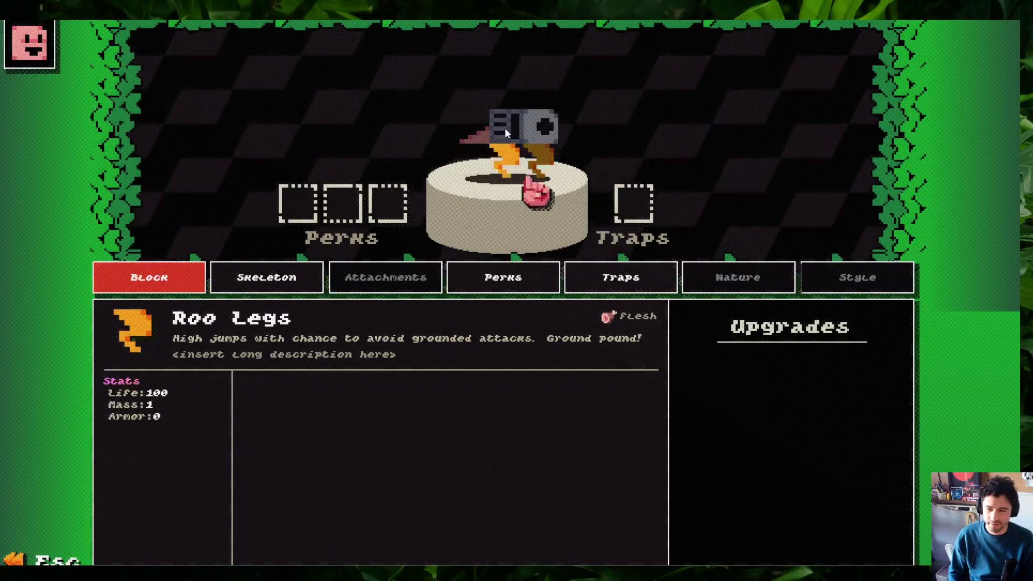
scroll(504, 127, down, 4)
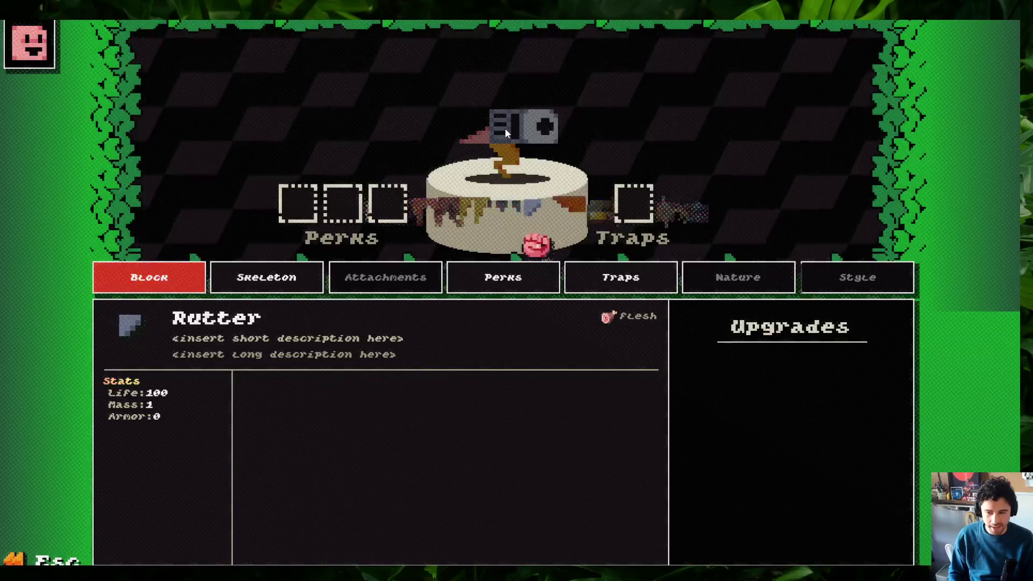